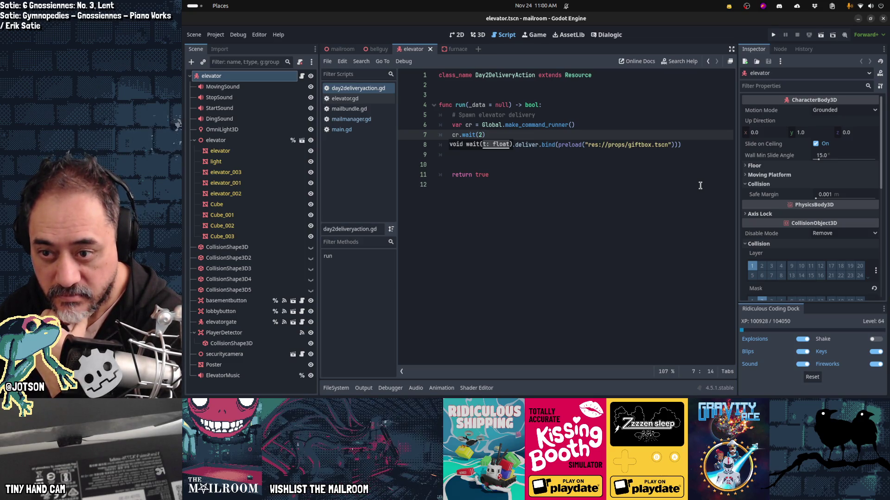
# Run the mailroom project with F5 so the game plays inside the editor's Game tab
pyautogui.press('F5')
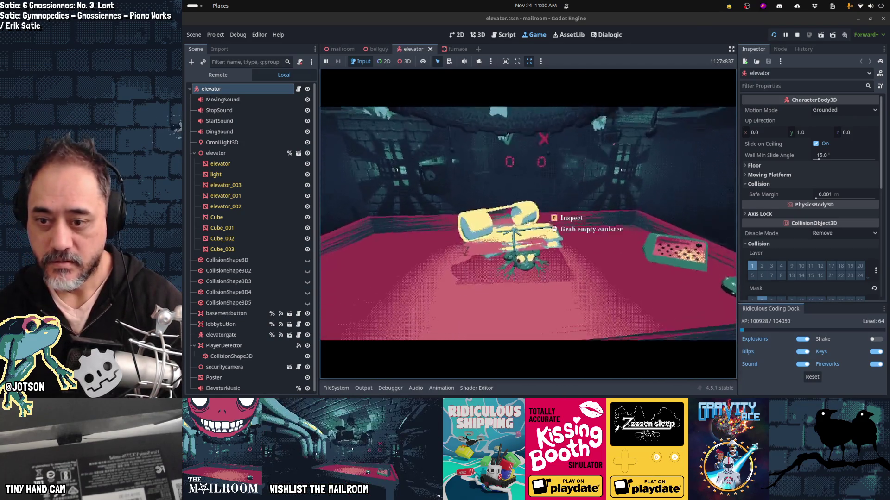
# Open the package on the table and inspect its letters up close
pyautogui.rightClick(528, 224)
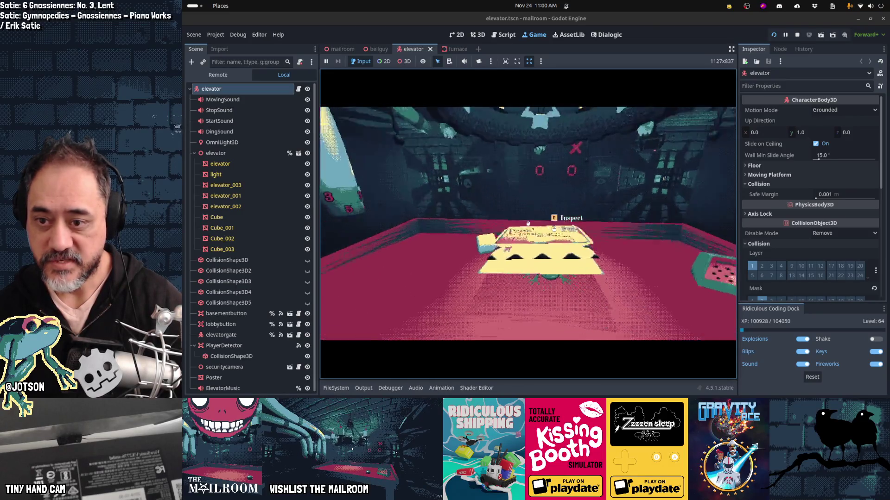
pyautogui.press('e')
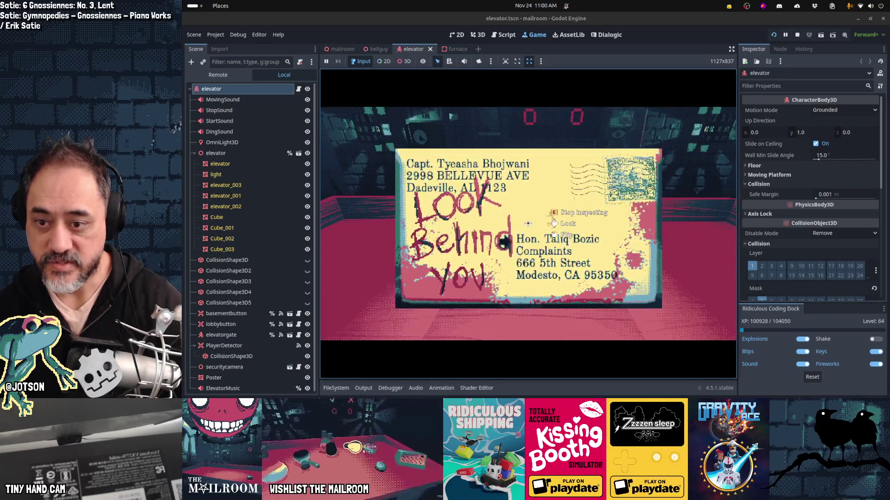
pyautogui.press('e')
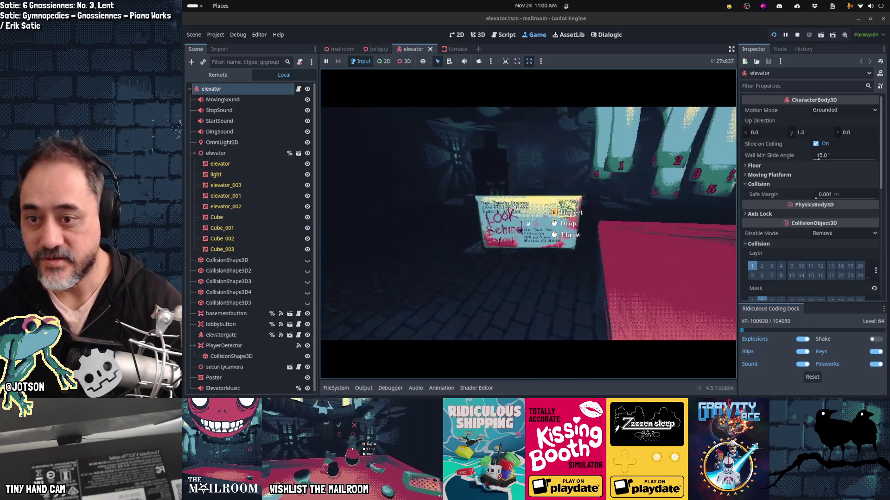
pyautogui.press('e')
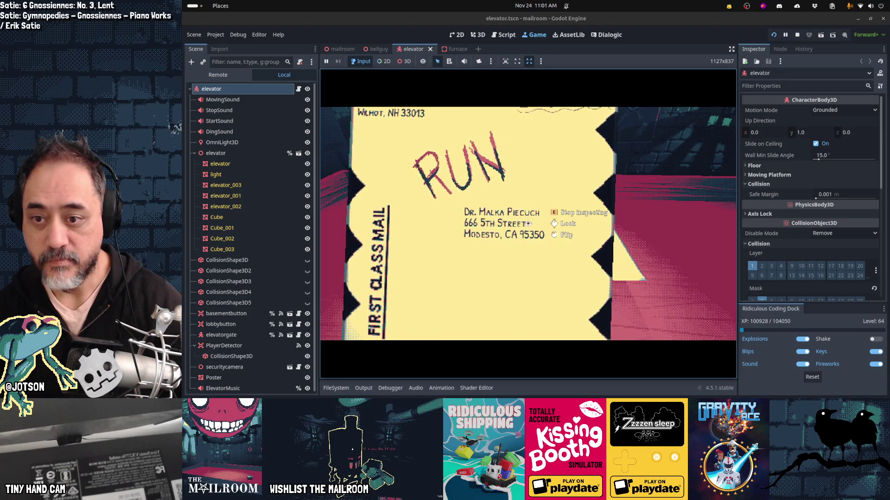
pyautogui.press('e')
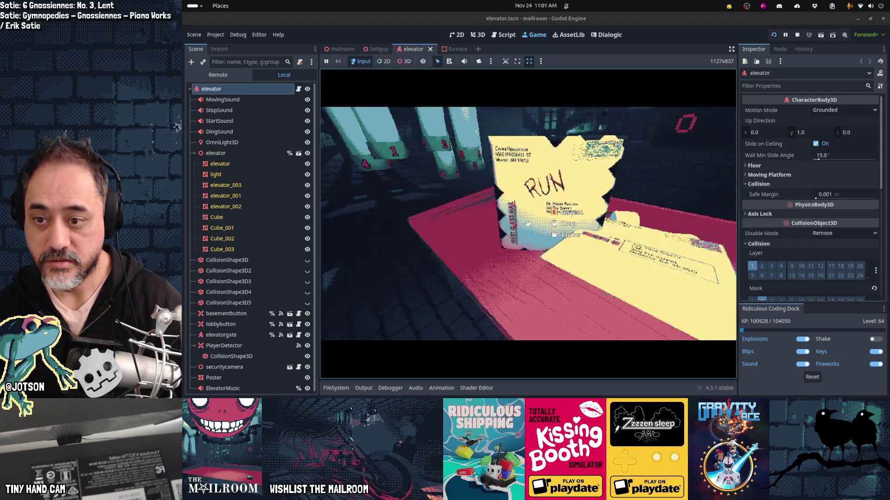
# Inspect the next letter, then drop the held letter back onto the table
pyautogui.press('e')
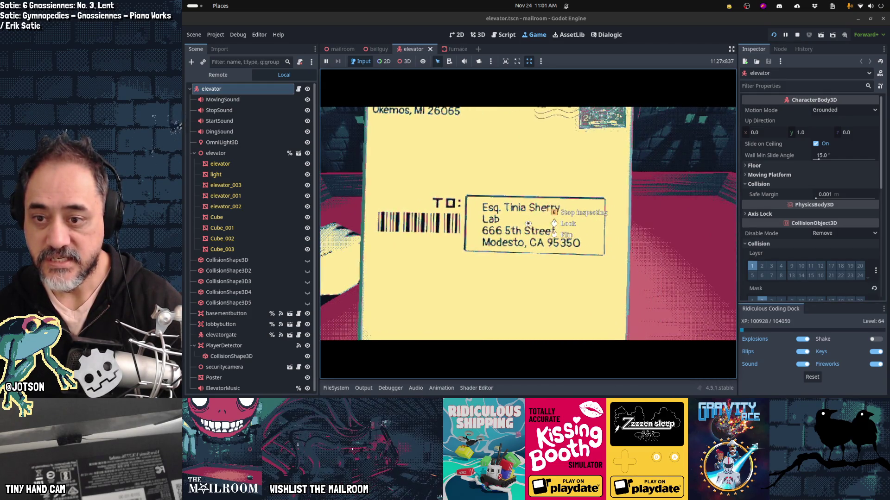
pyautogui.press('e')
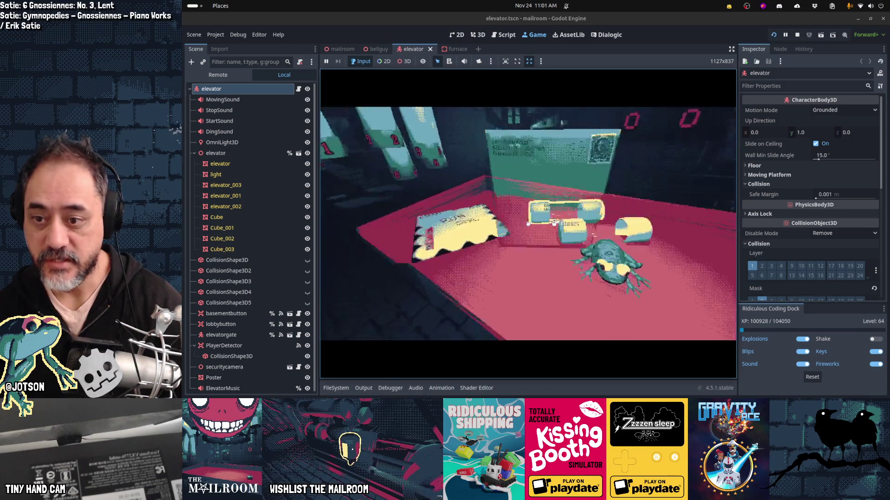
pyautogui.click(527, 223)
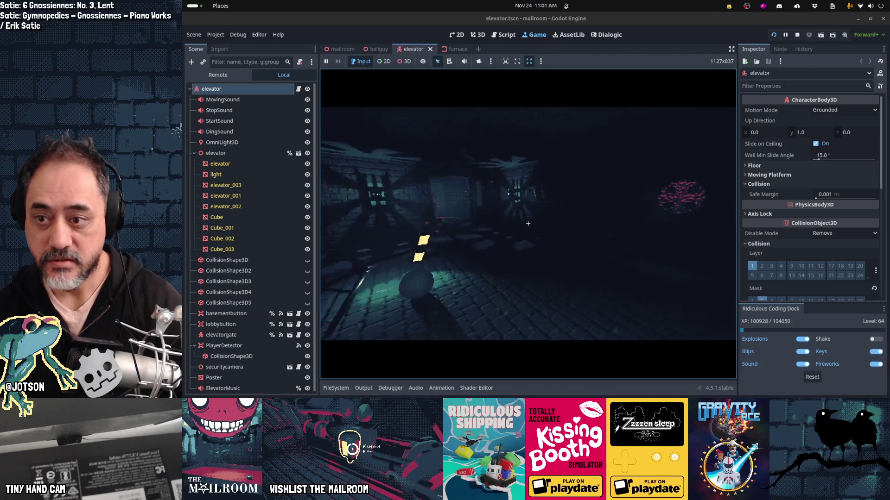
# Grab the Directory, read its Junk Mail Policy page, and turn to the Floor 1: Human Resources listing
pyautogui.click(527, 224)
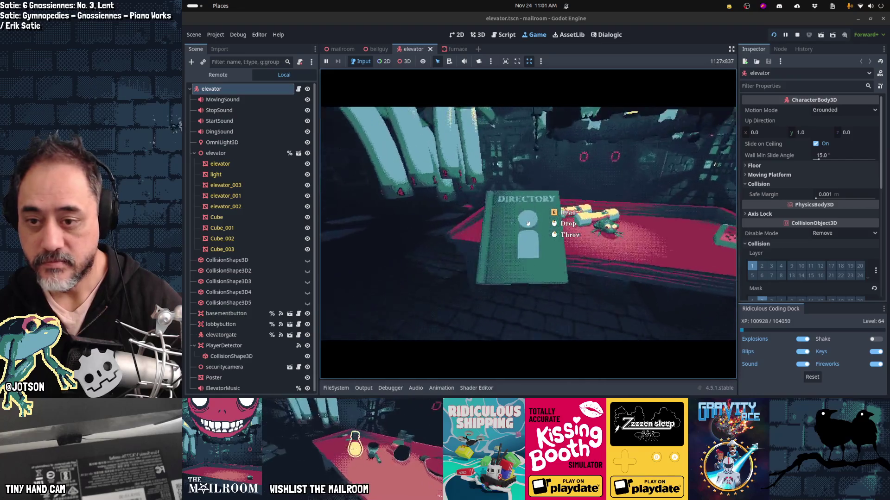
pyautogui.press('e')
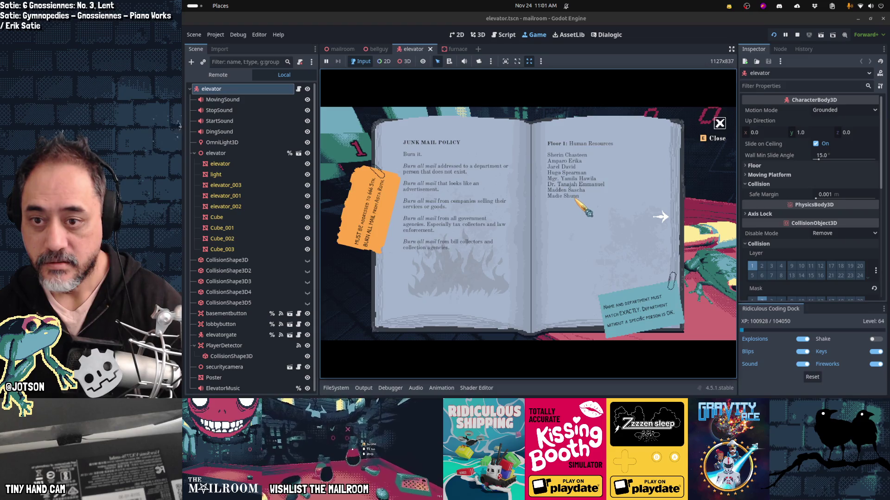
pyautogui.press('Right')
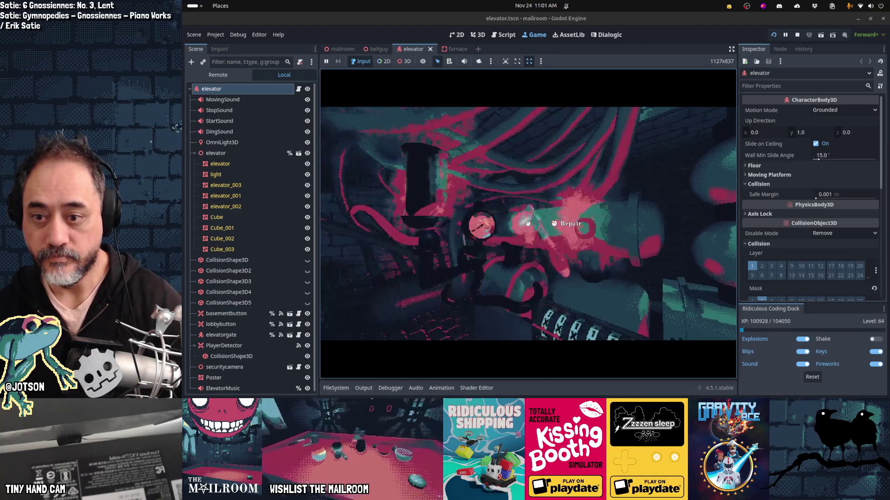
# Repair and start the compressor with the wrench, then walk back through the corridor to the red table
pyautogui.click(527, 224)
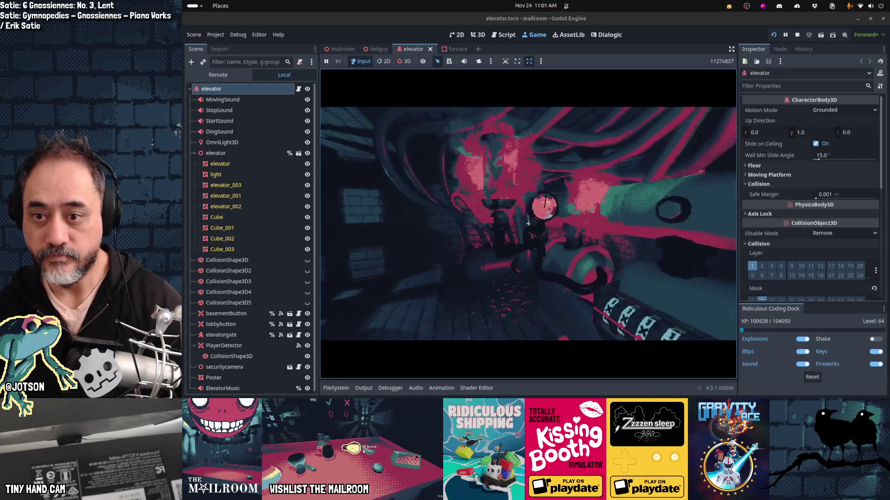
pyautogui.click(528, 224)
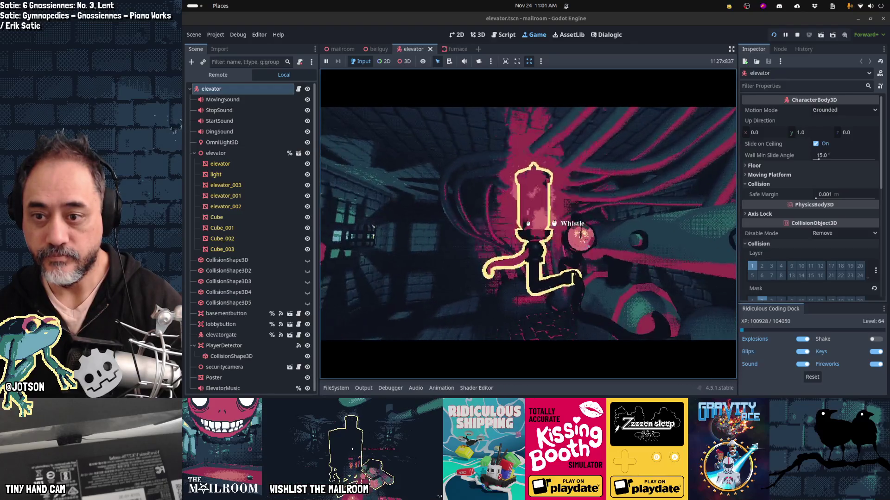
pyautogui.press('w')
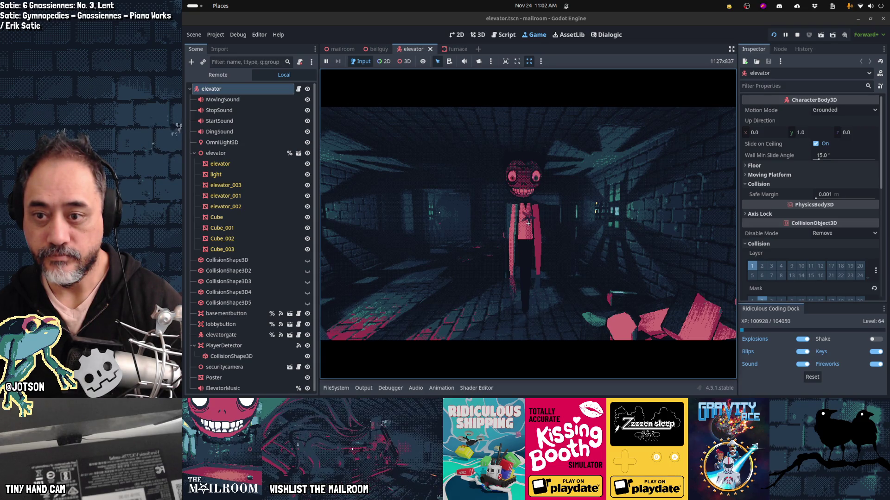
pyautogui.press('a')
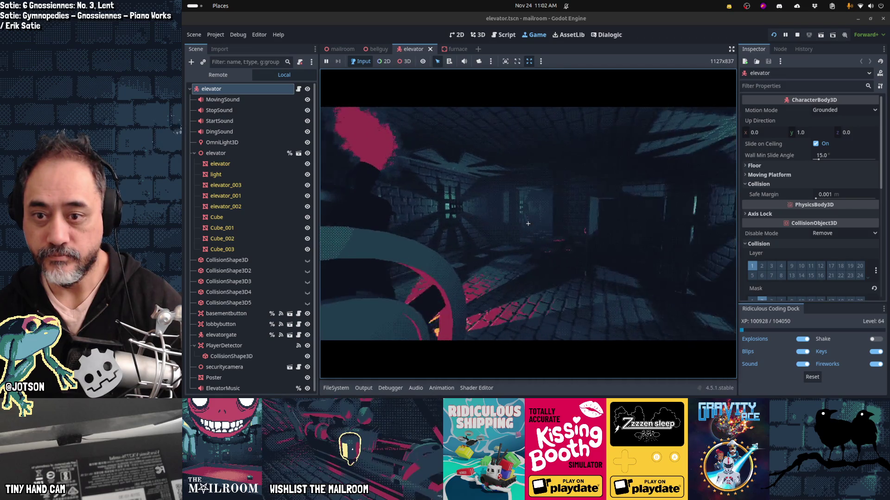
pyautogui.press('w')
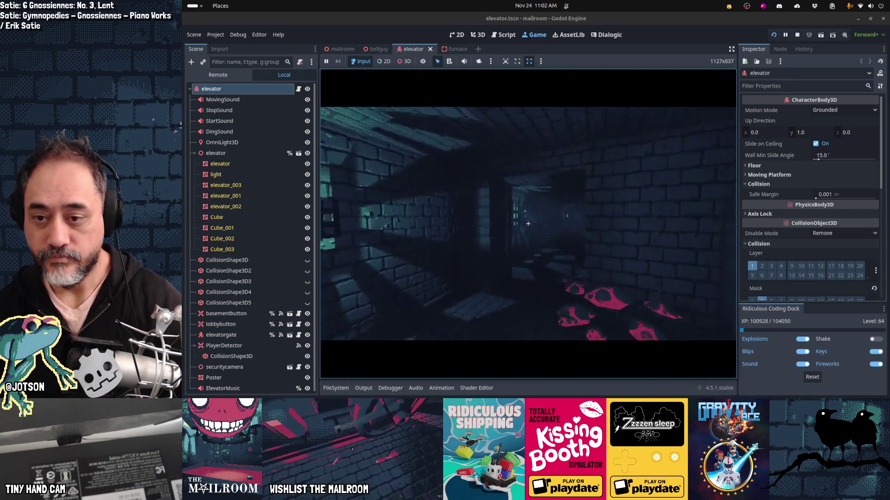
pyautogui.press('w')
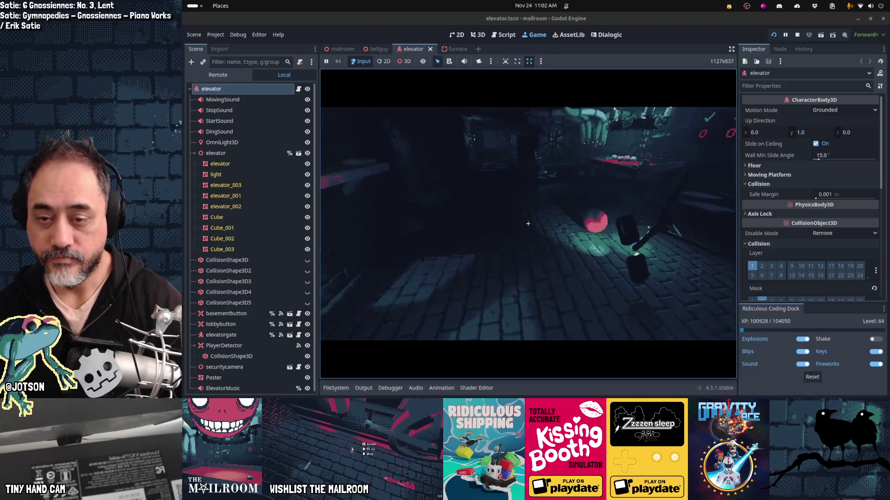
pyautogui.press('w')
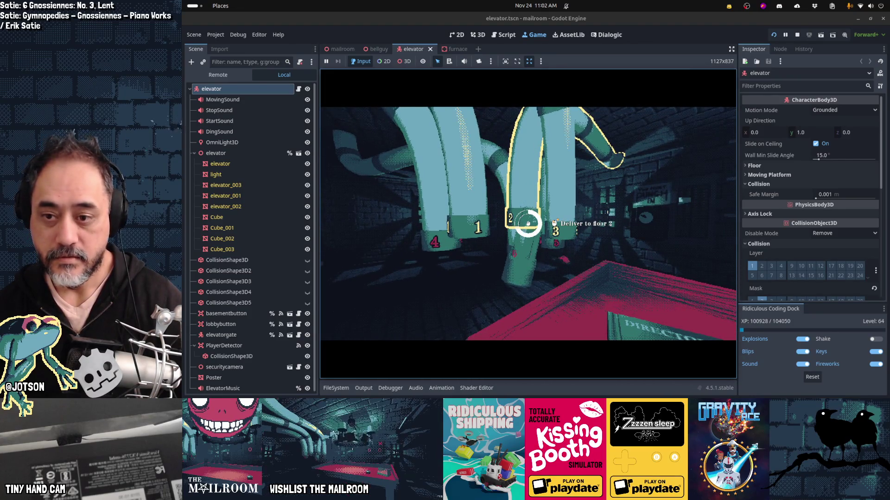
# Send the canister through the pneumatic tubes to floor 3 and light the stove fire
pyautogui.press('w')
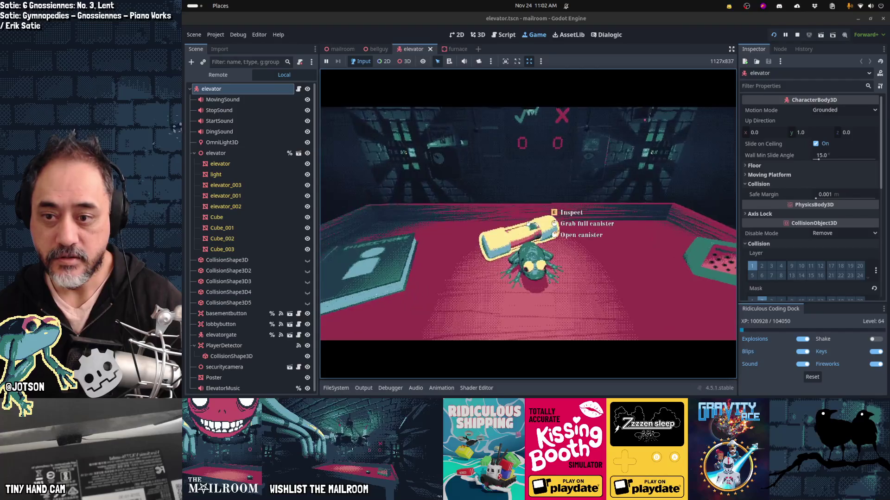
pyautogui.click(527, 223)
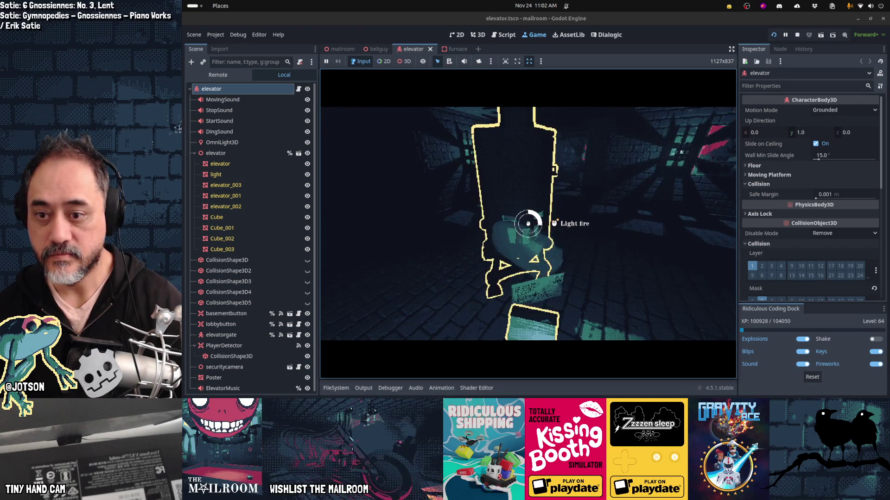
pyautogui.click(528, 223)
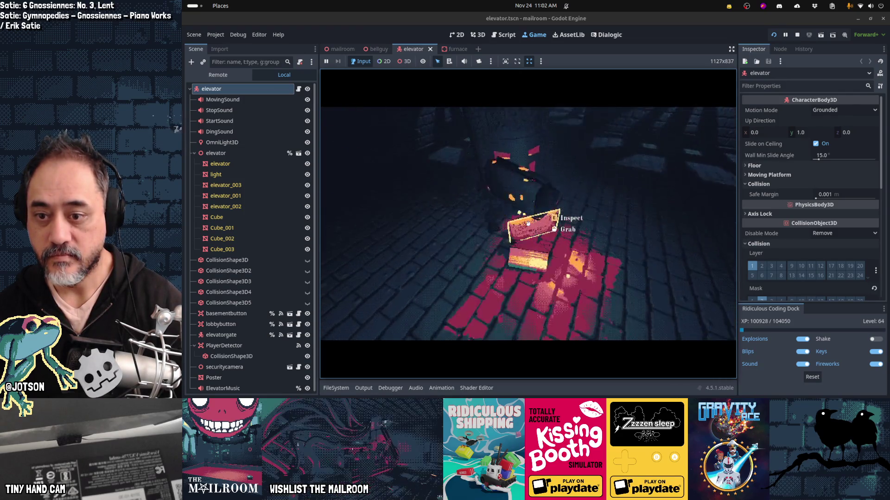
# Inspect the letter up close, then burn it to ash in the stove
pyautogui.press('e')
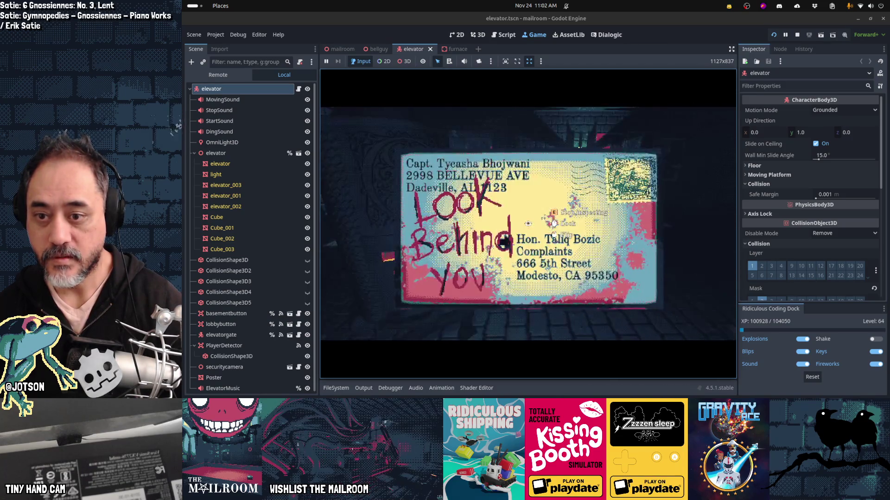
pyautogui.press('e')
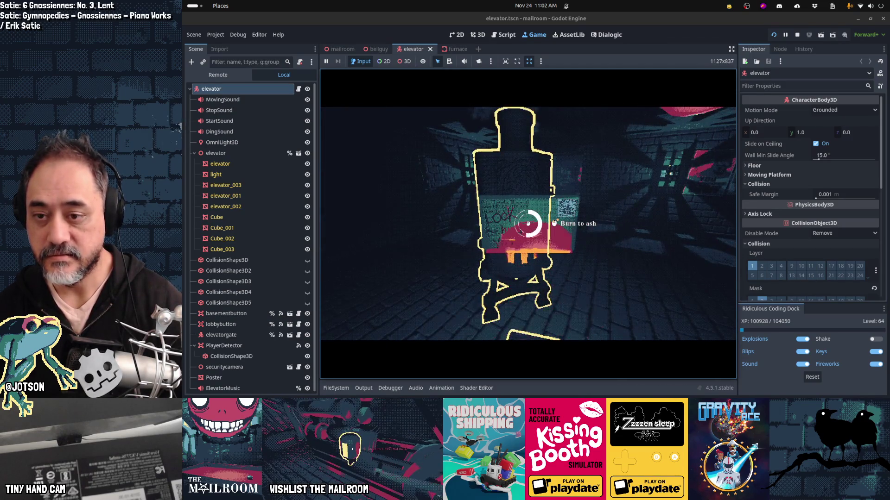
pyautogui.click(528, 223)
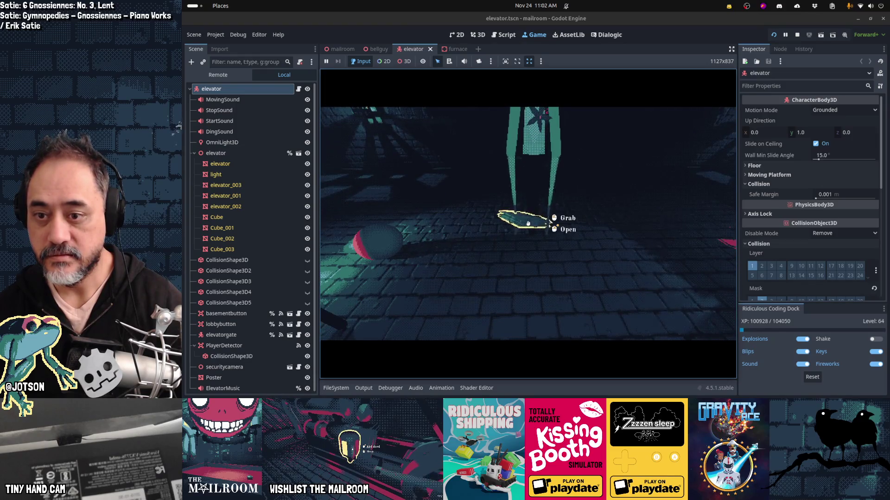
# Move the package from the floor onto the table, pick it up, inspect the envelope and burn it
pyautogui.click(528, 224)
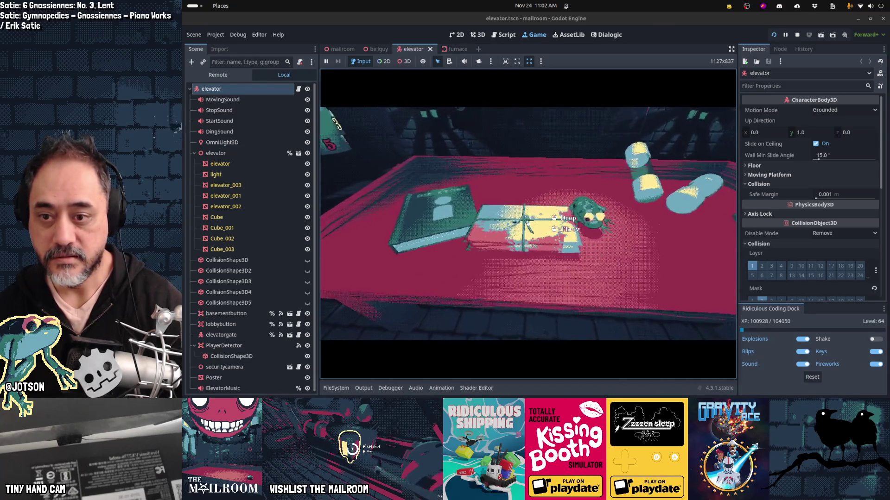
pyautogui.click(528, 223)
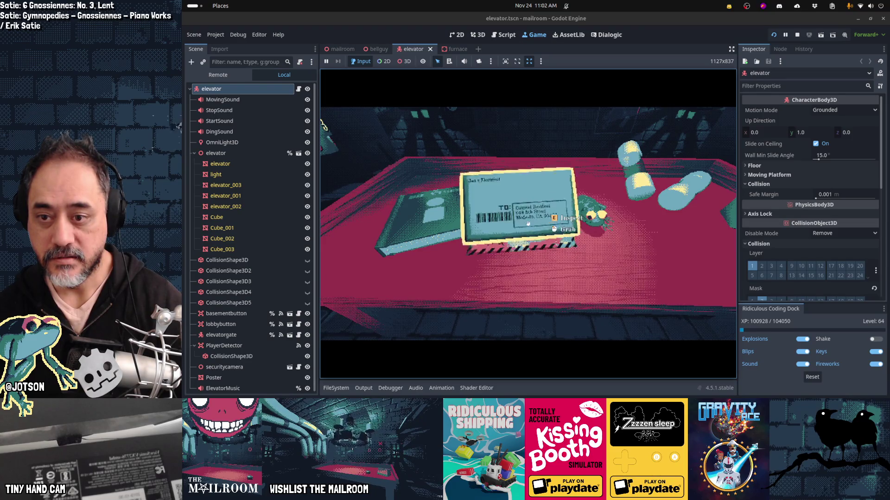
pyautogui.click(528, 223)
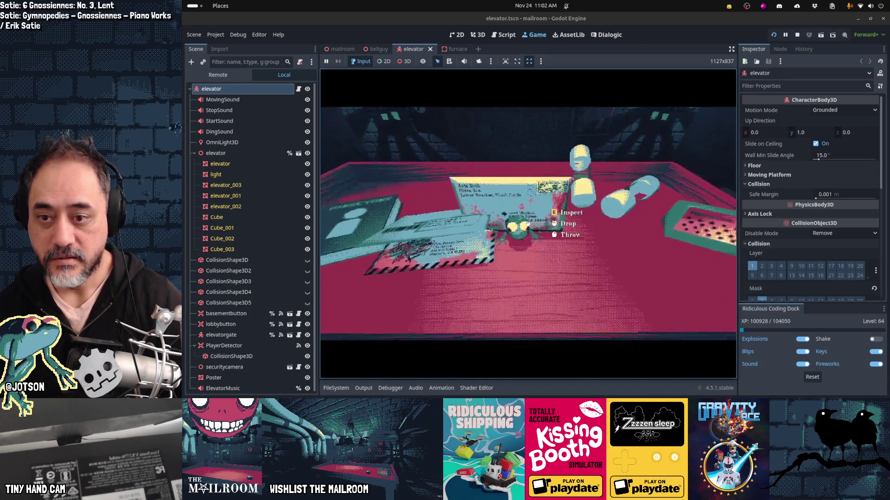
pyautogui.press('e')
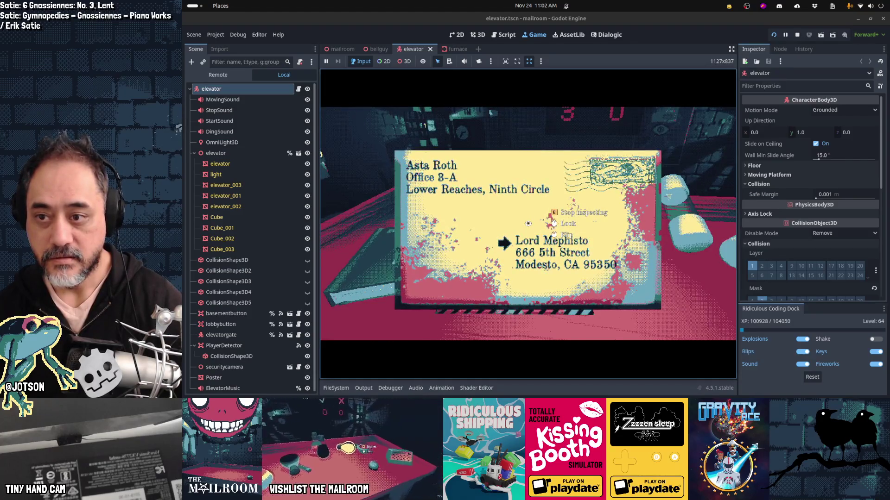
pyautogui.press('e')
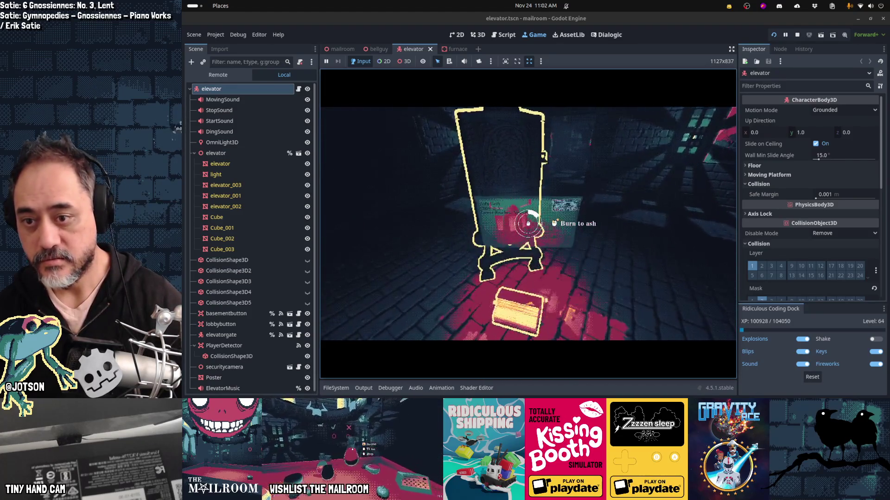
pyautogui.click(528, 223)
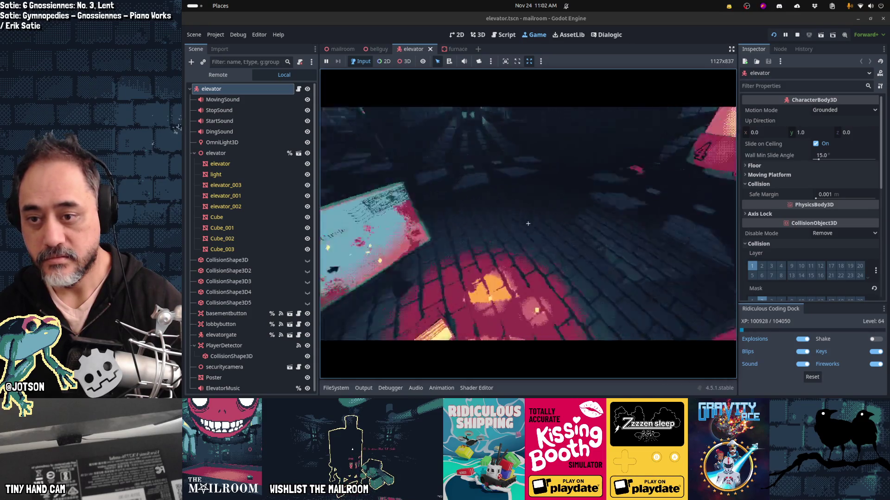
# Inspect the envelope again, start burning at the furnace, then stop inspecting
pyautogui.press('e')
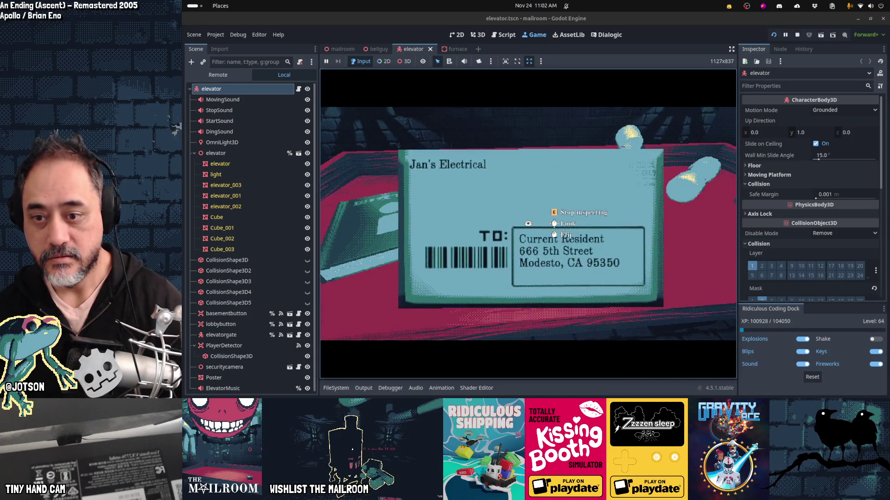
pyautogui.press('e')
pyautogui.click(528, 223)
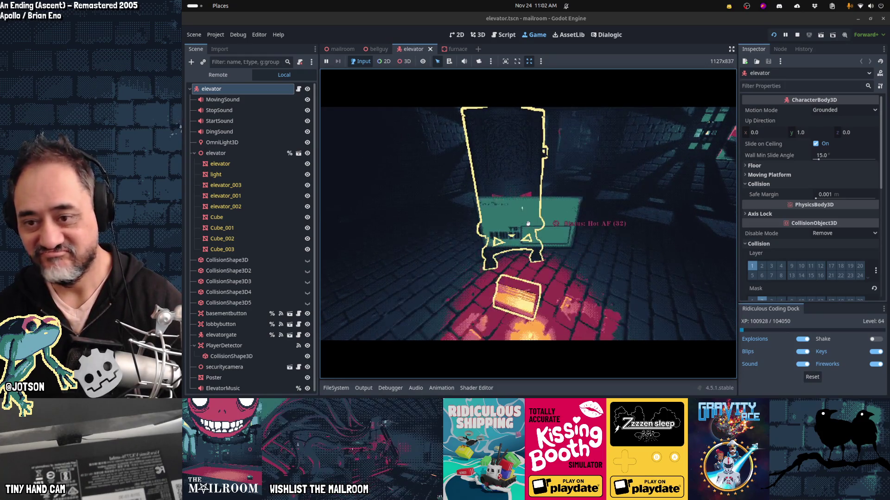
pyautogui.press('e')
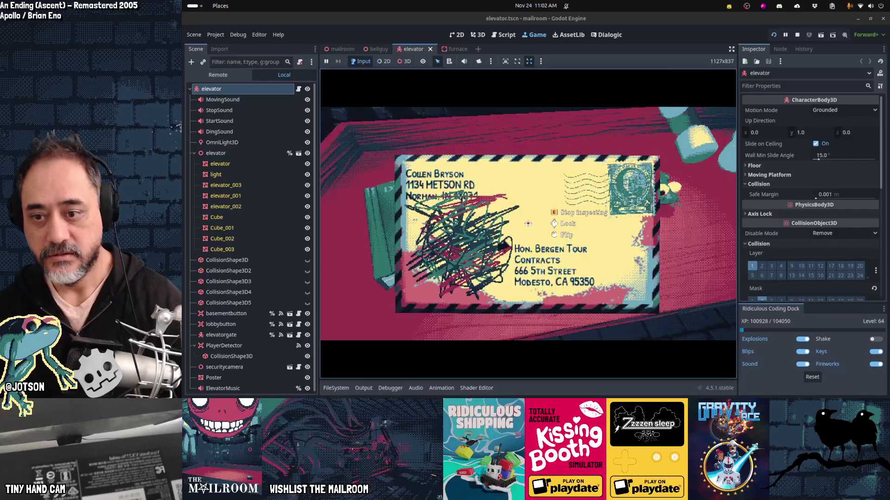
pyautogui.press('e')
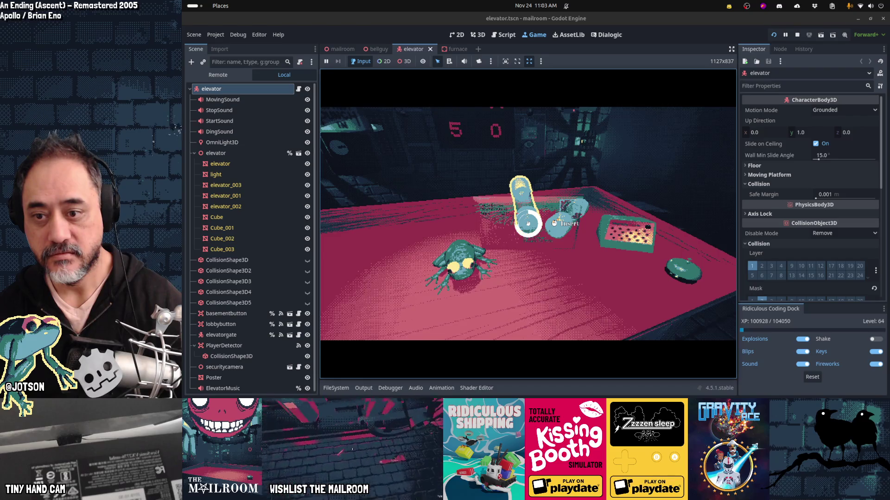
# Pick up the canister, deliver it to floor 2, and answer the intercom
pyautogui.click(528, 223)
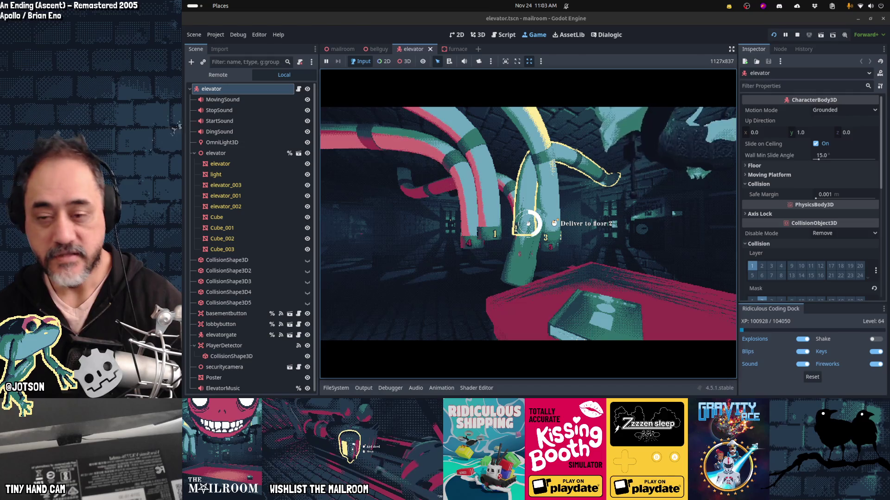
pyautogui.click(527, 223)
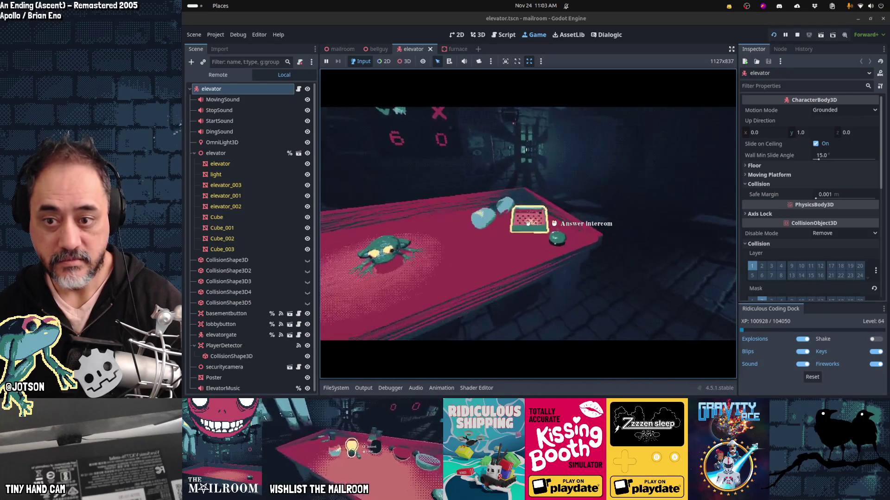
pyautogui.click(528, 223)
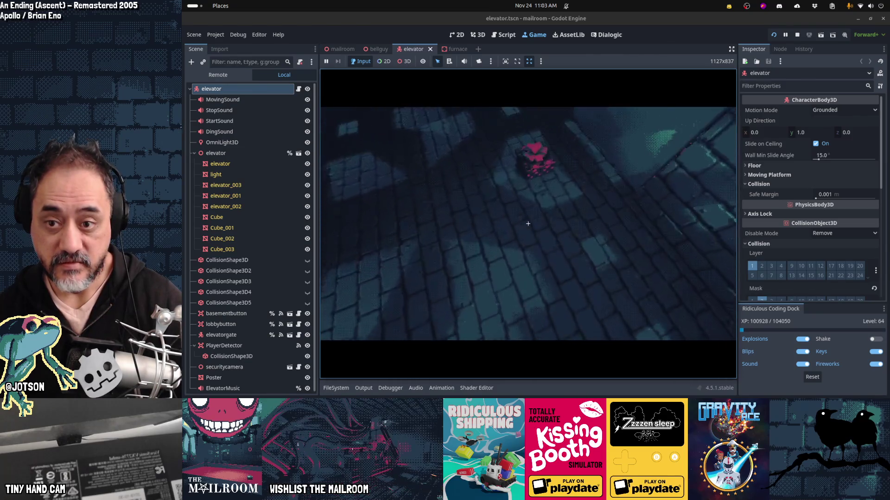
# Carry the red box from the floor onto the table, then stop the game with F8
pyautogui.click(528, 223)
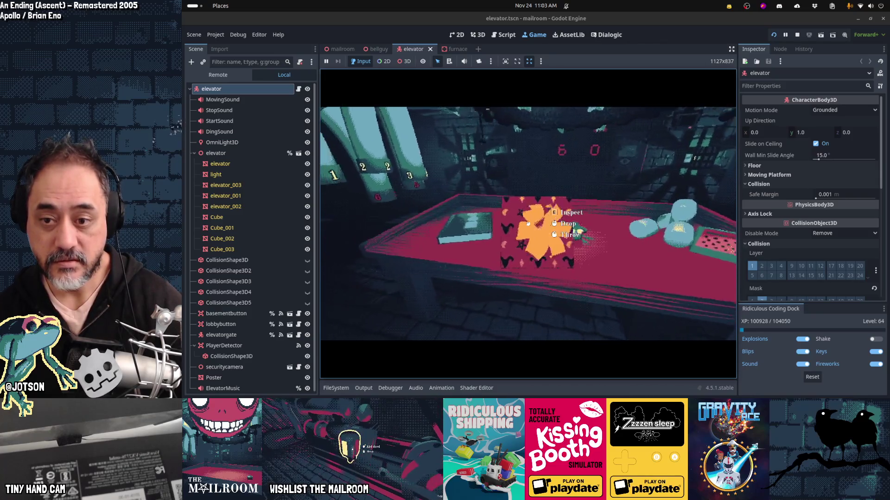
pyautogui.click(527, 223)
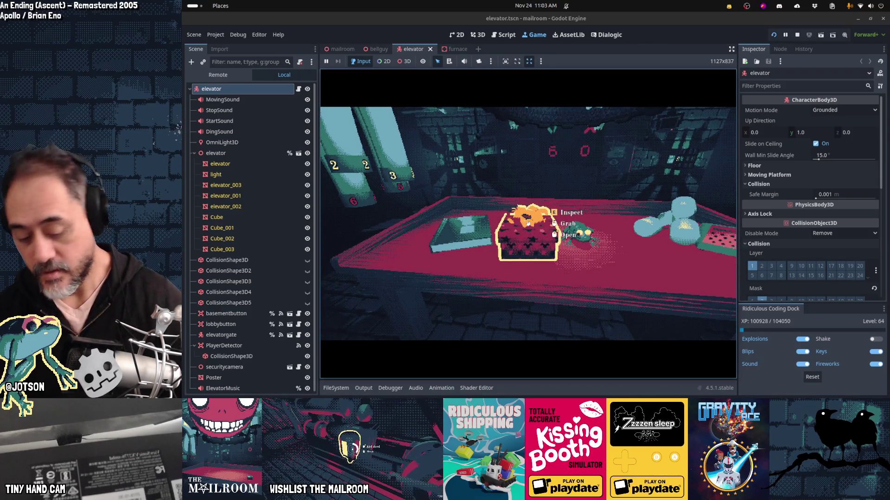
pyautogui.press('F8')
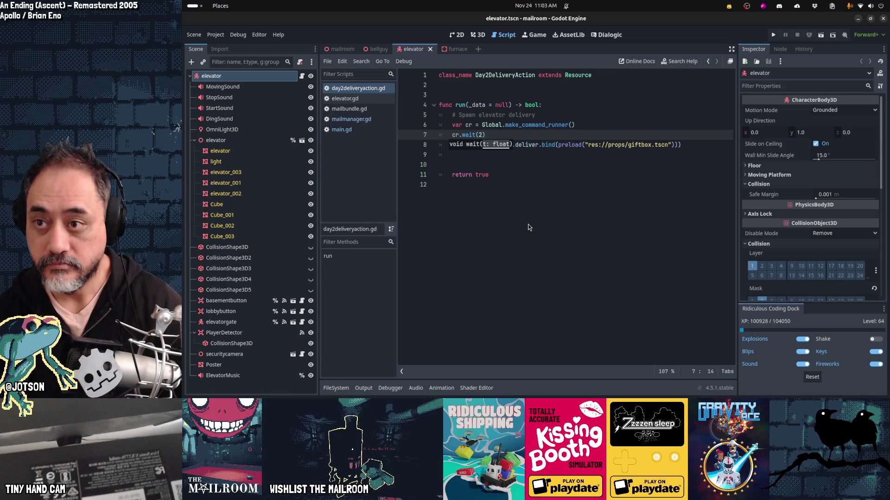
# Open a new scene tab and quick-open day1box.tscn by searching 'box' and 'tscn'
pyautogui.click(478, 49)
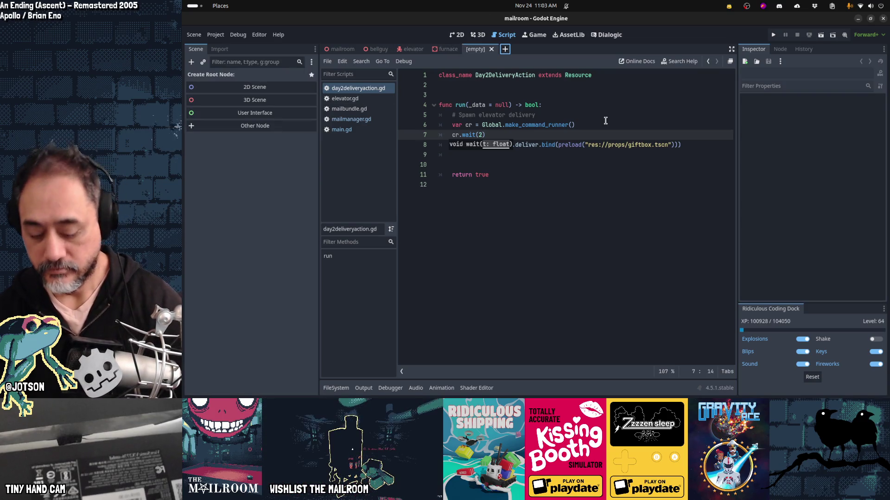
pyautogui.hotkey('alt', 'shift', 'o')
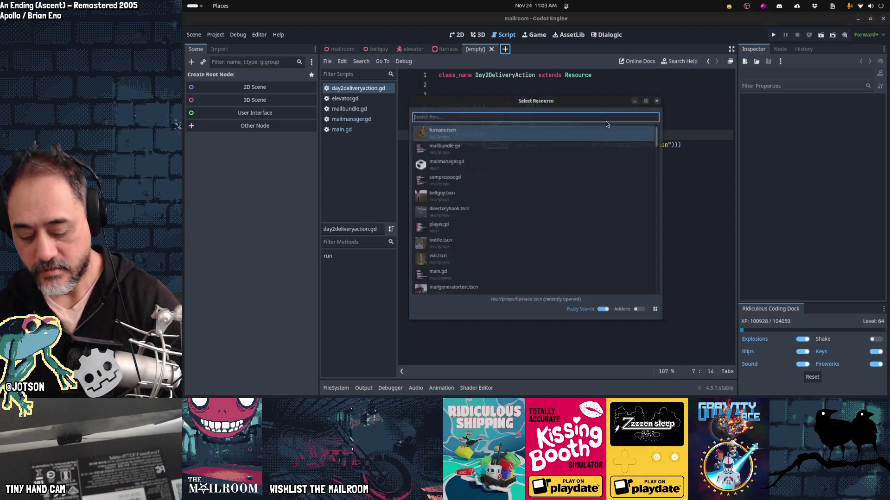
pyautogui.write('box')
pyautogui.press('Down')
pyautogui.press('Down')
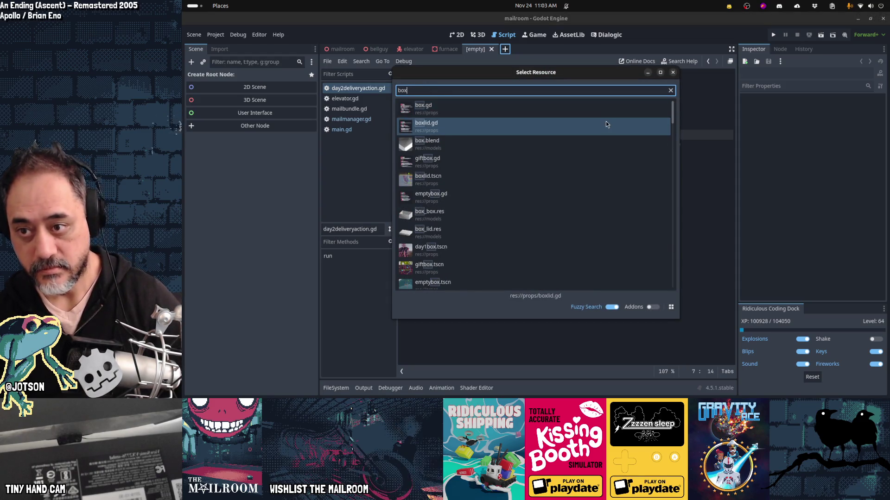
pyautogui.press('Down')
pyautogui.press('Down')
pyautogui.press('Down')
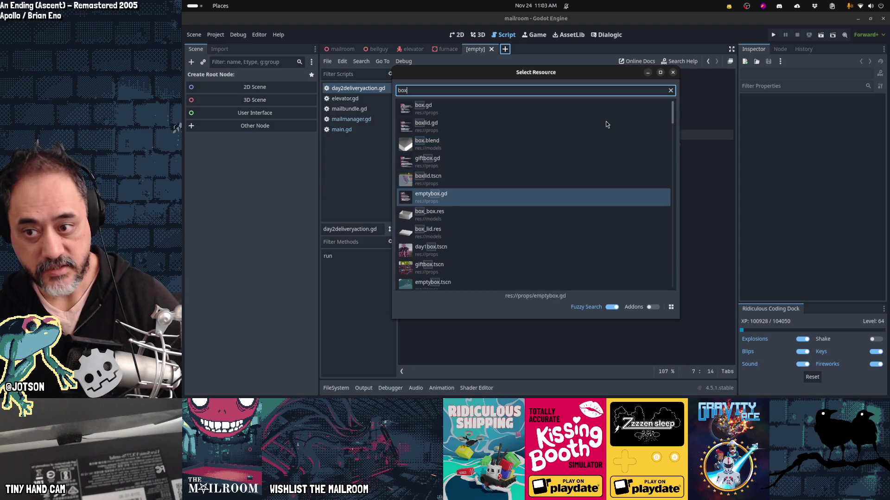
pyautogui.write('tscn')
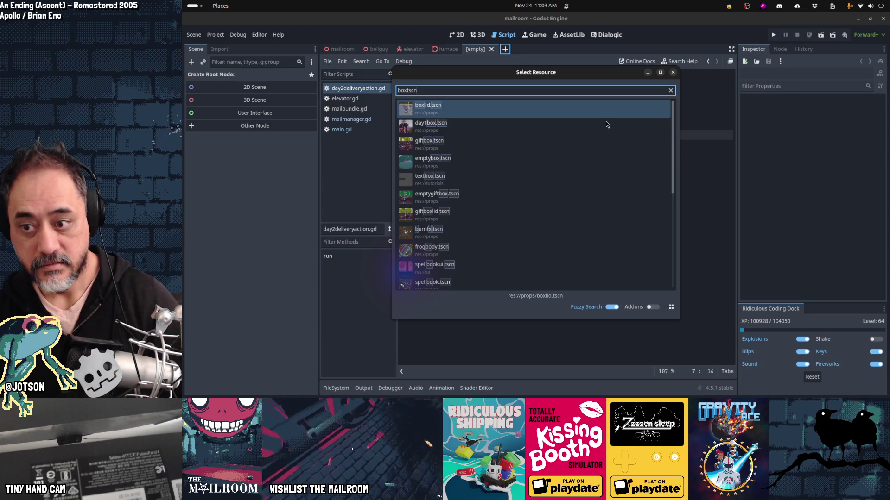
pyautogui.press('Down')
pyautogui.press('Down')
pyautogui.press('Down')
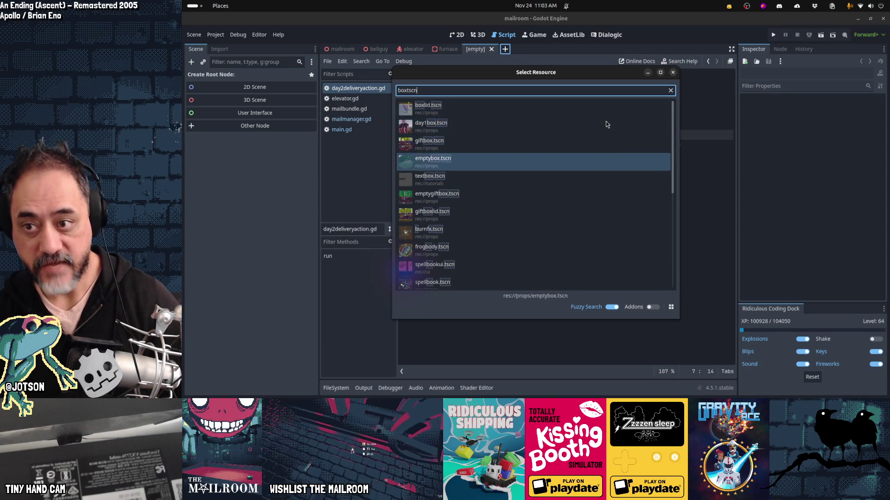
pyautogui.press('Down')
pyautogui.press('Down')
pyautogui.press('Down')
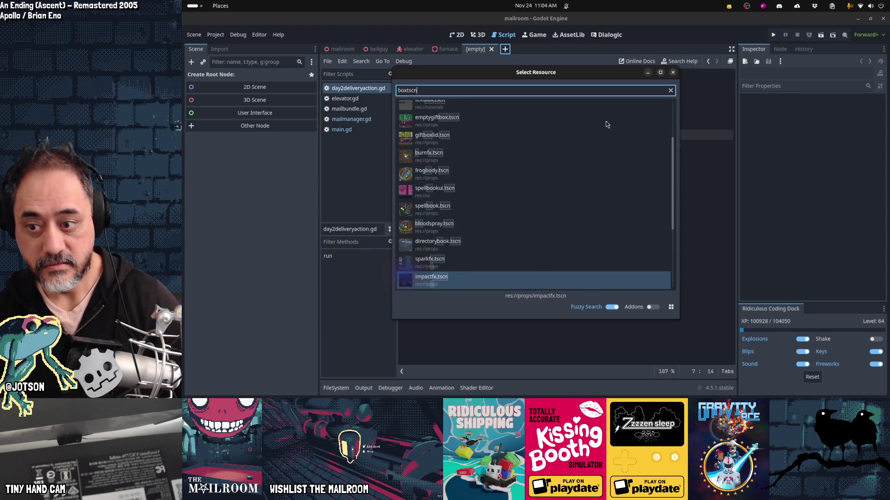
pyautogui.press('Up')
pyautogui.press('Up')
pyautogui.press('Up')
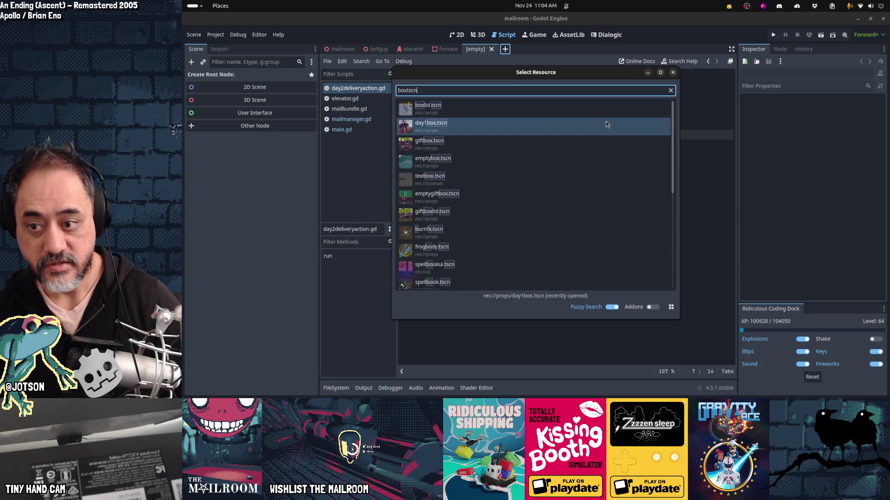
pyautogui.press('Return')
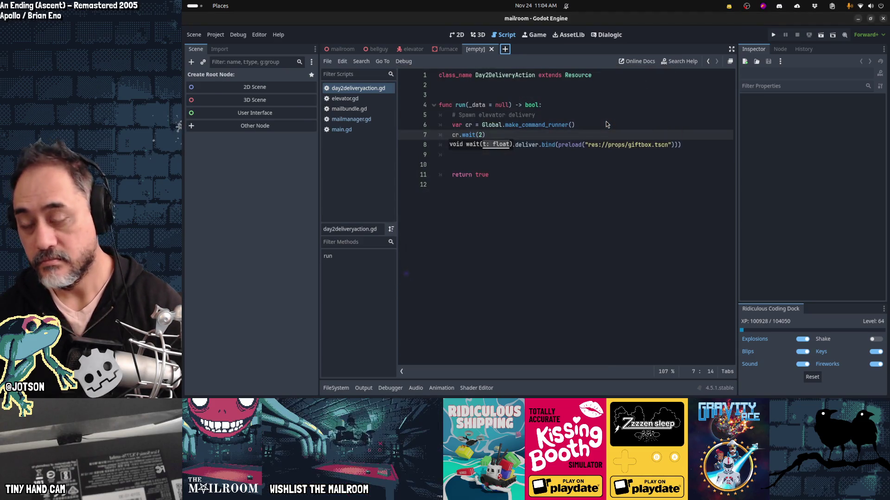
# Save the day1box scene as a copy named mortarbox.tscn
pyautogui.hotkey('ctrl', 'shift', 's')
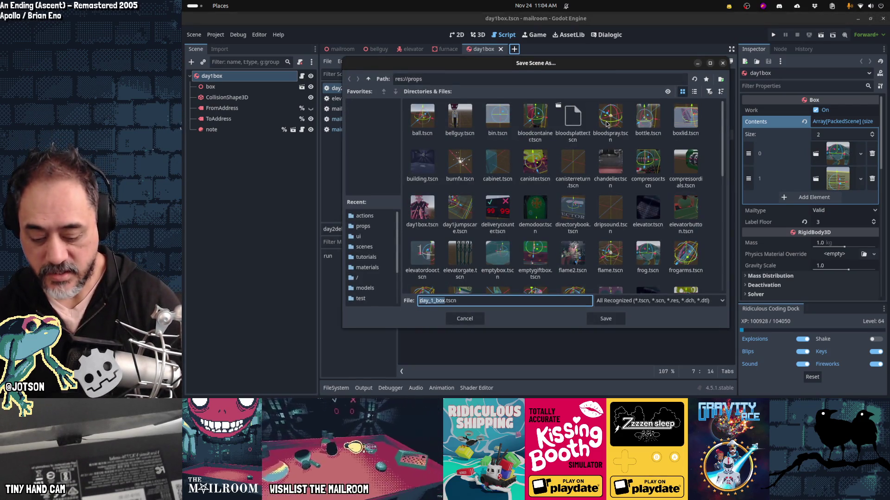
pyautogui.write('mortarb')
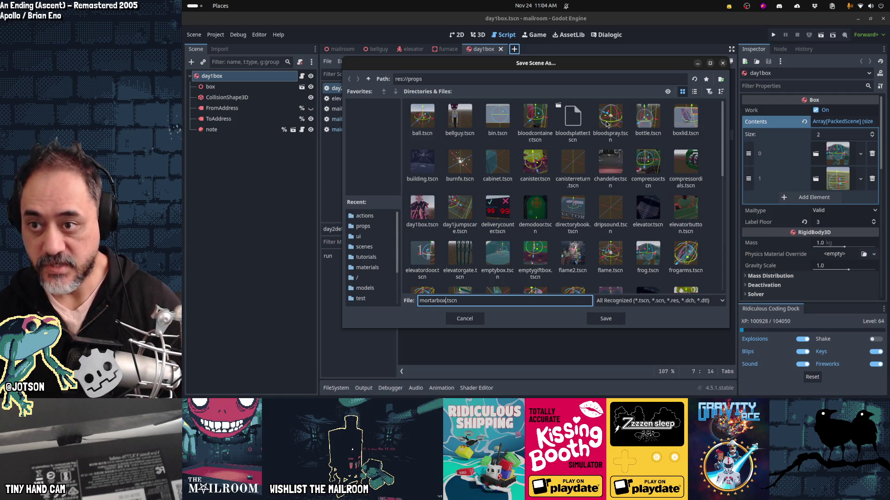
pyautogui.press('Return')
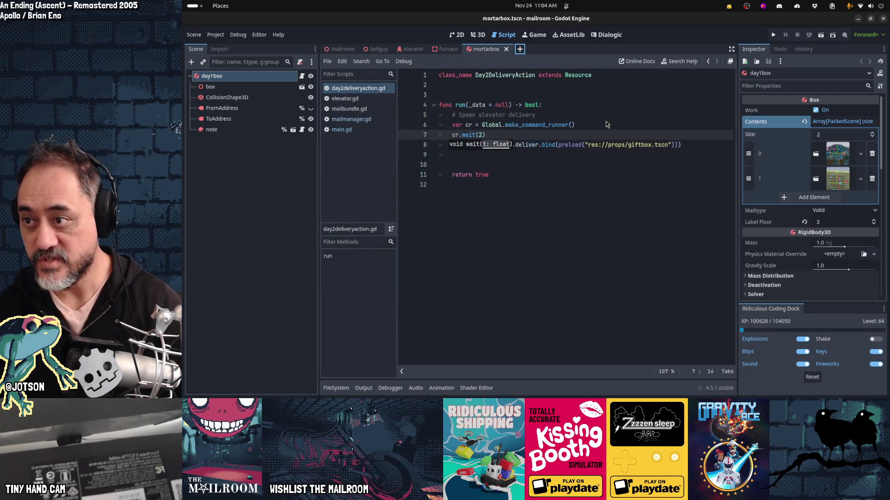
# Rename the root node from day1box to mortarbox, then cycle through the open windows
pyautogui.doubleClick(238, 80)
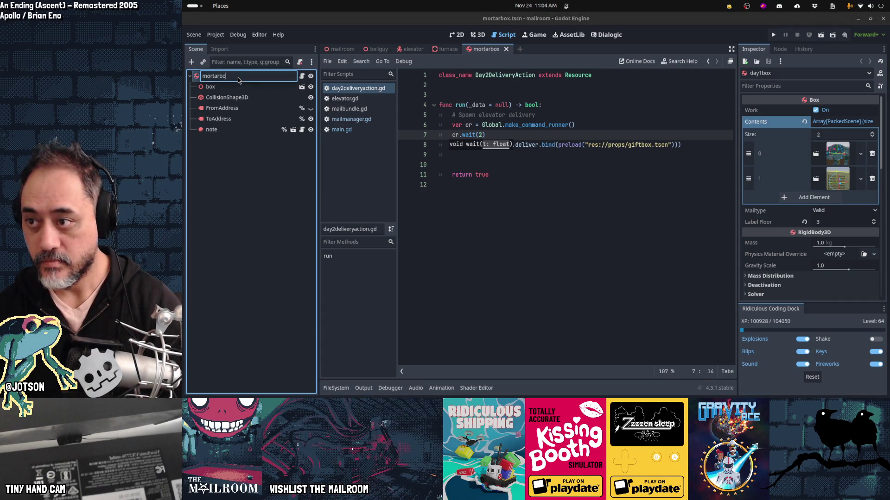
pyautogui.write('x')
pyautogui.press('Return')
pyautogui.hotkey('alt', 'Tab')
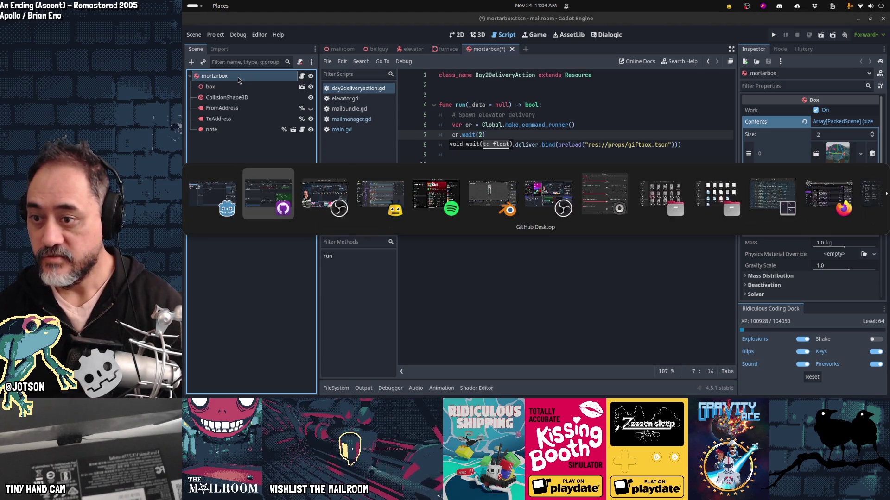
pyautogui.hotkey('alt', 'Tab')
pyautogui.hotkey('alt', 'Tab')
pyautogui.hotkey('alt', 'Tab')
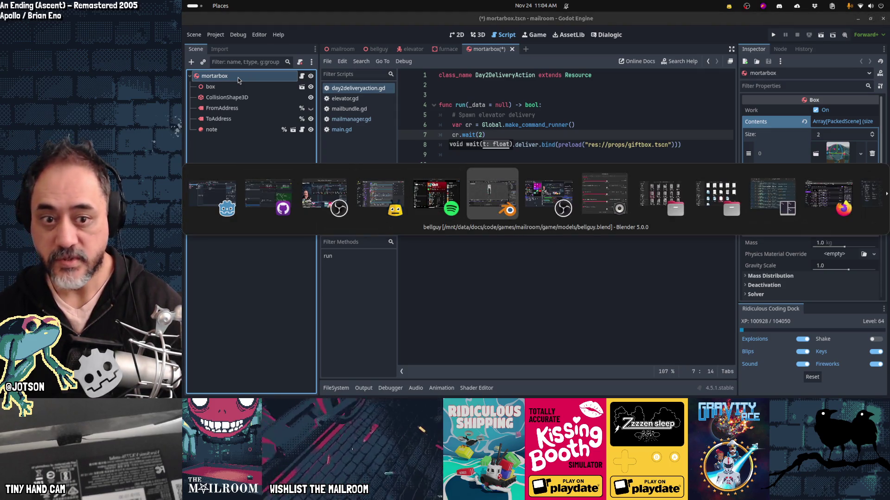
pyautogui.hotkey('alt', 'Tab')
pyautogui.hotkey('alt', 'Tab')
pyautogui.hotkey('alt', 'Tab')
pyautogui.press('Escape')
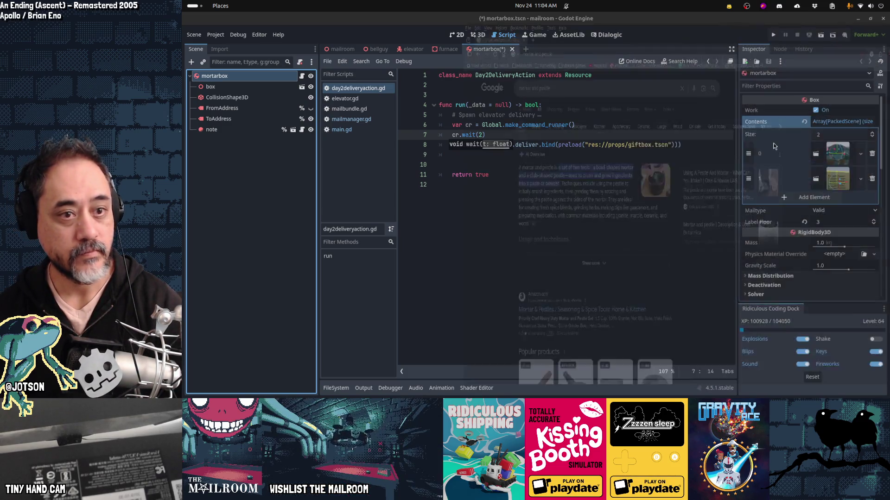
# Browse the 'mortar and pestle' Google results and Images tab in Firefox, then minimize it
pyautogui.hotkey('alt', 'Tab')
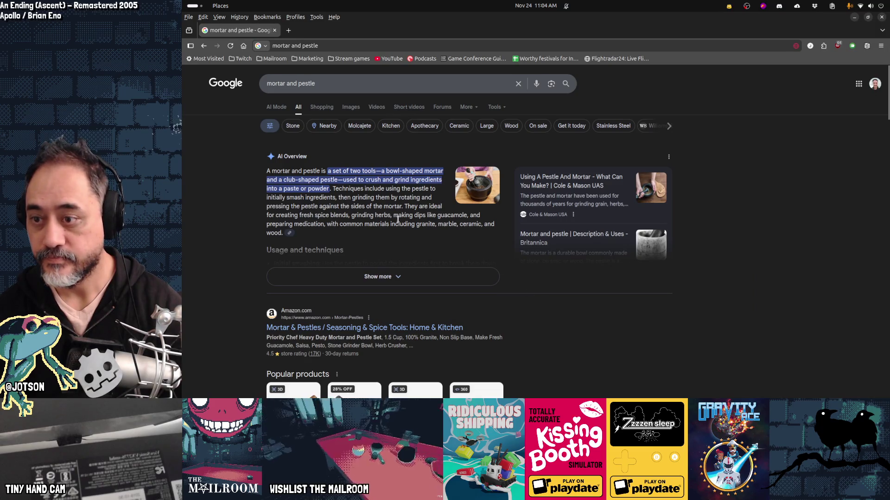
pyautogui.scroll(-5, 505, 275)
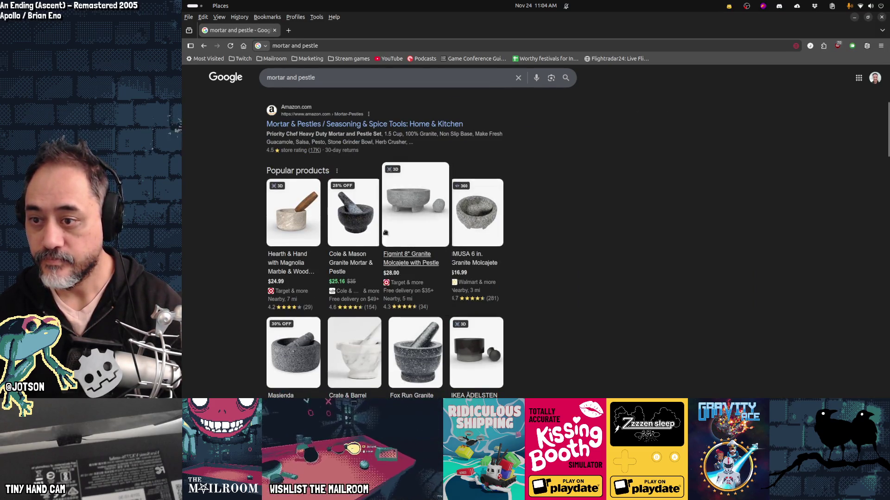
pyautogui.scroll(5, 659, 229)
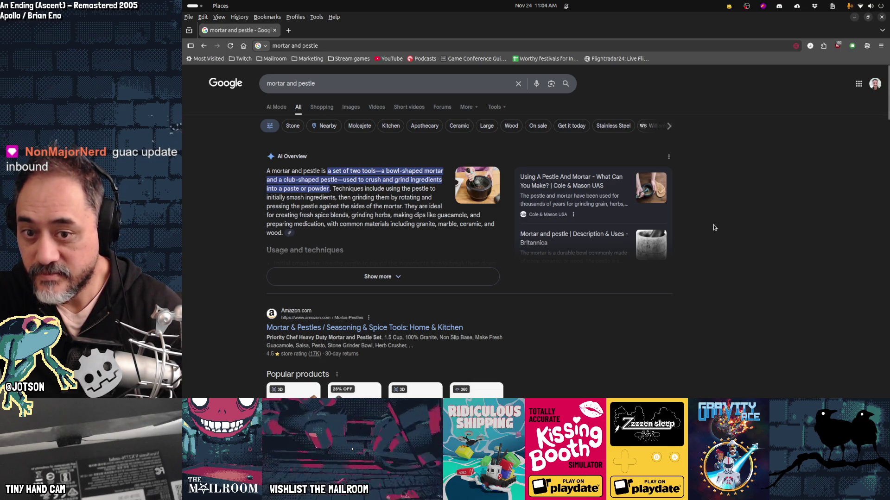
pyautogui.click(350, 107)
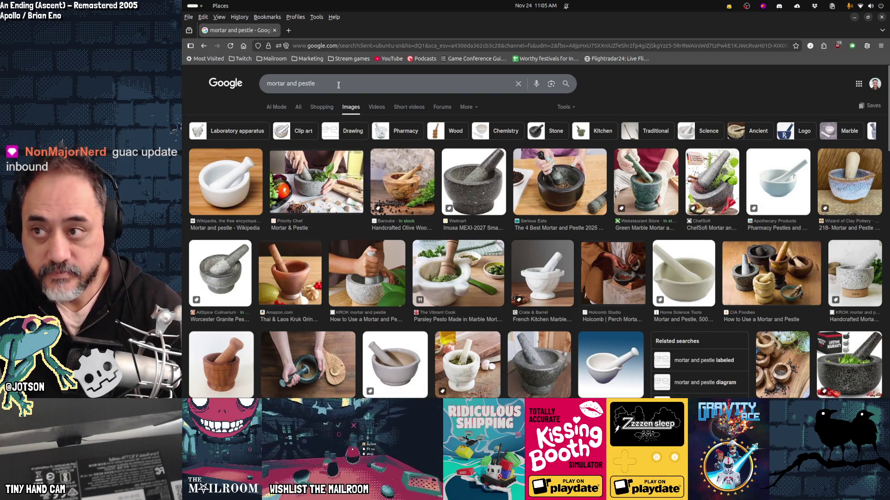
pyautogui.click(855, 18)
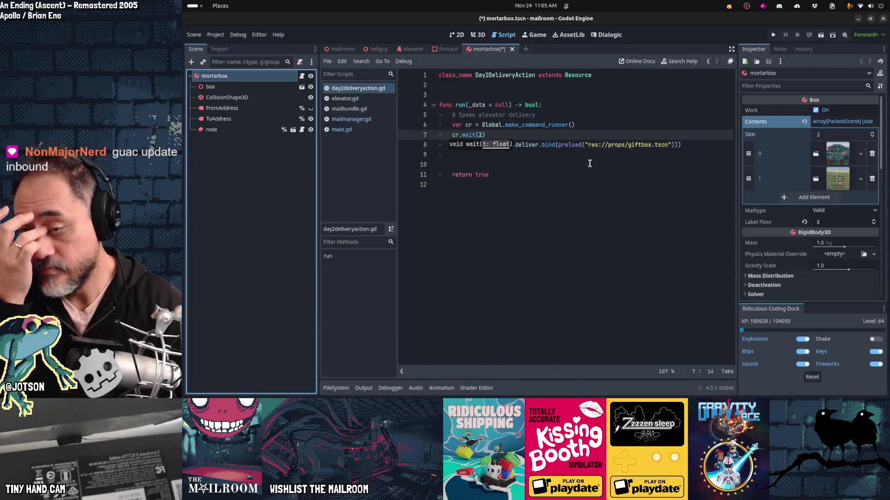
# Abandon the root rename, save mortarbox.tscn and return to its 3D view
pyautogui.press('F2')
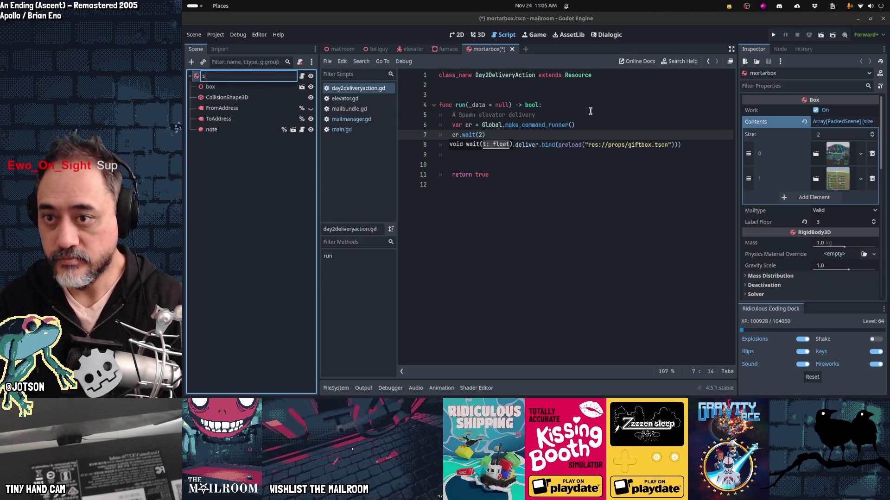
pyautogui.press('Escape')
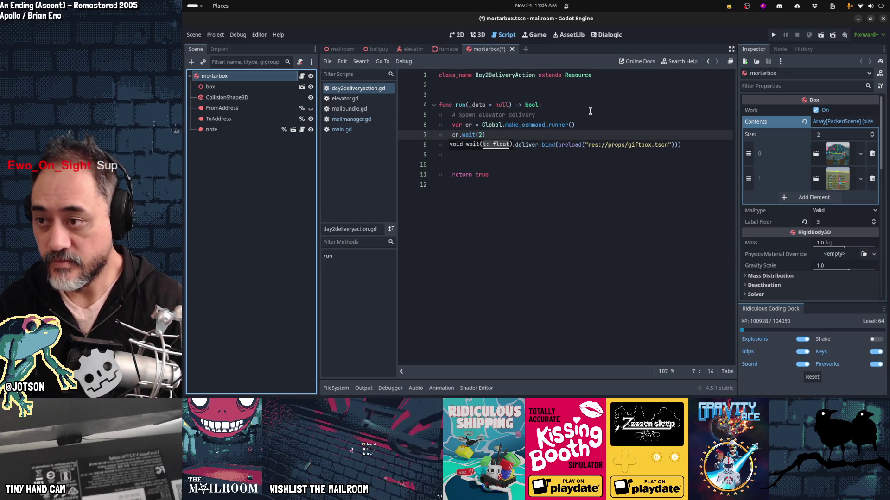
pyautogui.hotkey('ctrl', 's')
pyautogui.hotkey('ctrl', 'F2')
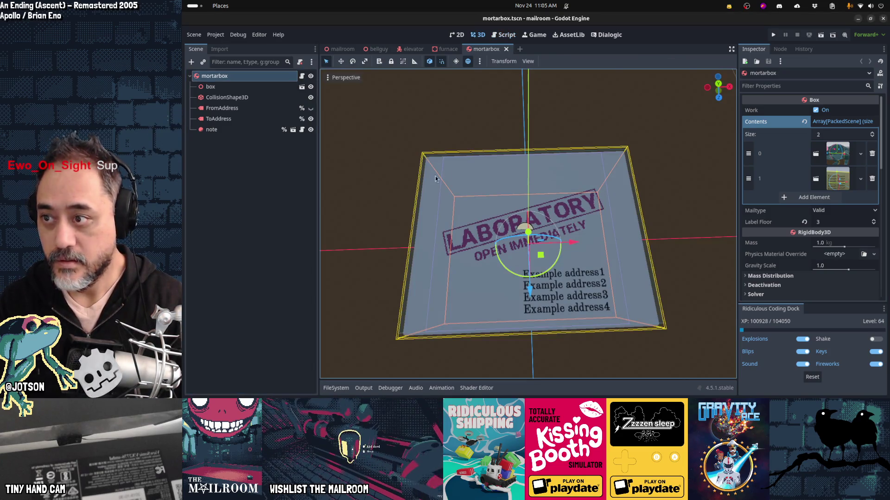
# Delete both elements from the mortarbox's Contents array in the Inspector
pyautogui.moveTo(439, 177)
pyautogui.mouseDown()
pyautogui.moveTo(476, 176)
pyautogui.moveTo(466, 156)
pyautogui.mouseUp()
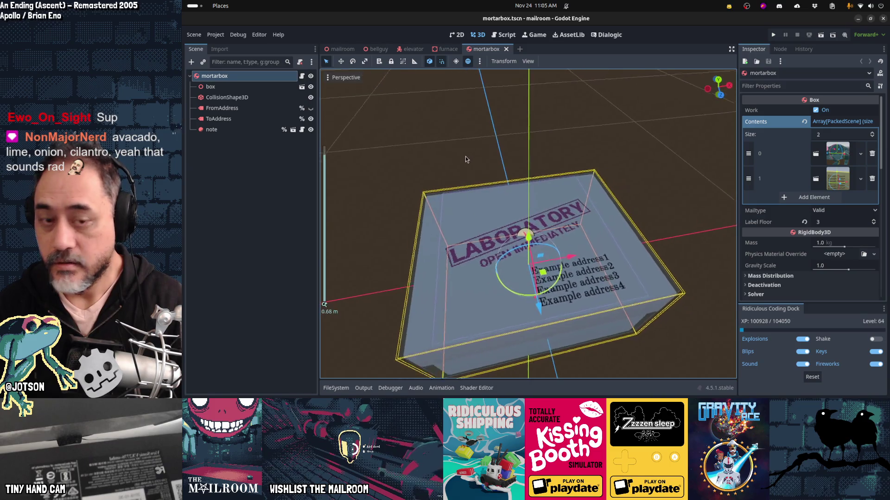
pyautogui.scroll(-2, 466, 157)
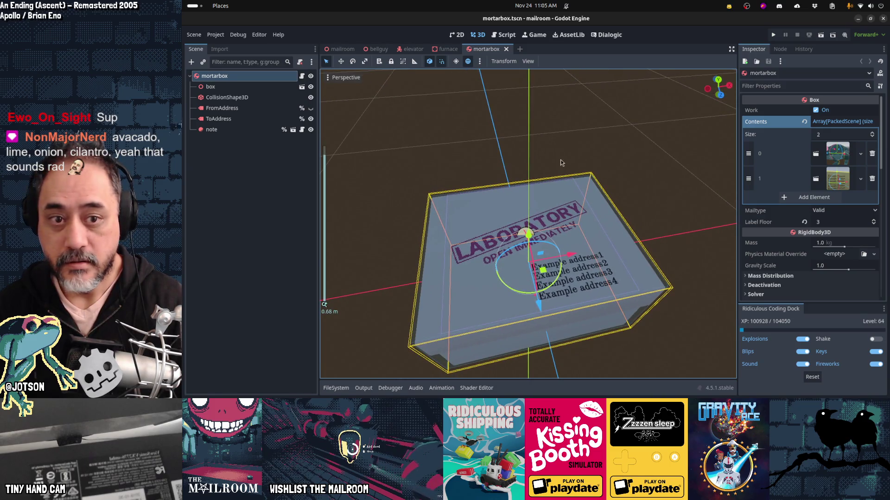
pyautogui.click(871, 155)
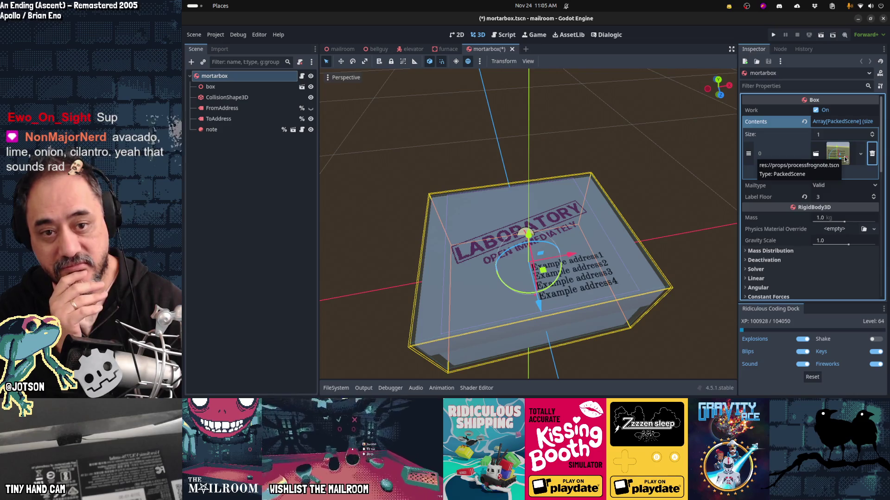
pyautogui.click(872, 155)
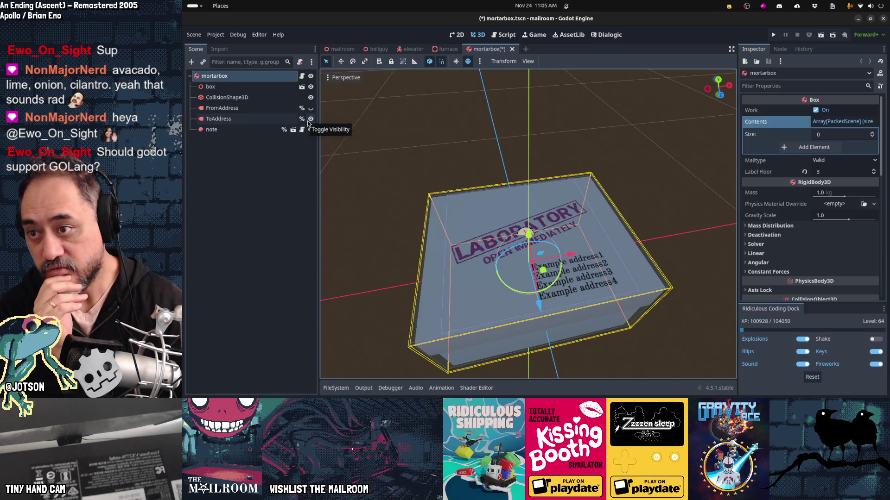
# Hide the ToAddress label and view the box from the front
pyautogui.click(311, 119)
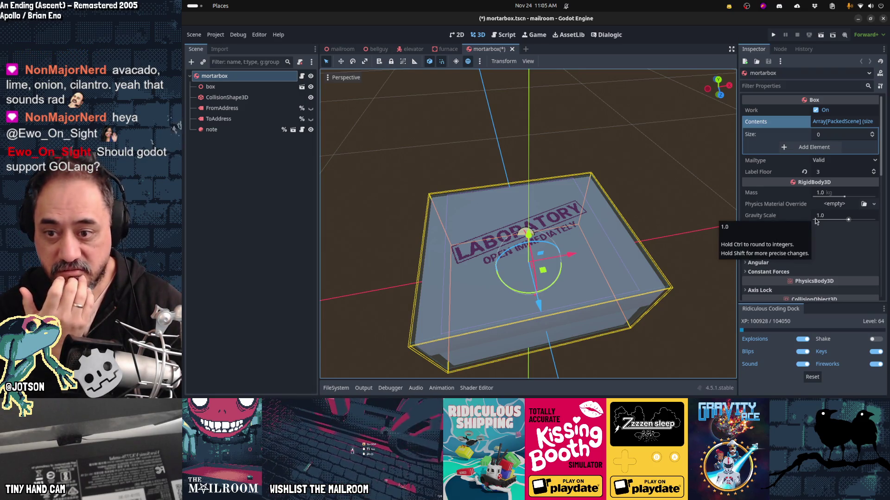
pyautogui.scroll(-4, 815, 221)
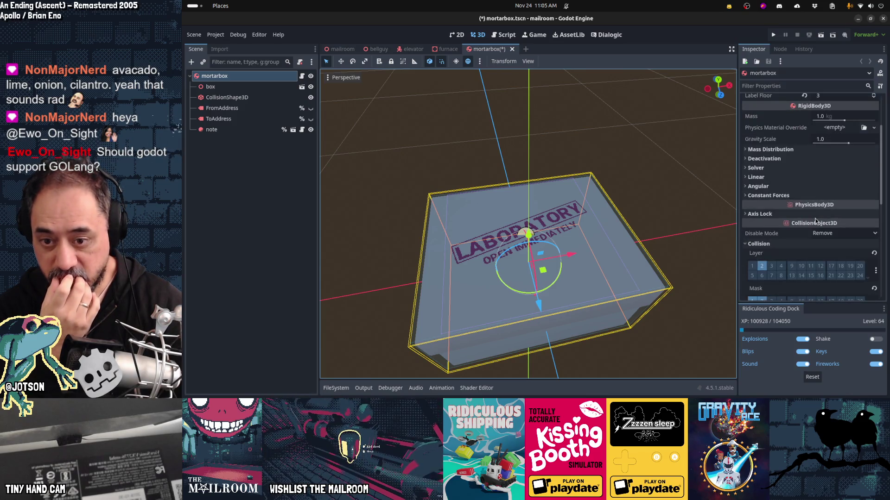
pyautogui.scroll(-3, 622, 238)
pyautogui.moveTo(616, 240)
pyautogui.mouseDown()
pyautogui.moveTo(560, 207)
pyautogui.moveTo(553, 246)
pyautogui.moveTo(547, 240)
pyautogui.moveTo(586, 244)
pyautogui.mouseUp()
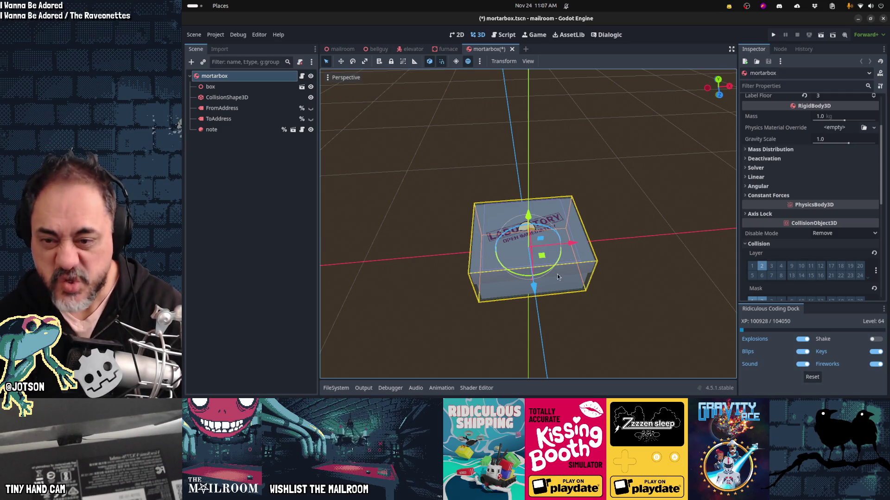
pyautogui.scroll(-3, 574, 287)
# Select CollisionShape3D and inspect its 0.656 × 0.307 × 0.517 m BoxShape3D from several angles
pyautogui.moveTo(575, 288)
pyautogui.mouseDown()
pyautogui.moveTo(594, 245)
pyautogui.moveTo(424, 212)
pyautogui.mouseUp()
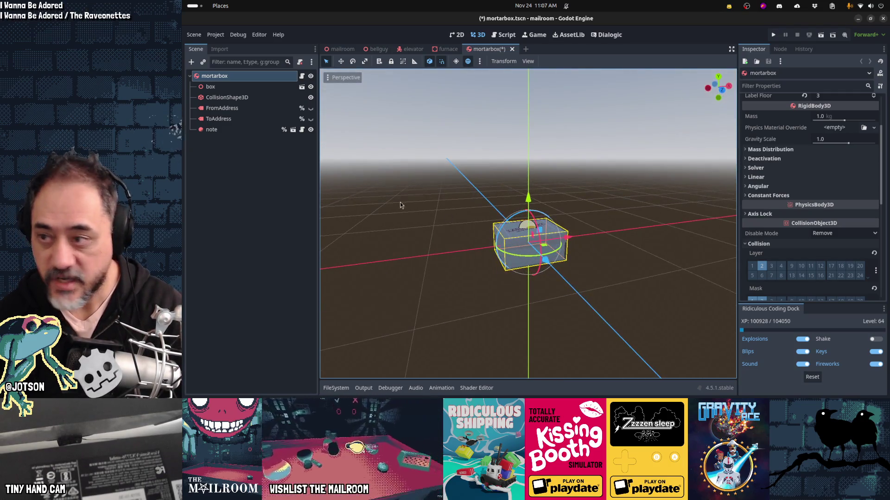
pyautogui.click(232, 98)
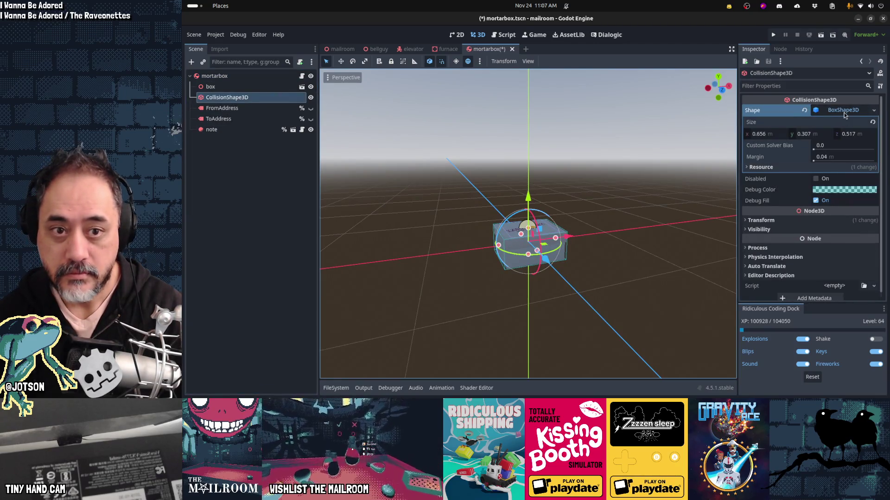
pyautogui.click(843, 113)
pyautogui.moveTo(608, 269)
pyautogui.mouseDown()
pyautogui.moveTo(574, 260)
pyautogui.moveTo(538, 277)
pyautogui.moveTo(655, 204)
pyautogui.moveTo(716, 262)
pyautogui.mouseUp()
pyautogui.scroll(3, 582, 258)
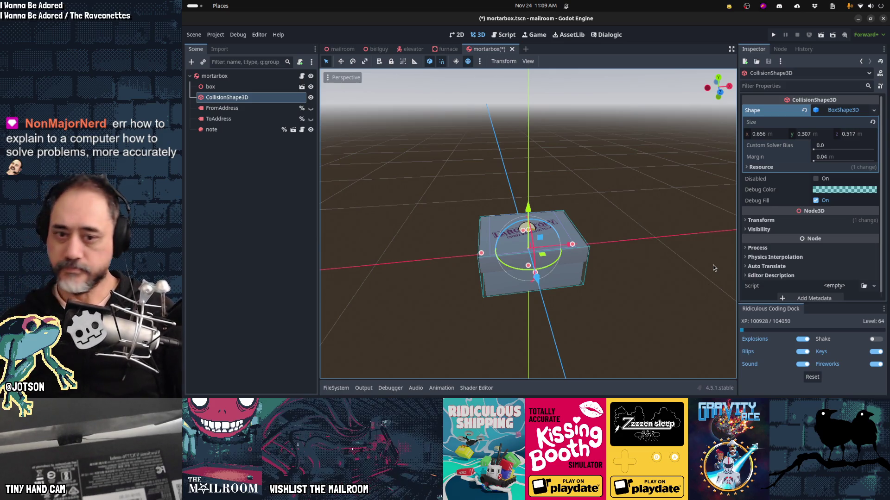
pyautogui.moveTo(602, 265)
pyautogui.mouseDown()
pyautogui.moveTo(583, 288)
pyautogui.moveTo(523, 282)
pyautogui.mouseUp()
pyautogui.moveTo(471, 308)
pyautogui.mouseDown()
pyautogui.moveTo(574, 302)
pyautogui.moveTo(504, 309)
pyautogui.moveTo(579, 292)
pyautogui.moveTo(627, 242)
pyautogui.moveTo(629, 212)
pyautogui.moveTo(529, 254)
pyautogui.moveTo(459, 323)
pyautogui.mouseUp()
pyautogui.scroll(-1, 494, 326)
pyautogui.click(556, 266)
pyautogui.press('s')
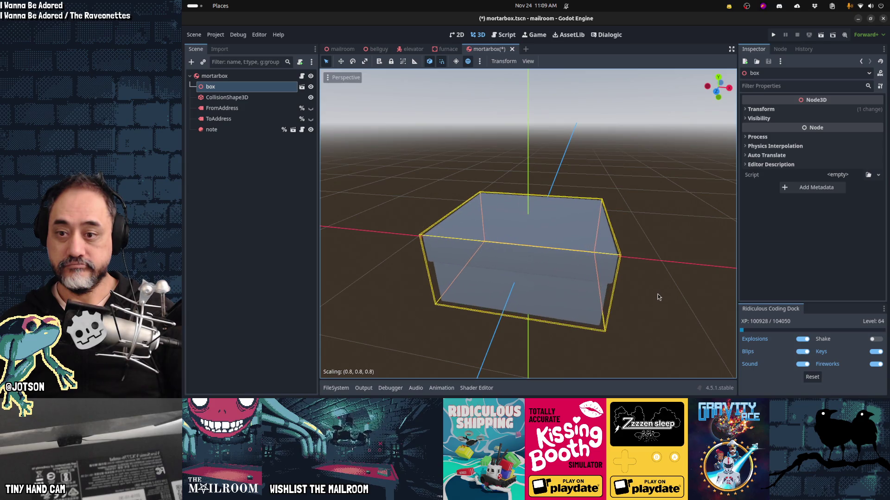
pyautogui.press('Escape')
pyautogui.keyDown('ctrl'); pyautogui.click(226, 97); pyautogui.keyUp('ctrl')
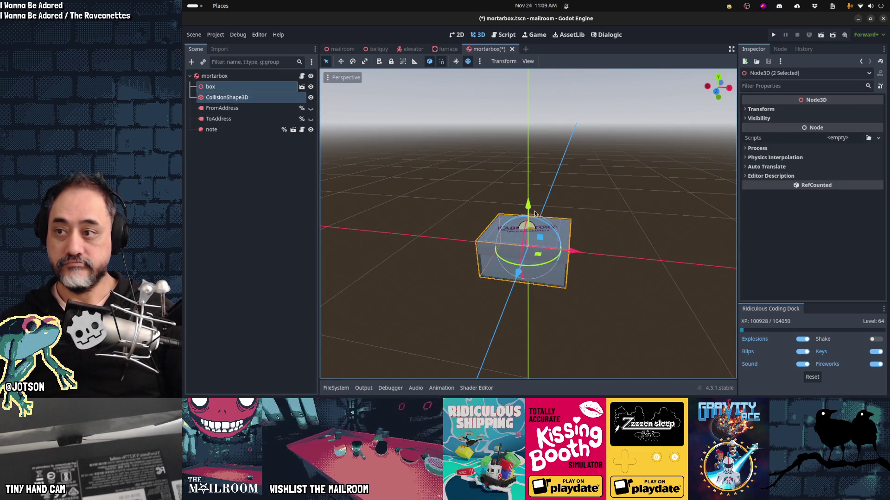
pyautogui.press('s')
pyautogui.press('Escape')
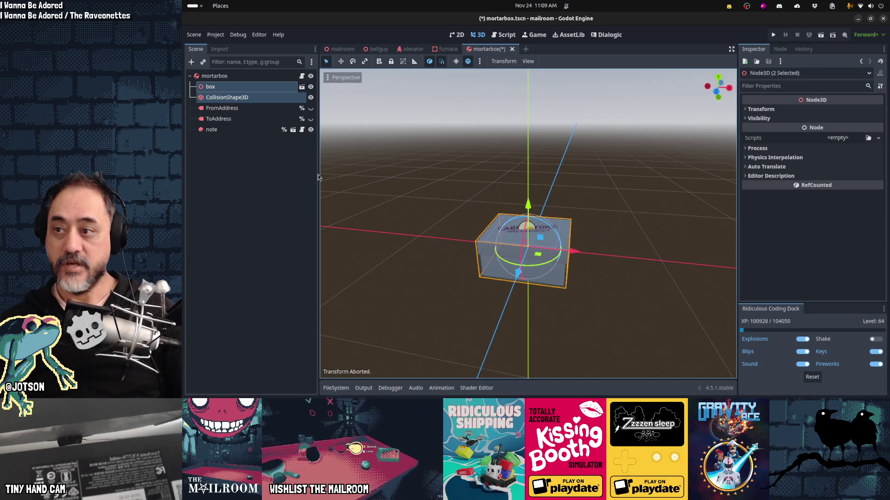
pyautogui.click(313, 133)
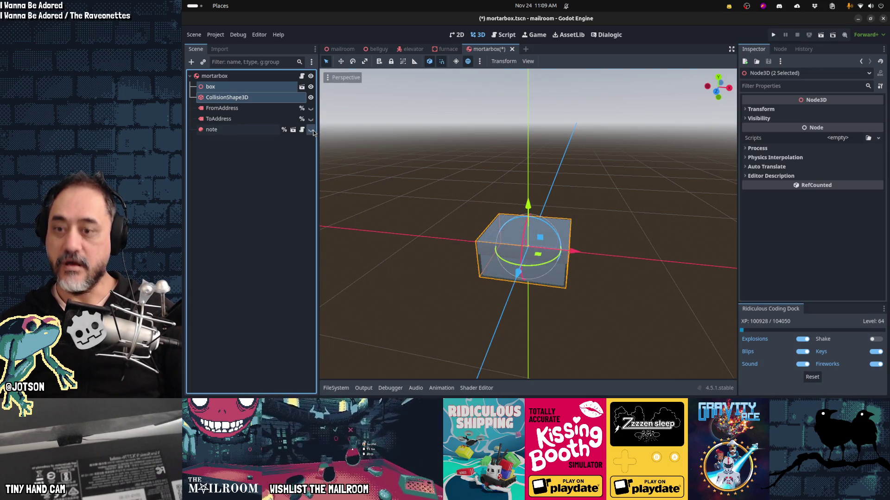
pyautogui.click(245, 131)
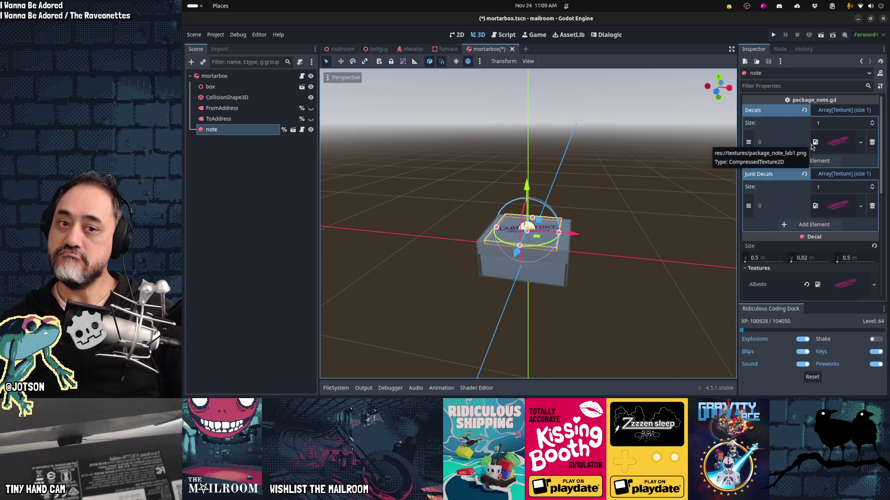
# Select the box, collision shape and both address labels and start scaling them together
pyautogui.click(252, 98)
pyautogui.click(244, 118)
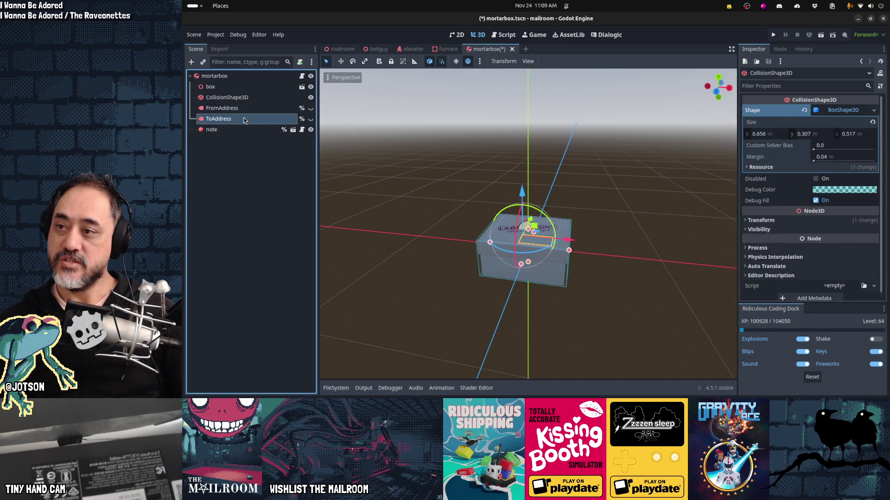
pyautogui.keyDown('shift'); pyautogui.click(228, 91); pyautogui.keyUp('shift')
pyautogui.press('s')
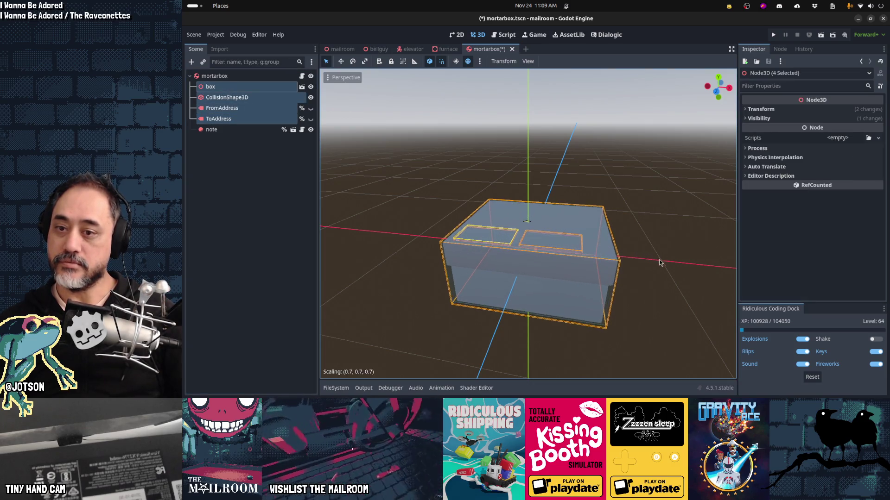
# Undo the four-node scale and instead enlarge the box, collision shape and note together
pyautogui.click(681, 271)
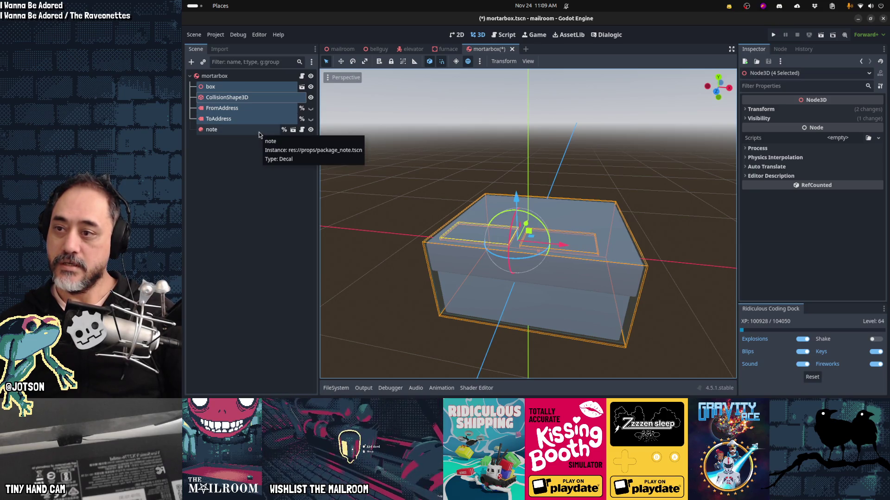
pyautogui.hotkey('ctrl', 'z')
pyautogui.click(240, 98)
pyautogui.keyDown('ctrl'); pyautogui.click(231, 88); pyautogui.keyUp('ctrl')
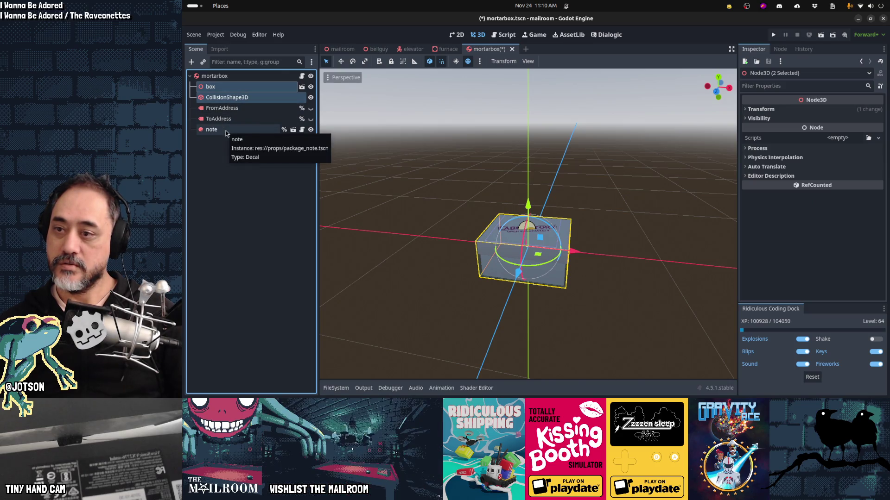
pyautogui.keyDown('ctrl'); pyautogui.click(226, 130); pyautogui.keyUp('ctrl')
pyautogui.press('s')
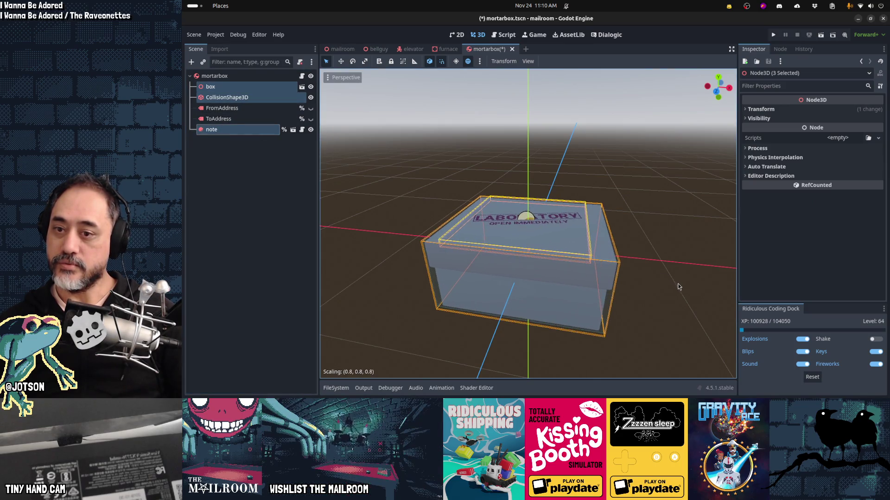
pyautogui.click(651, 286)
pyautogui.click(651, 286)
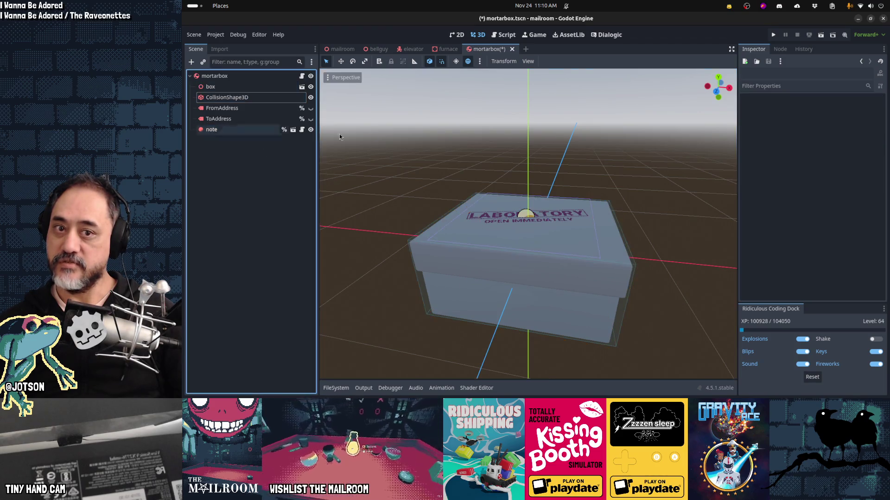
# Select the note node and bring Firefox to the front
pyautogui.click(247, 131)
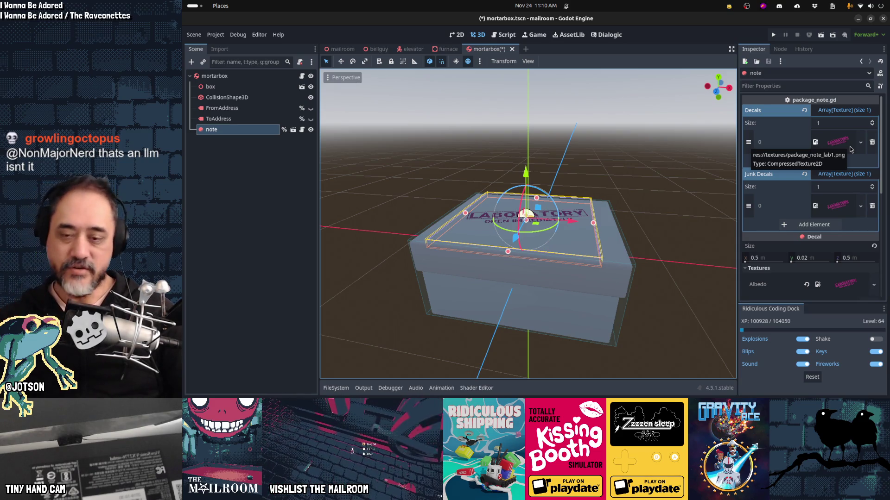
pyautogui.moveTo(383, 382)
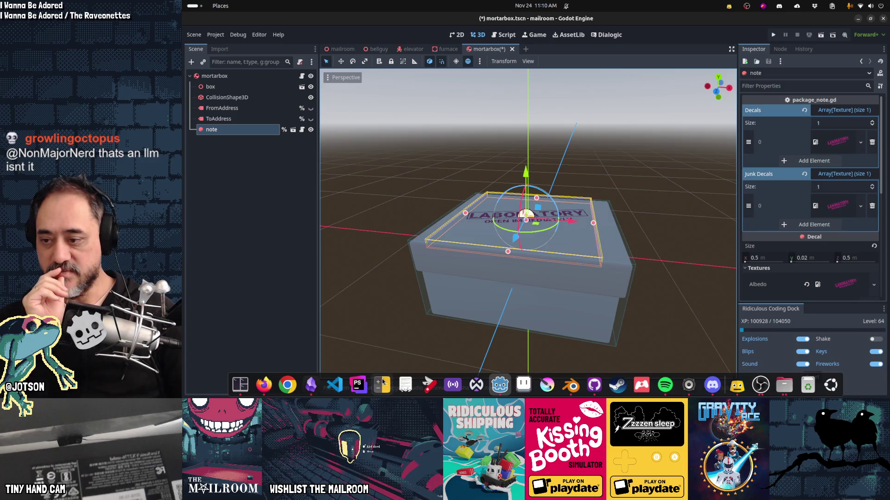
pyautogui.click(266, 388)
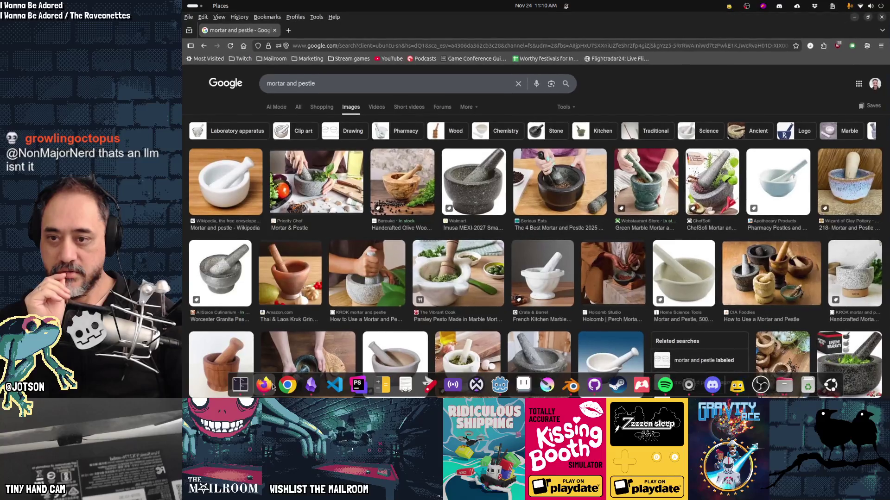
# Replace the Google Images query with 'packages' and search
pyautogui.click(391, 87)
pyautogui.hotkey('ctrl', 'a')
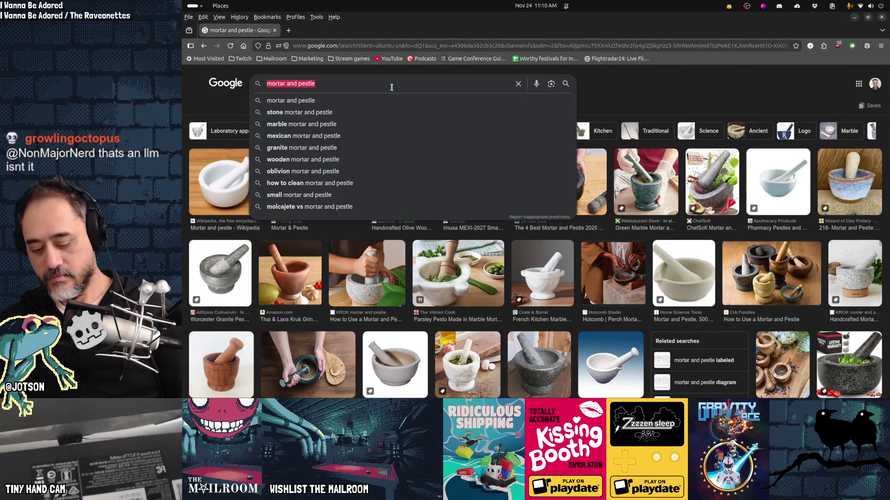
pyautogui.write('packages')
pyautogui.press('Return')
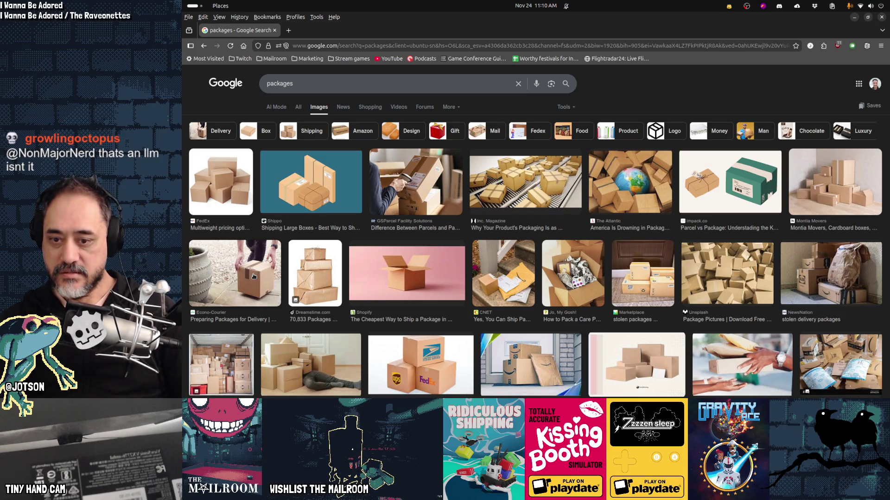
# Preview the stacked brown-paper parcels photo, then return to Godot
pyautogui.scroll(-2, 551, 307)
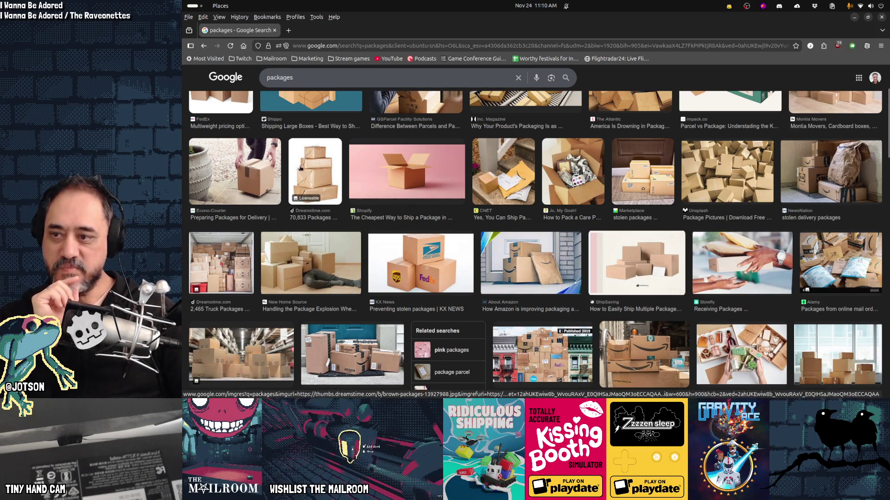
pyautogui.click(317, 173)
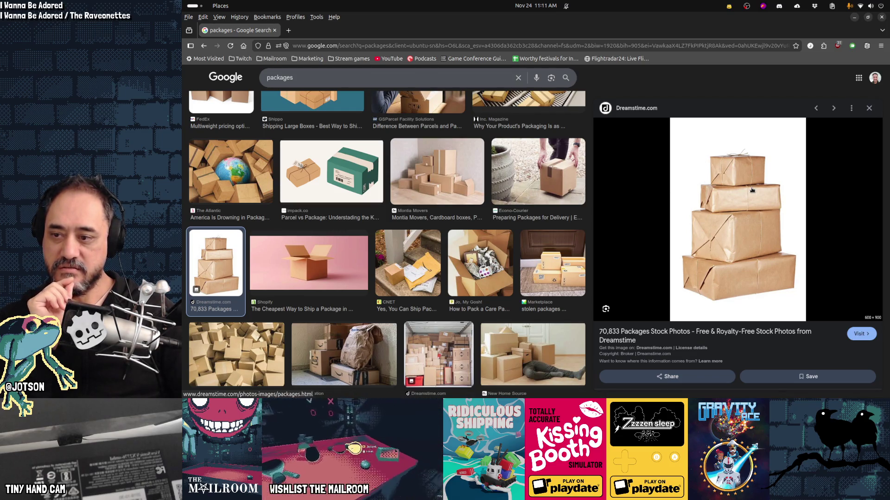
pyautogui.scroll(2, 375, 278)
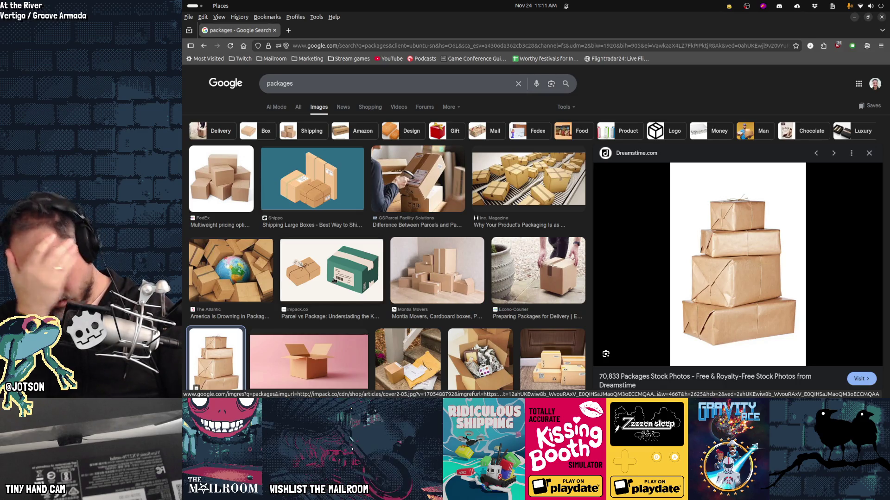
pyautogui.hotkey('alt', 'Tab')
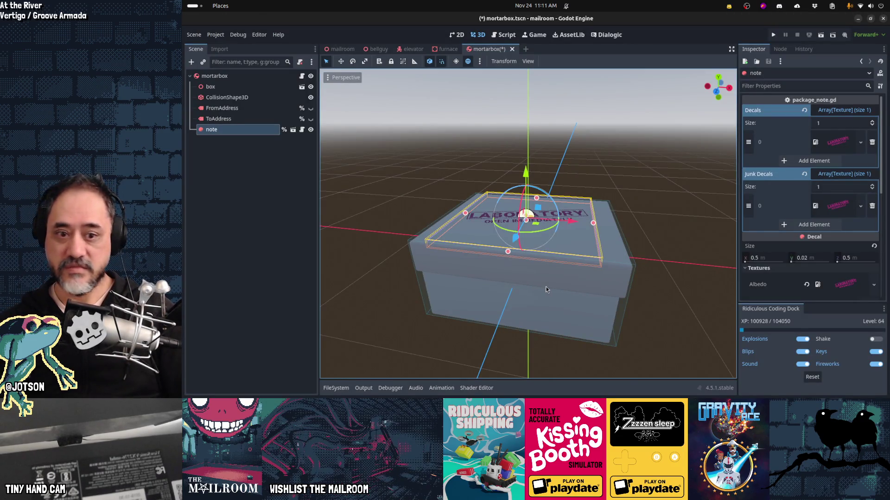
# Review the note's transform properties and save mortarbox.tscn
pyautogui.scroll(-10, 861, 292)
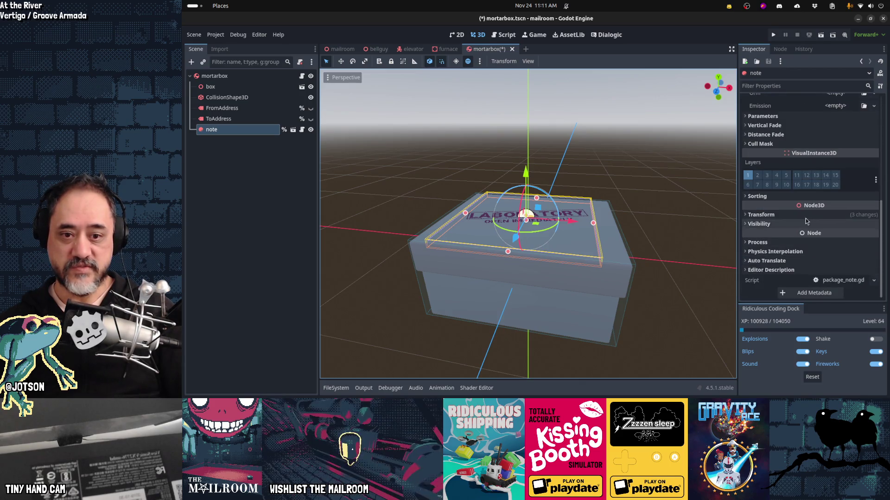
pyautogui.click(783, 214)
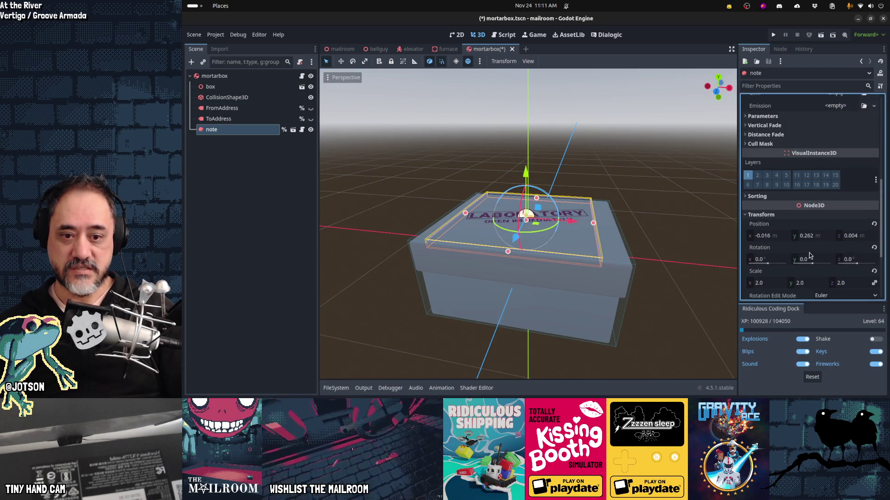
pyautogui.scroll(-2, 537, 268)
pyautogui.moveTo(538, 268); pyautogui.dragTo(416, 186)
pyautogui.hotkey('ctrl', 's')
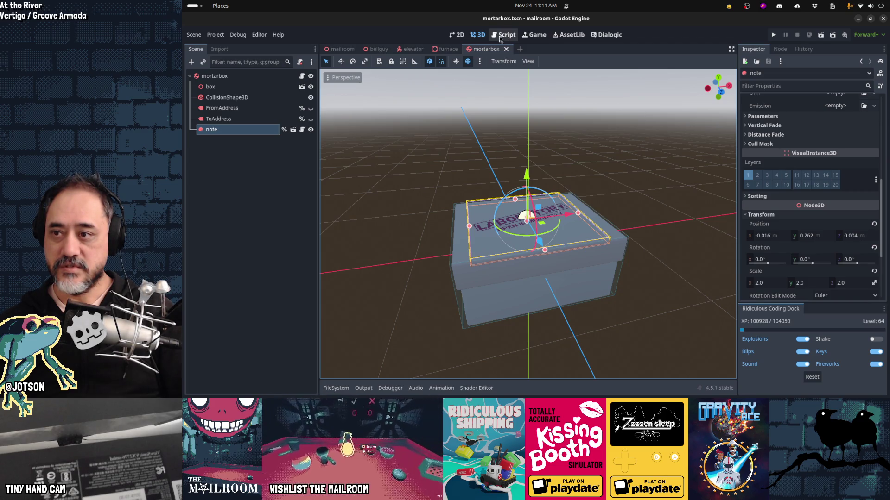
# Make the collision BoxShape3D unique, then quick-search scenes for 'day1box'
pyautogui.click(260, 98)
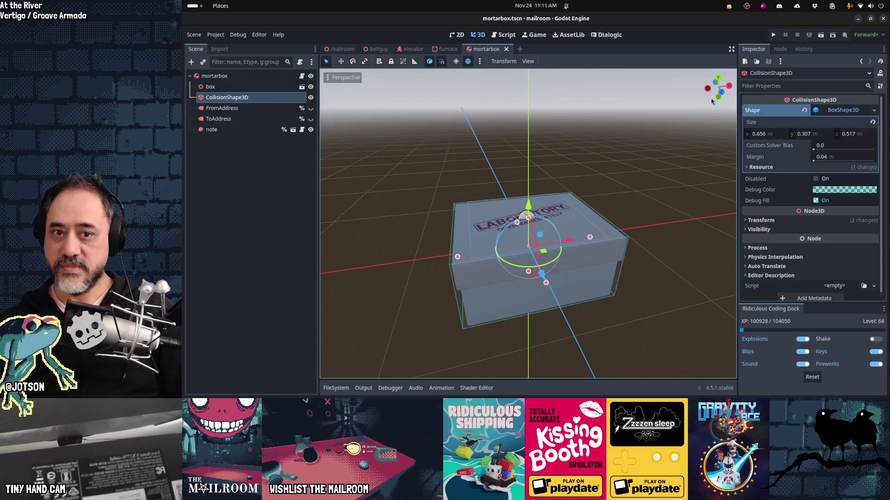
pyautogui.rightClick(836, 112)
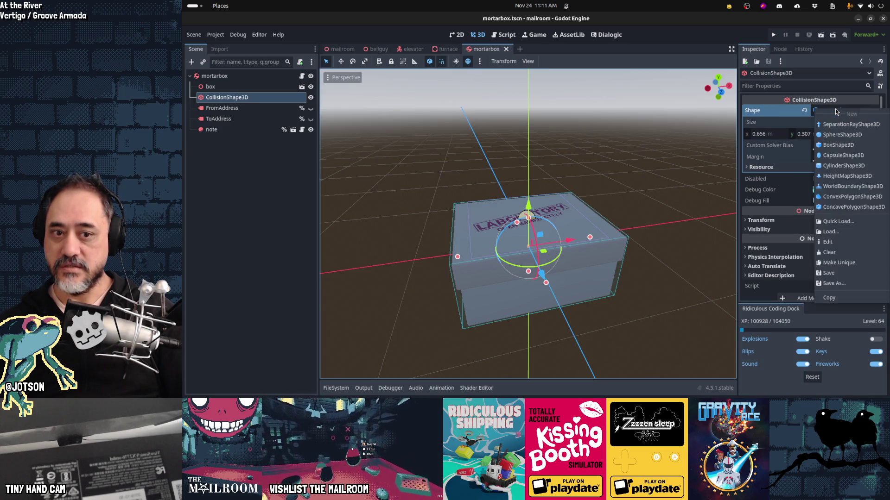
pyautogui.click(852, 262)
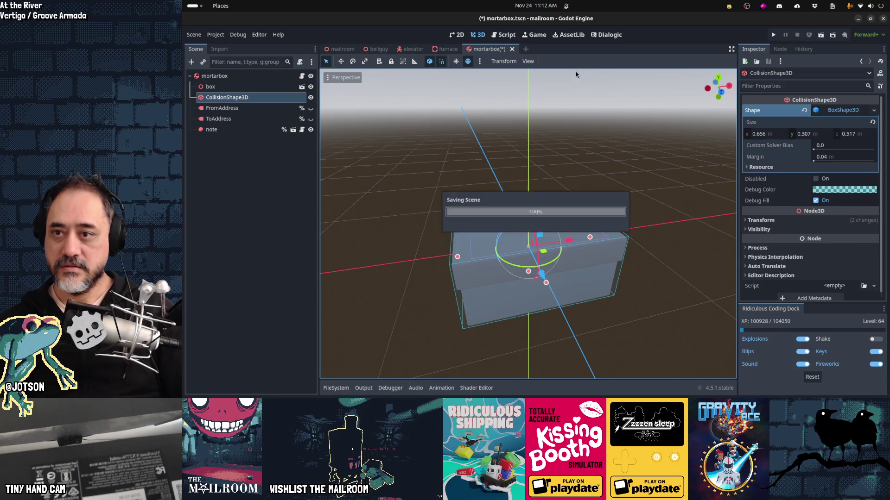
pyautogui.hotkey('ctrl', 'shift', 'o')
pyautogui.write('day1box')
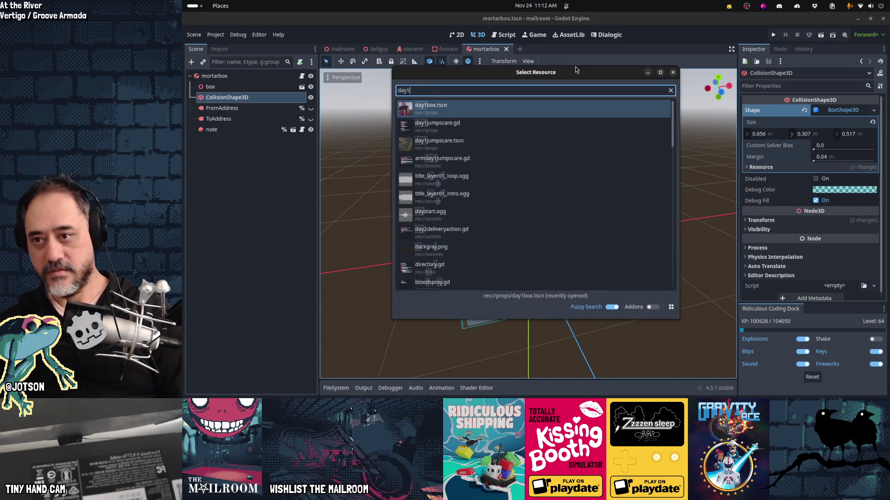
pyautogui.press('Return')
pyautogui.scroll(-3, 576, 170)
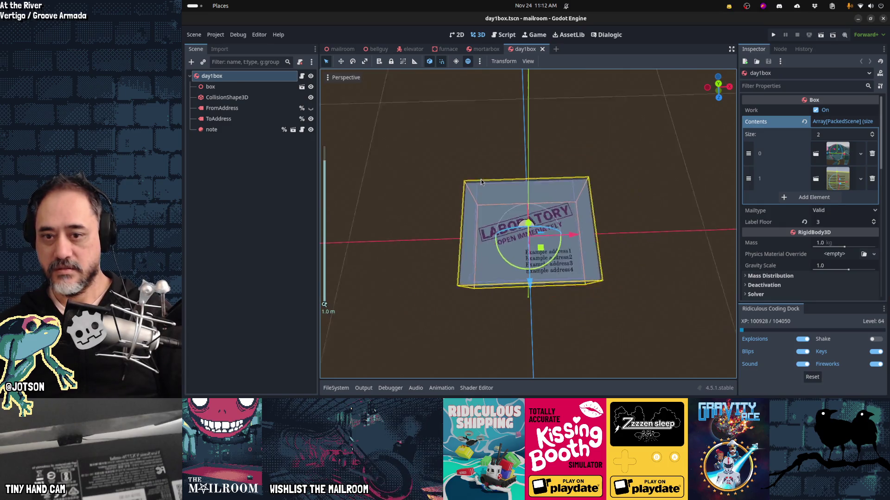
pyautogui.moveTo(577, 170)
pyautogui.mouseDown()
pyautogui.moveTo(533, 124)
pyautogui.moveTo(498, 117)
pyautogui.mouseUp()
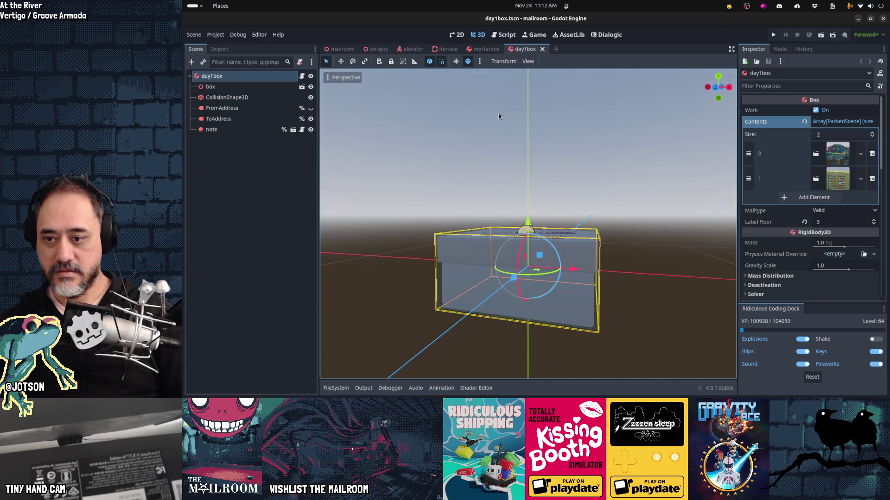
pyautogui.click(311, 98)
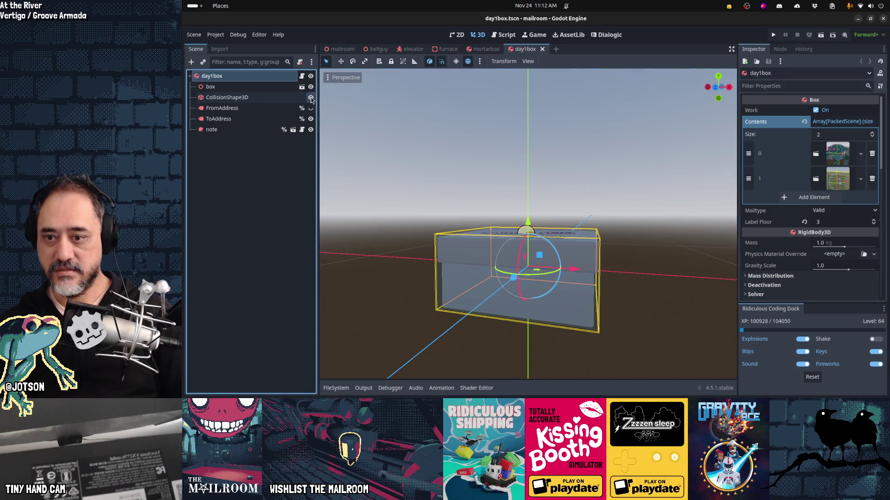
pyautogui.hotkey('ctrl', 's')
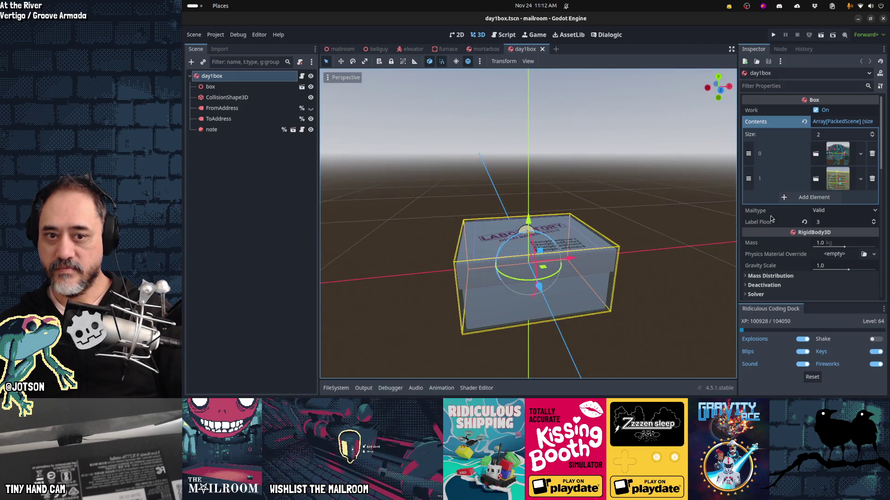
pyautogui.scroll(-5, 792, 230)
pyautogui.click(227, 97)
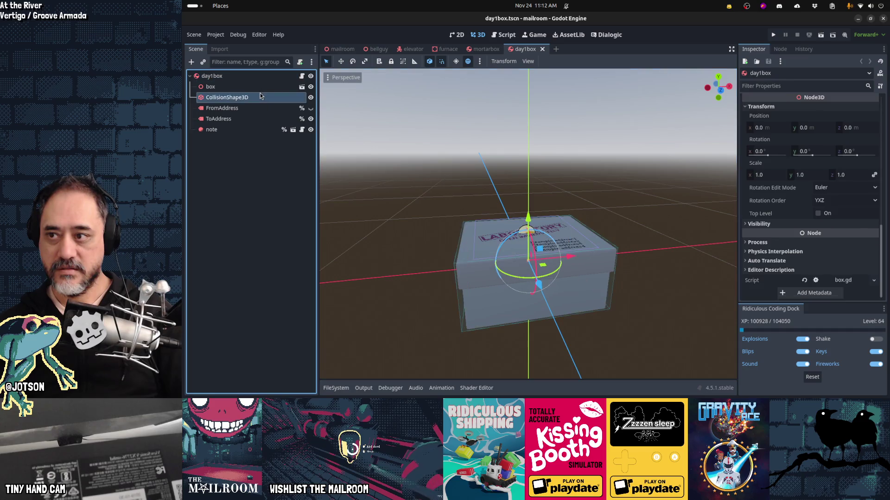
pyautogui.click(210, 86)
pyautogui.click(760, 109)
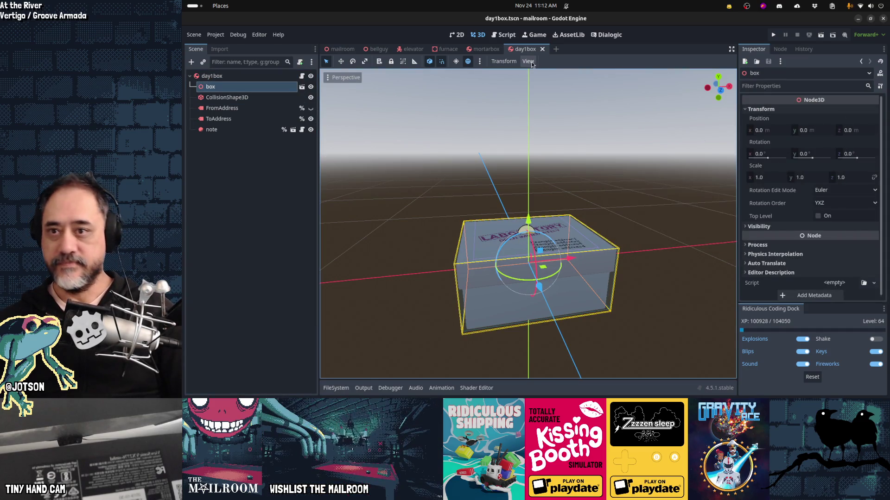
pyautogui.middleClick(524, 50)
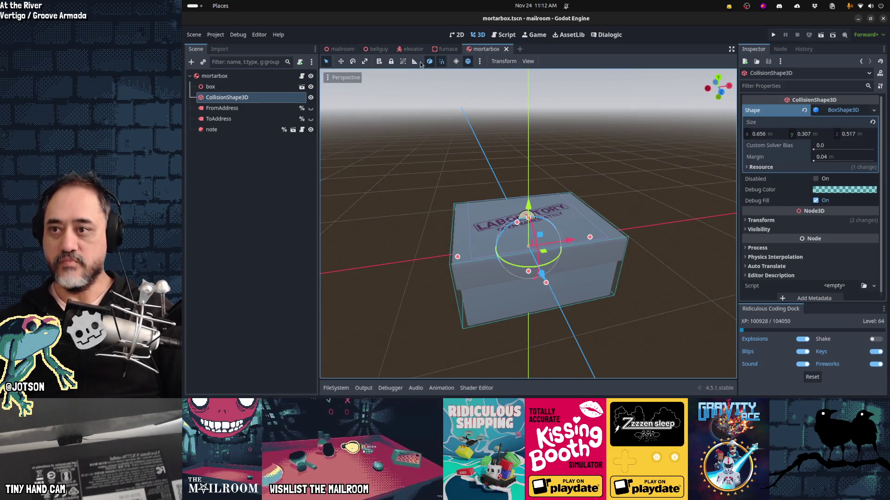
# In day2deliveryaction.gd, change the preload path from giftbox to res://props/mortarbox.tscn
pyautogui.hotkey('ctrl', 'F3')
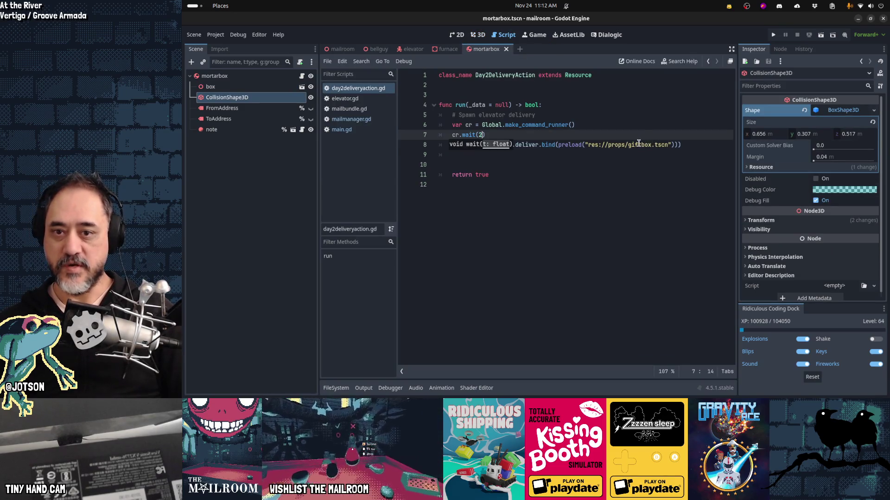
pyautogui.doubleClick(638, 144)
pyautogui.write('mortarbox')
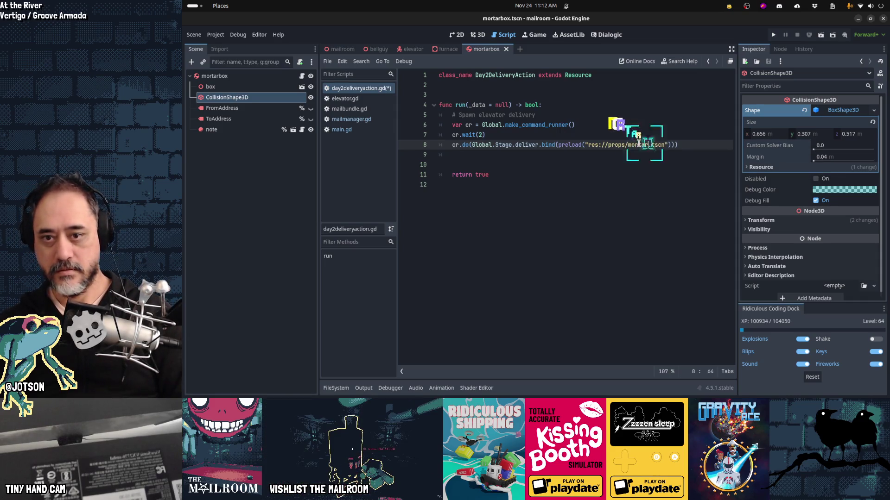
pyautogui.press('Escape')
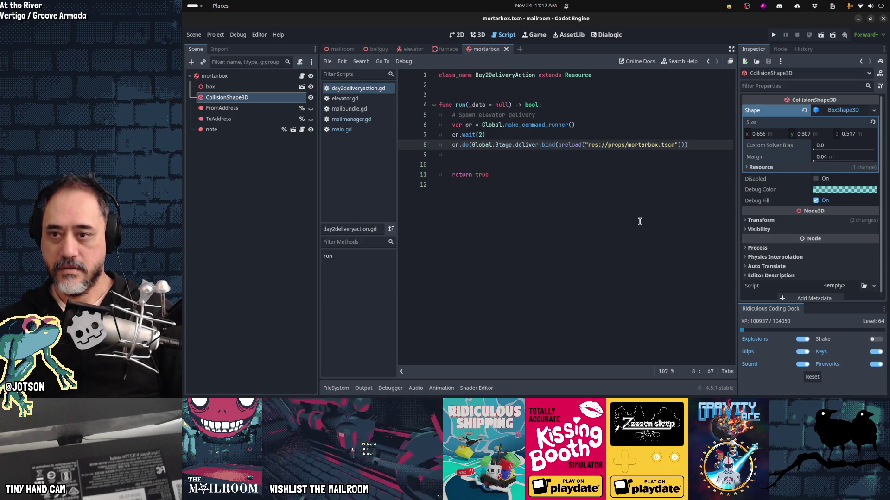
# Open main.gd and start a text search in it
pyautogui.click(354, 130)
pyautogui.click(562, 175)
pyautogui.hotkey('ctrl', 'f')
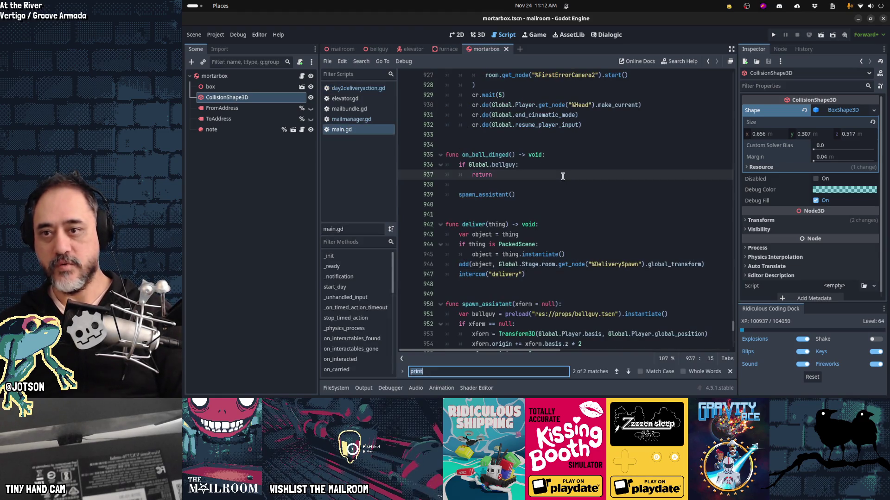
# Search main.gd for add_command and locate the add console command block
pyautogui.write('add_command')
pyautogui.press('Escape')
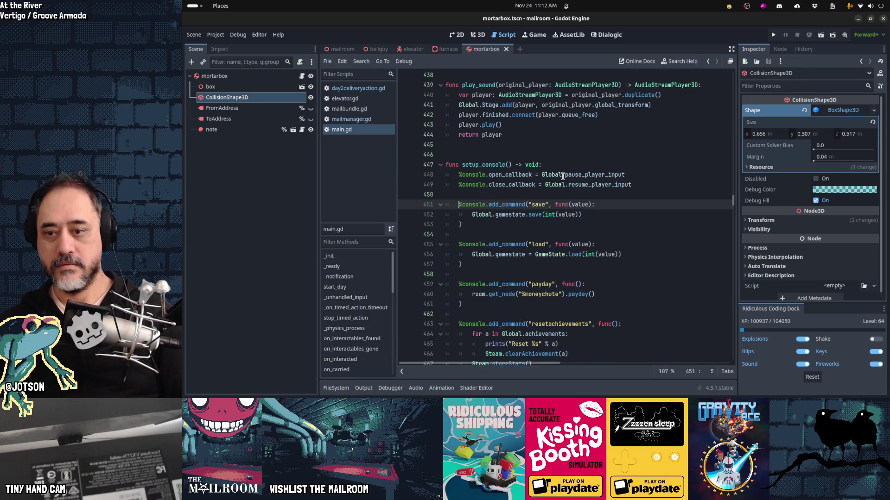
pyautogui.press('Down')
pyautogui.press('Down')
pyautogui.press('Down')
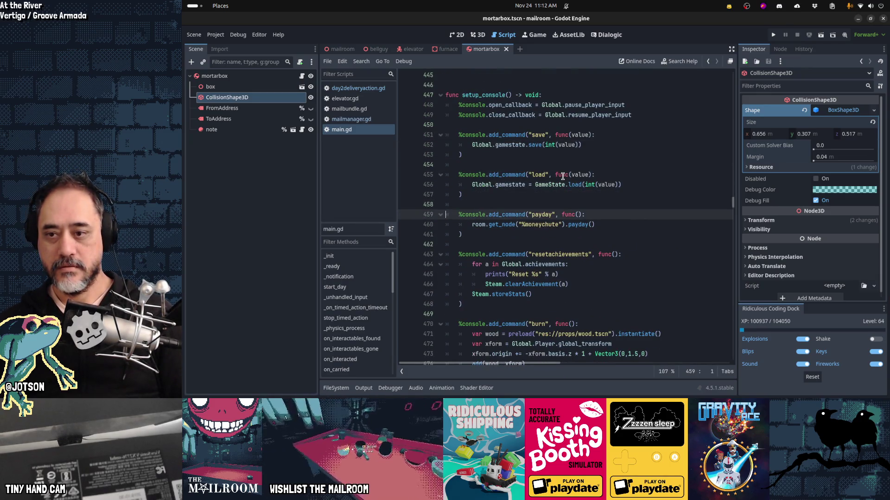
pyautogui.hotkey('ctrl', 'f')
pyautogui.write('add')
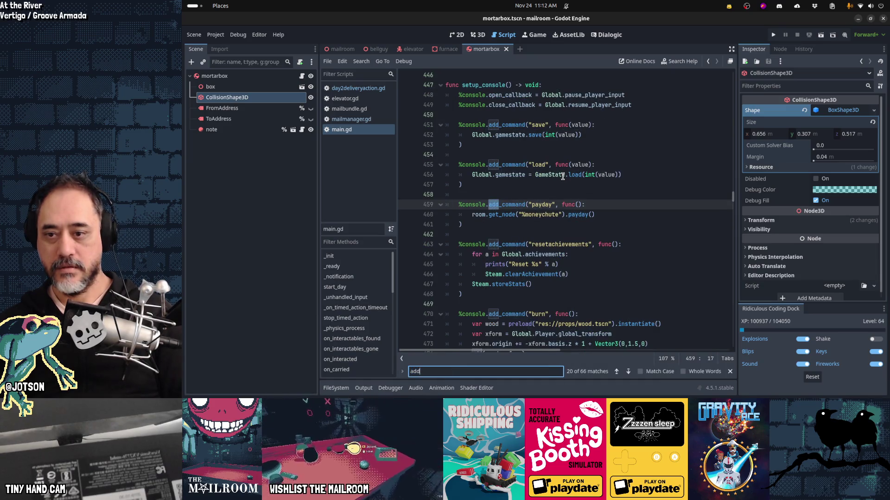
pyautogui.press('Return')
pyautogui.press('Return')
pyautogui.press('Return')
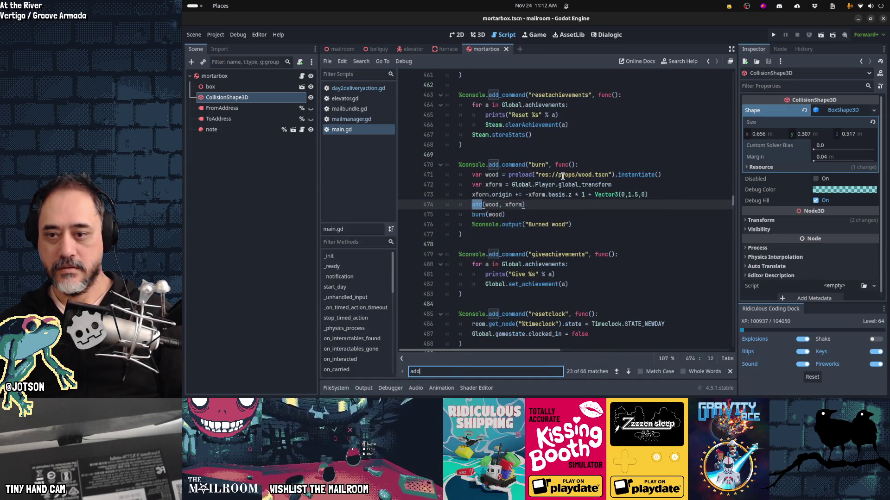
pyautogui.press('Return')
pyautogui.press('Return')
pyautogui.press('Return')
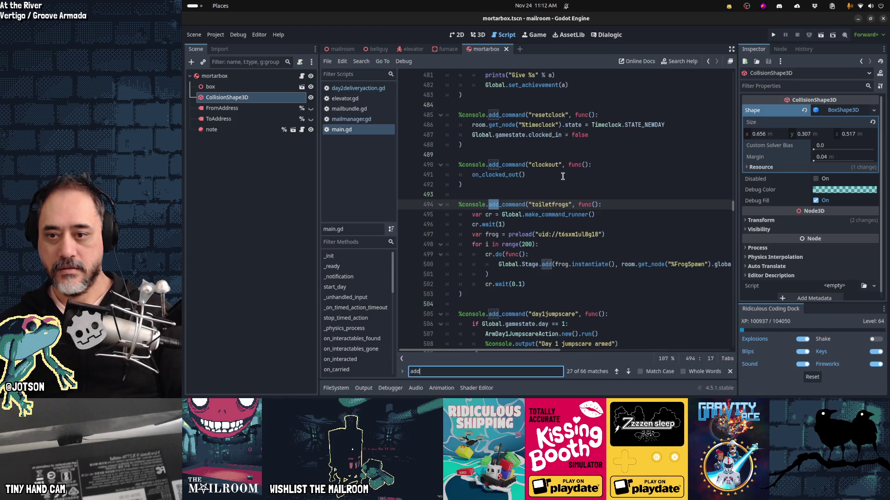
pyautogui.press('Return')
pyautogui.press('Return')
pyautogui.press('Return')
pyautogui.press('Return')
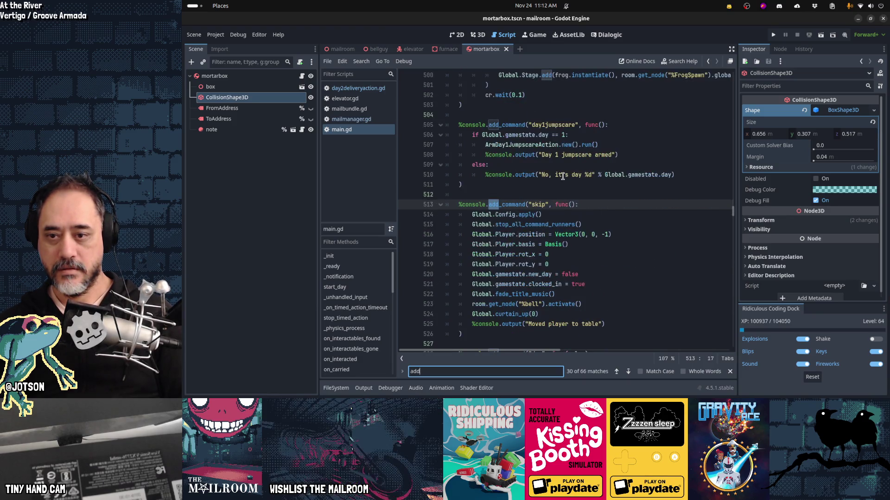
pyautogui.press('Return')
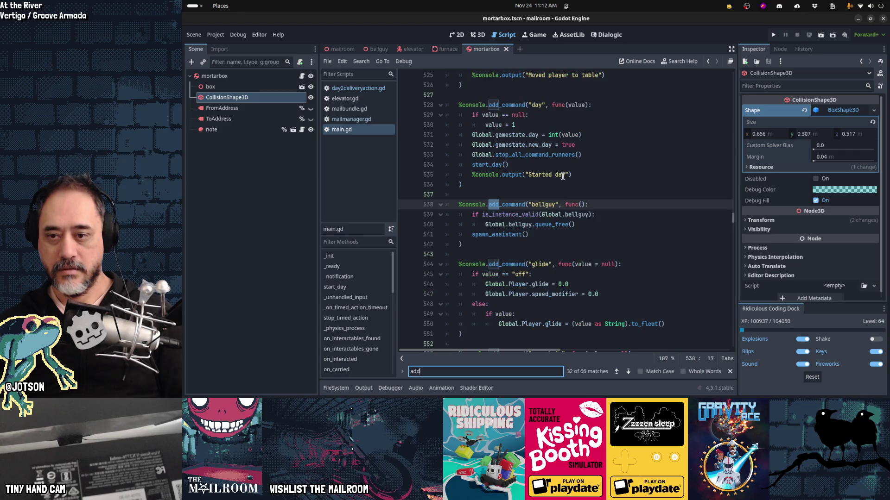
pyautogui.press('Return')
pyautogui.press('Return')
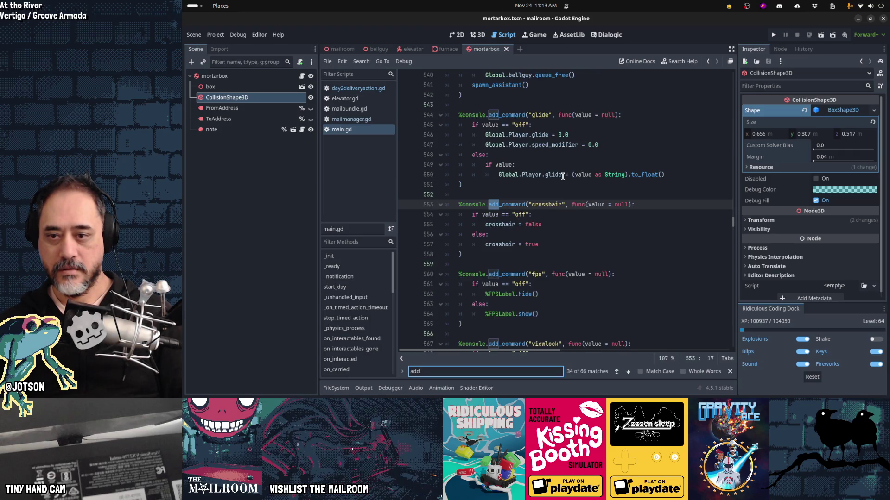
pyautogui.press('Return')
pyautogui.press('Return')
pyautogui.press('Return')
pyautogui.press('Return')
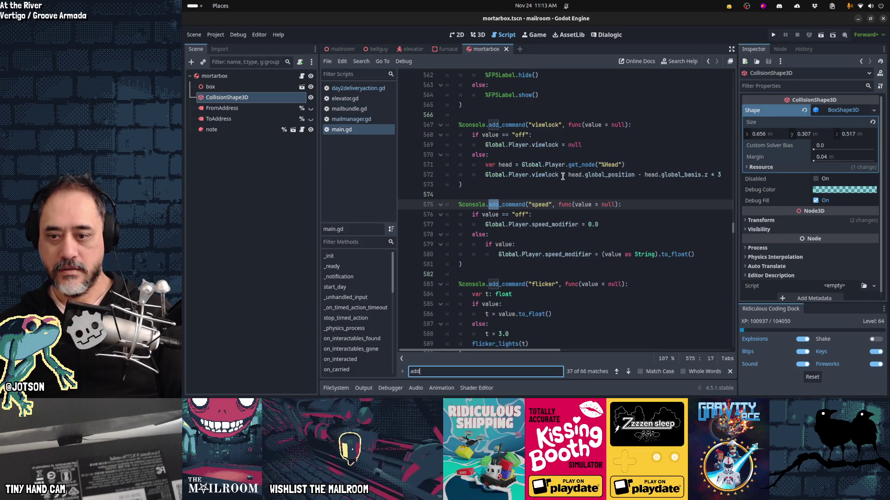
pyautogui.press('Return')
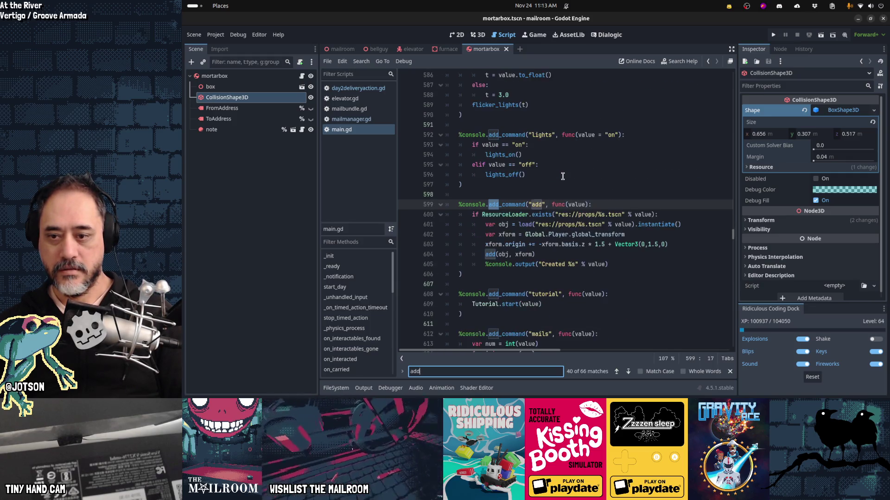
pyautogui.press('Escape')
# Duplicate the add command block and rename the copy to deliver
pyautogui.press('Home')
pyautogui.hotkey('shift', 'Down')
pyautogui.hotkey('shift', 'Down')
pyautogui.hotkey('shift', 'Down')
pyautogui.hotkey('shift', 'Down')
pyautogui.hotkey('shift', 'Down')
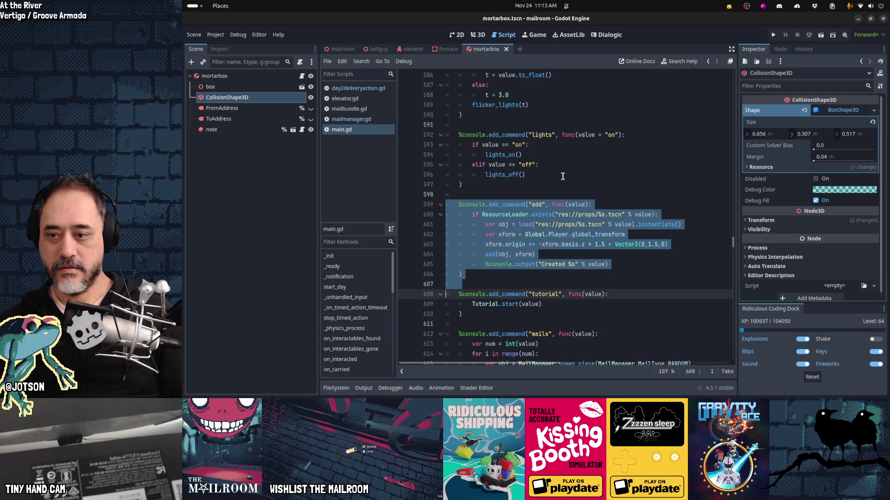
pyautogui.hotkey('ctrl', 'c')
pyautogui.hotkey('ctrl', 'v')
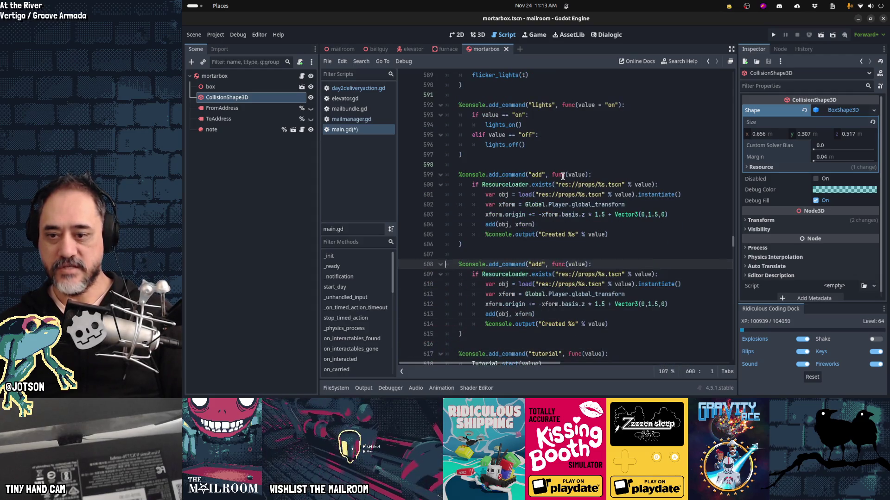
pyautogui.write('deliver')
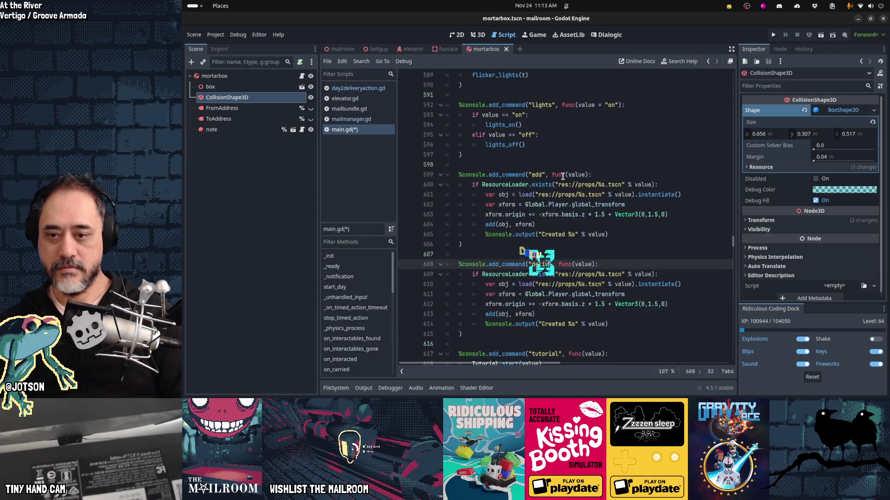
# In the deliver block, drop .instantiate() from the load line and delete the xform lines
pyautogui.press('Home')
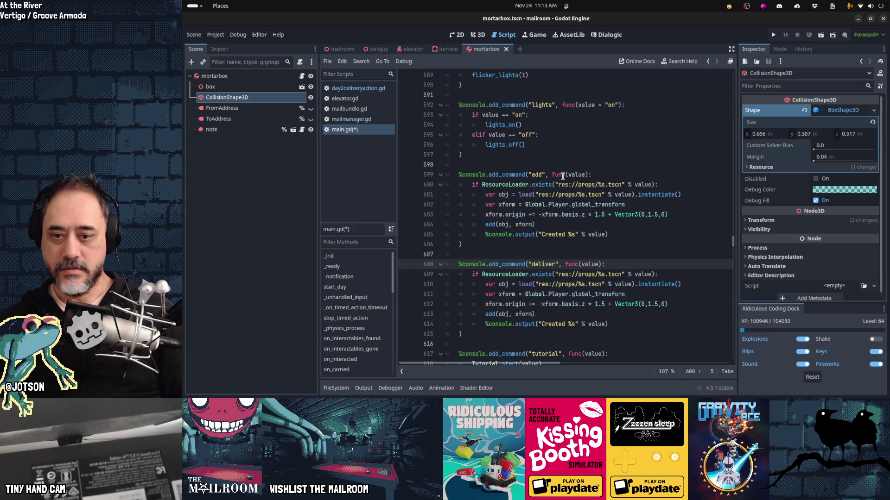
pyautogui.press('Down')
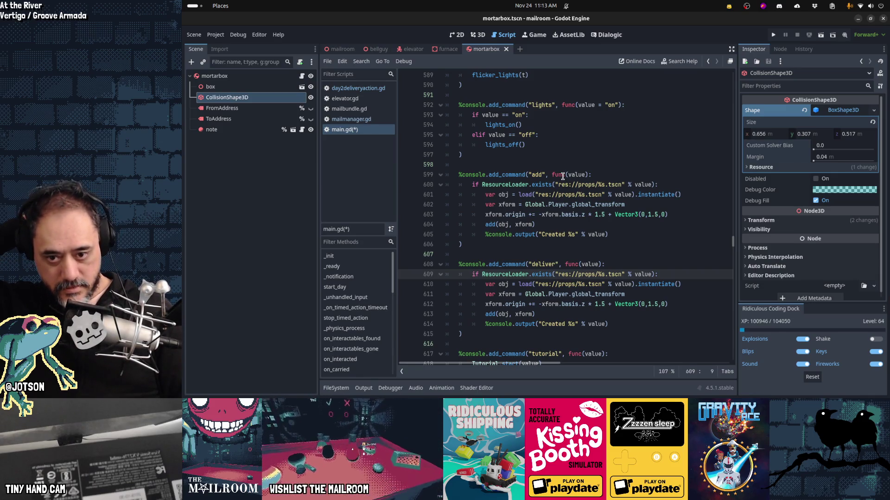
pyautogui.press('Down')
pyautogui.press('End')
pyautogui.hotkey('ctrl', 'shift', 'Left')
pyautogui.hotkey('ctrl', 'shift', 'Left')
pyautogui.hotkey('ctrl', 'shift', 'Left')
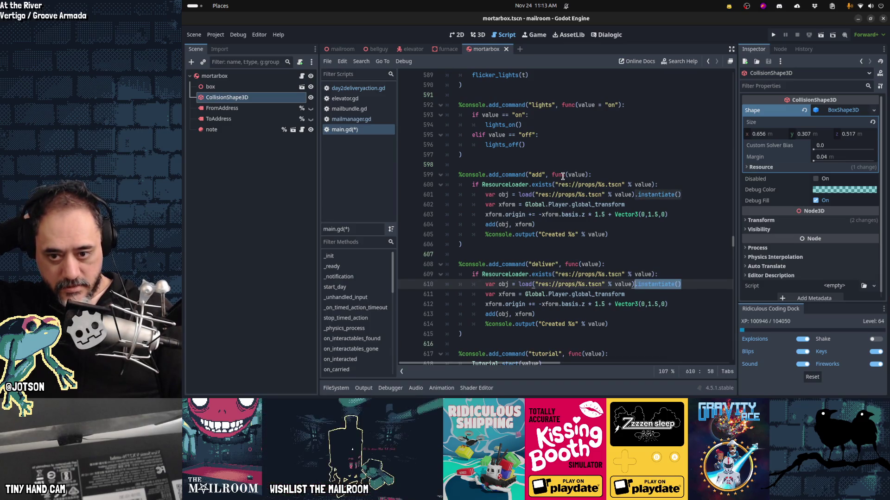
pyautogui.press('Delete')
pyautogui.press('Down')
pyautogui.press('Home')
pyautogui.hotkey('shift', 'End')
pyautogui.hotkey('shift', 'Down')
pyautogui.hotkey('shift', 'Down')
pyautogui.press('Left')
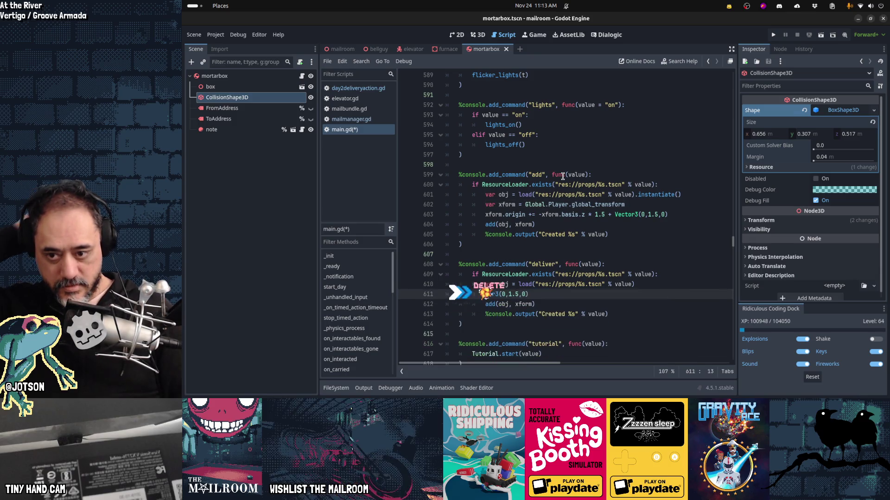
pyautogui.press('Delete')
pyautogui.press('Delete')
pyautogui.press('Delete')
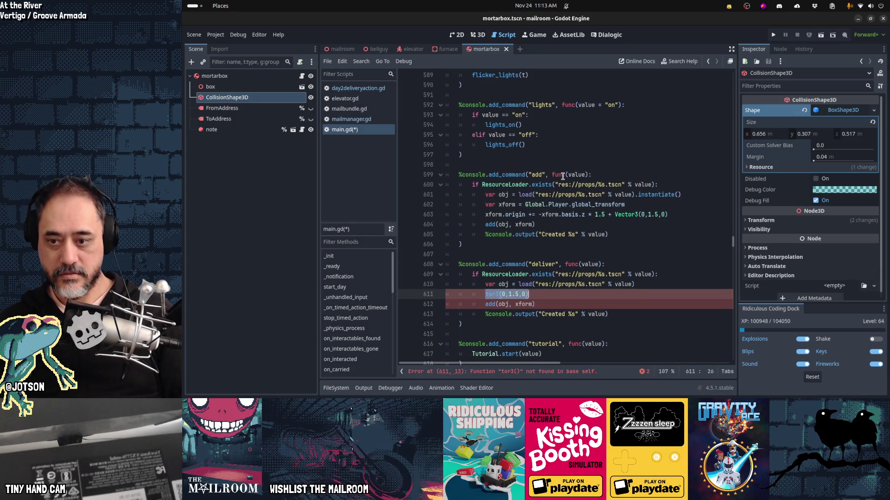
pyautogui.hotkey('ctrl', 'x')
pyautogui.hotkey('ctrl', 'x')
# Change the call to deliver(obj), the message to 'Delivered %s', and save main.gd
pyautogui.write('ver')
pyautogui.press('Left')
pyautogui.hotkey('ctrl', 'shift', 'Left')
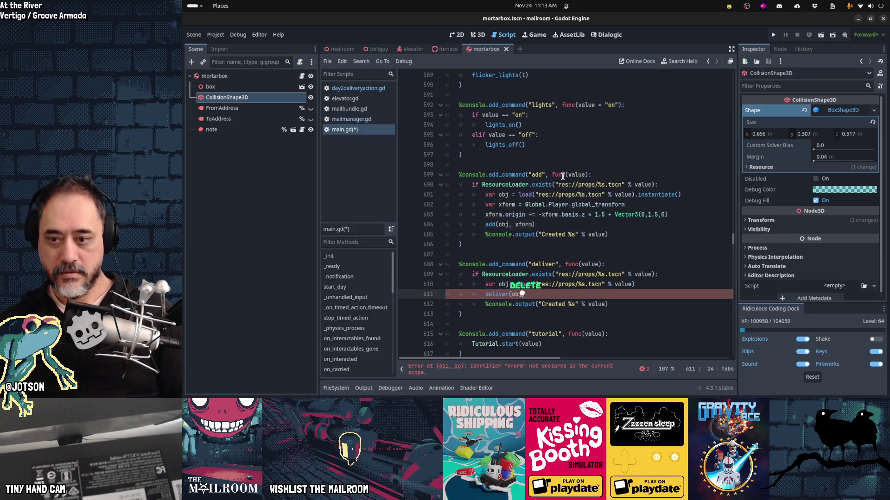
pyautogui.press('Down')
pyautogui.press('Delete')
pyautogui.press('Delete')
pyautogui.press('Delete')
pyautogui.write('Deliver')
pyautogui.press('Home')
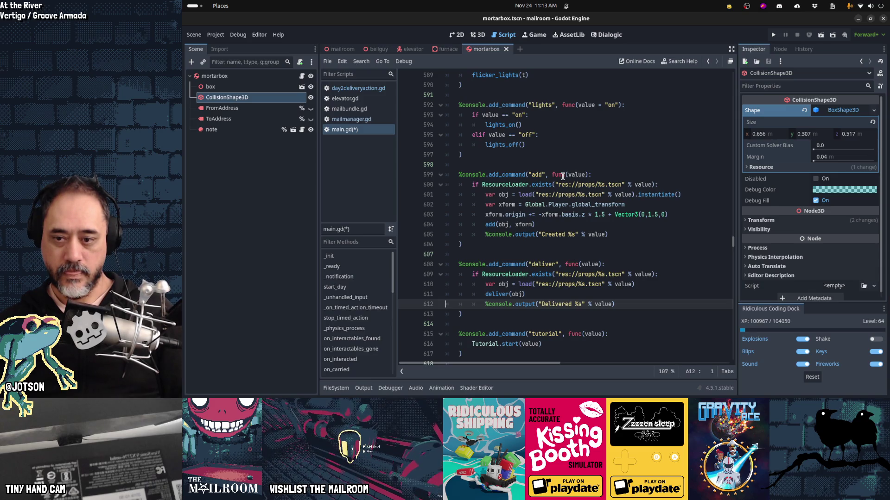
pyautogui.hotkey('ctrl', 's')
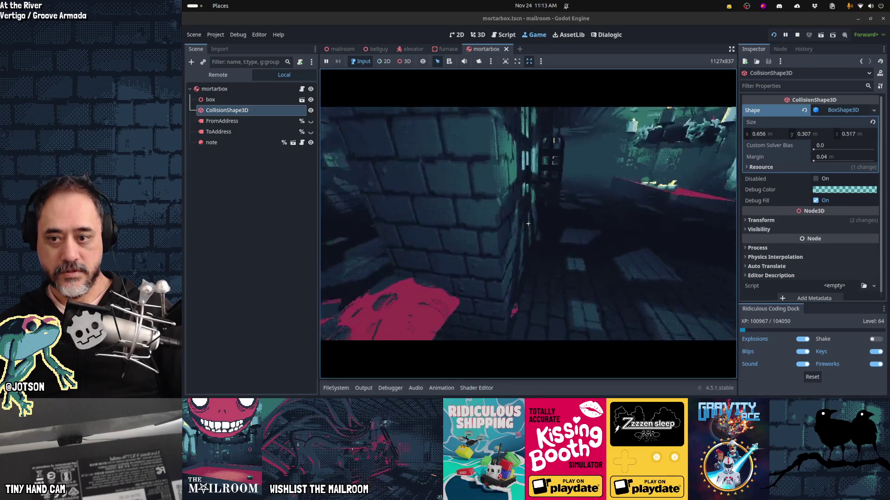
# Run the deliver command in the in-game console and walk up to the delivered box
pyautogui.write('deliver mortarbox')
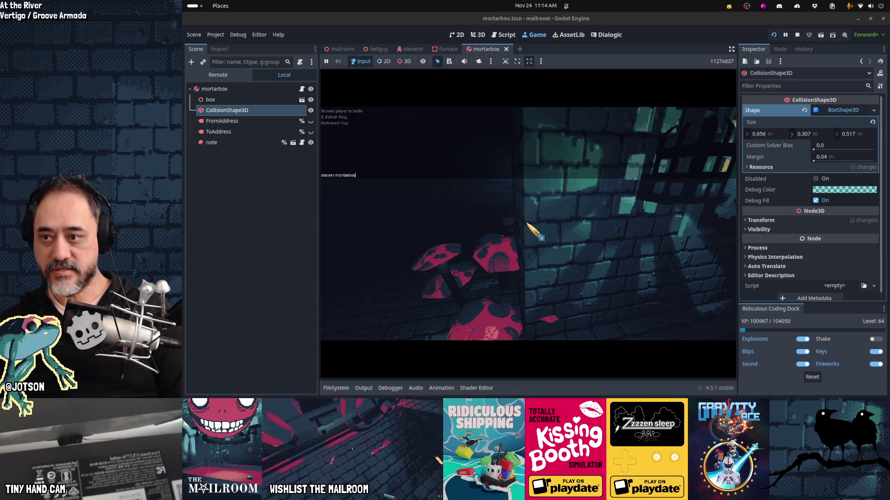
pyautogui.press('Escape')
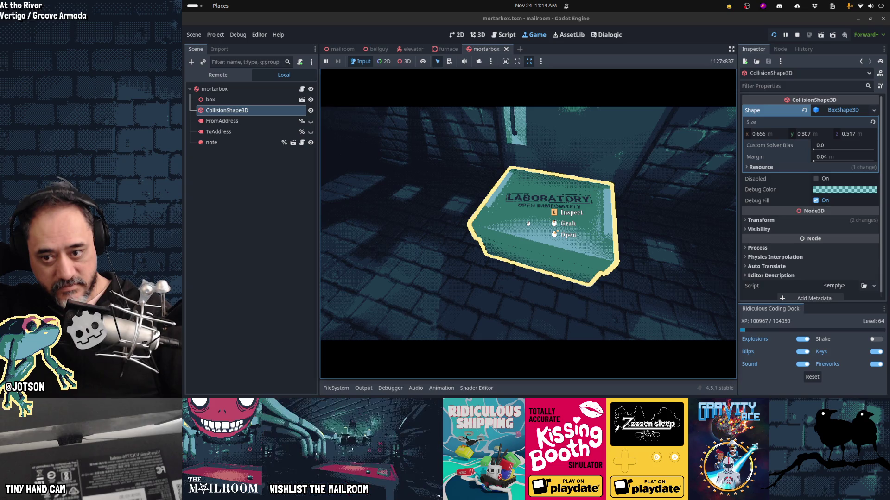
pyautogui.press('a')
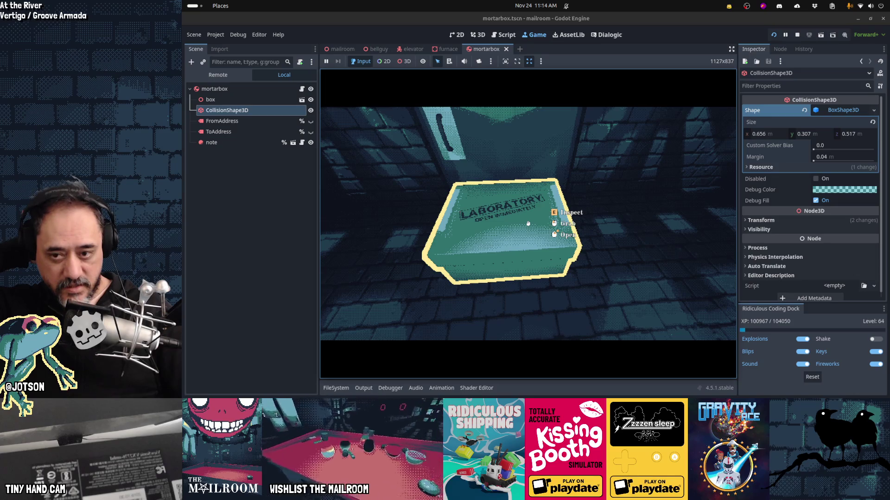
pyautogui.press('a')
pyautogui.press('w')
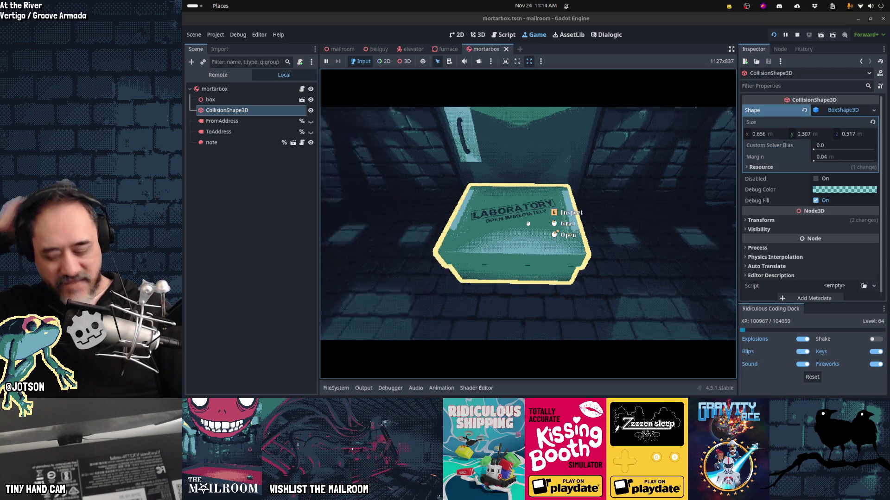
# Hold Open on the box, which breaks at boxlid.gd line 19 on a Nil label
pyautogui.press('`')
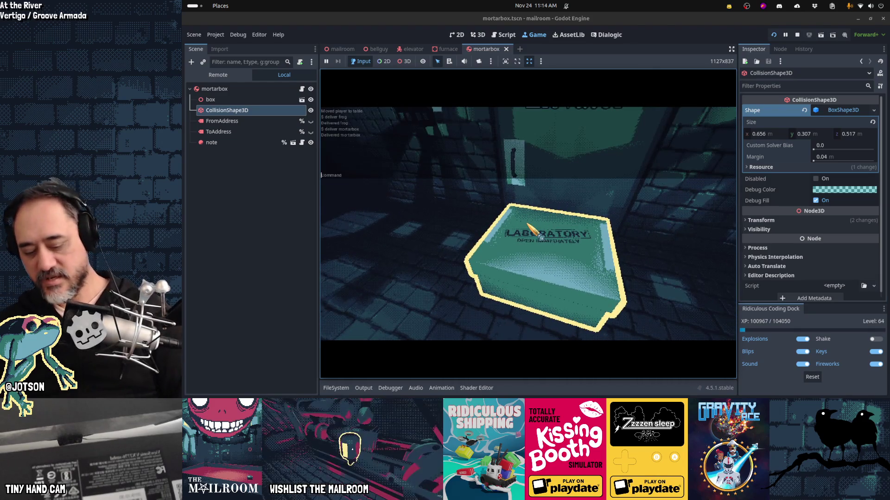
pyautogui.press('`')
pyautogui.press('s')
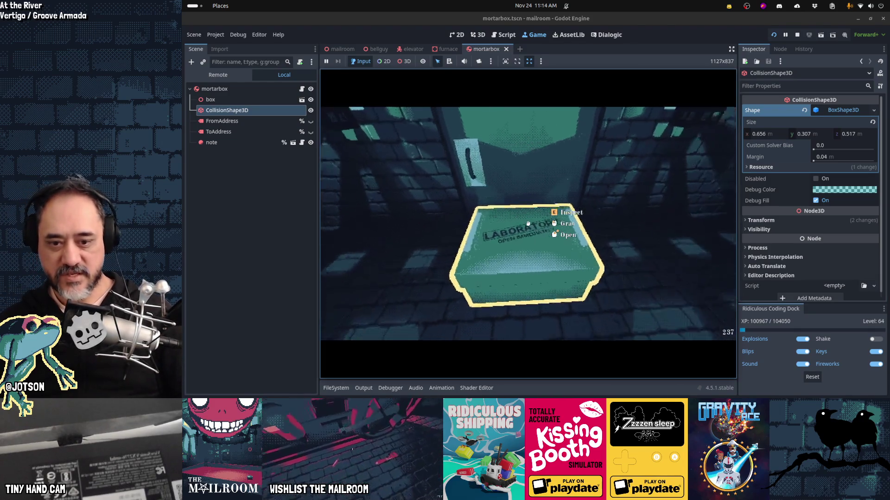
pyautogui.press('w')
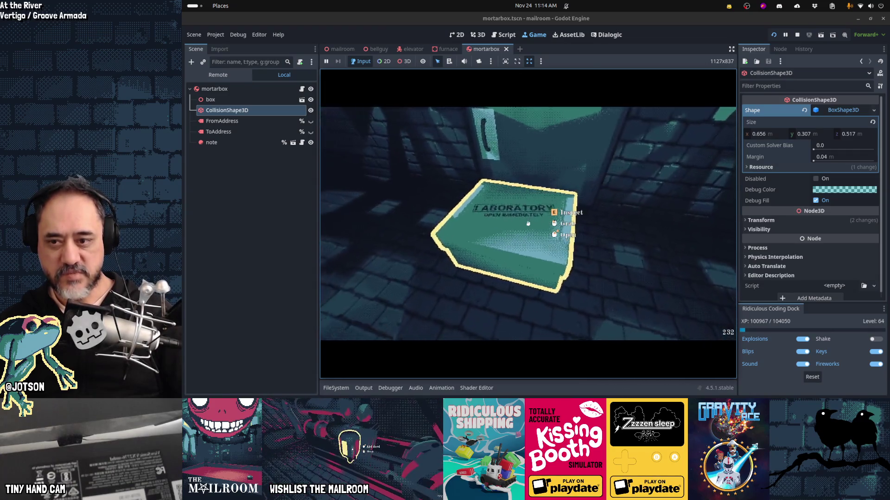
pyautogui.press('s')
pyautogui.press('w')
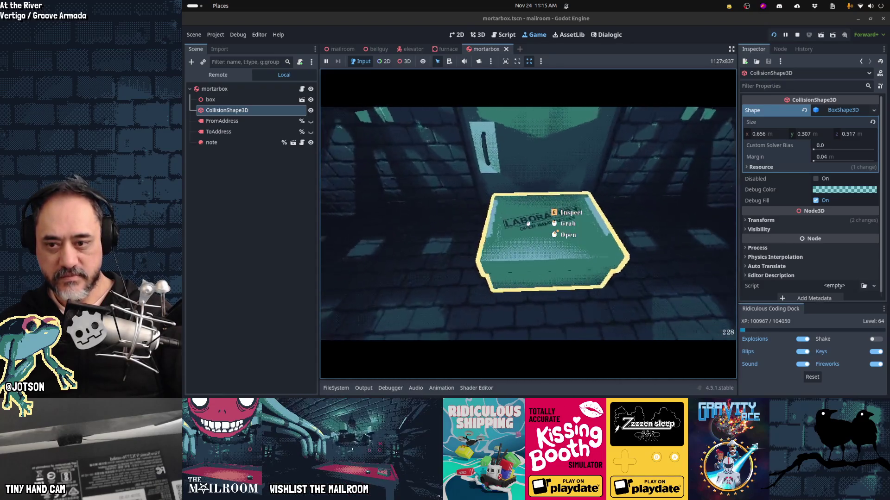
pyautogui.click(528, 223)
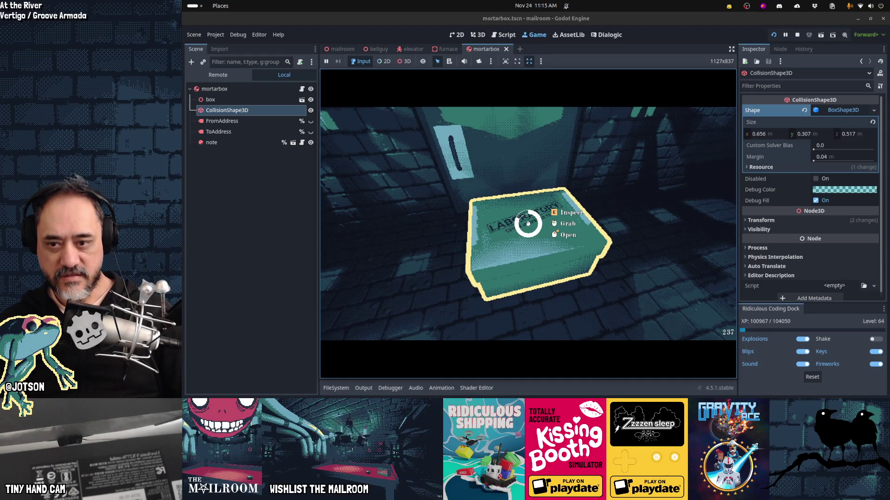
pyautogui.scroll(2, 550, 224)
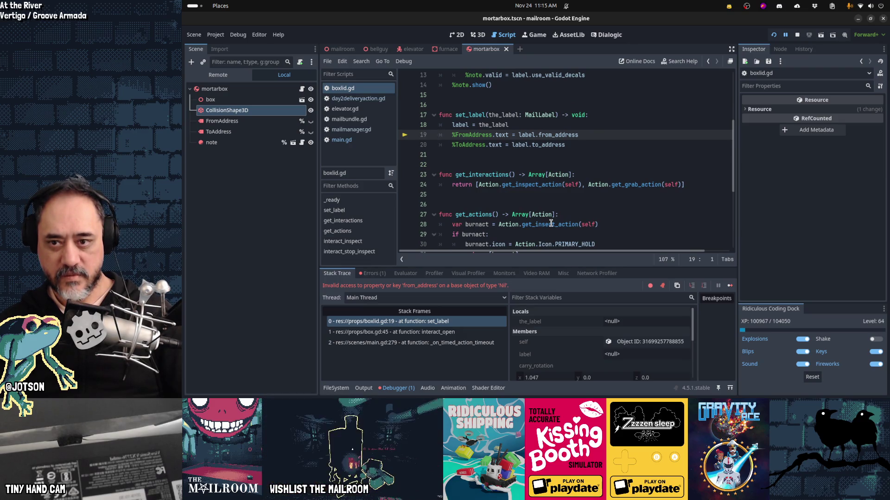
# Wrap both address-text assignments in boxlid.gd's set_label in an 'if label:' guard, save, and resume the game
pyautogui.click(516, 126)
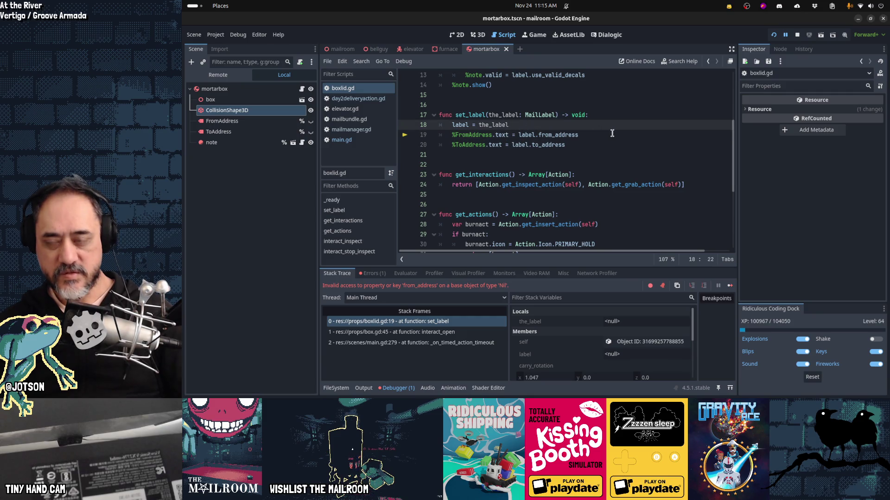
pyautogui.press('Return')
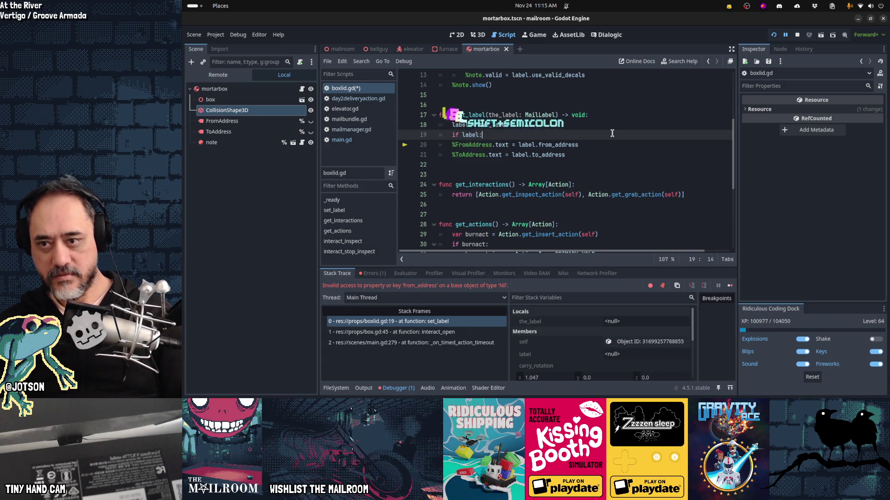
pyautogui.press('Down')
pyautogui.press('Home')
pyautogui.press('Tab')
pyautogui.press('Down')
pyautogui.press('Home')
pyautogui.press('Tab')
pyautogui.hotkey('ctrl', 's')
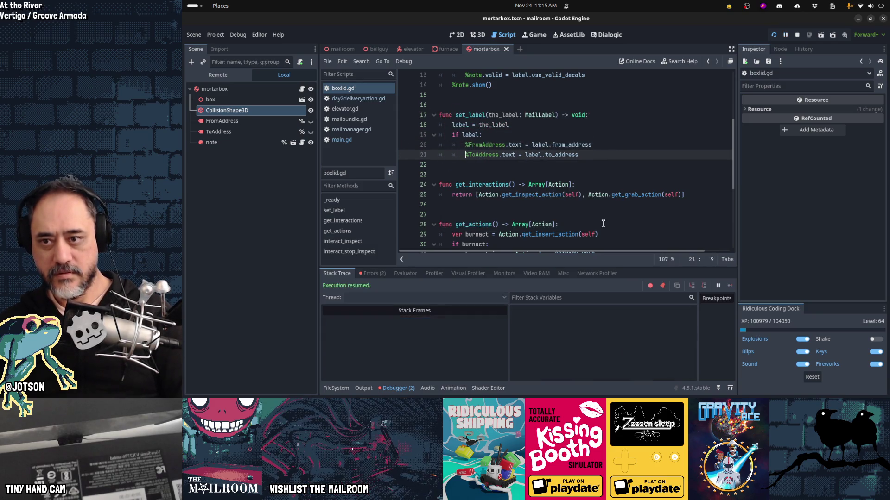
pyautogui.hotkey('ctrl', 'F4')
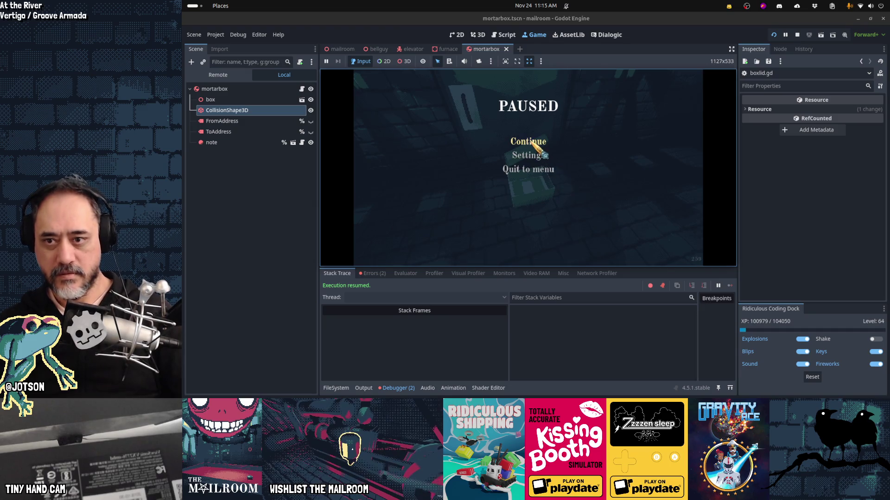
# Continue the game and repeatedly pick up and drop the LABORATORY box and the small lid piece
pyautogui.click(531, 143)
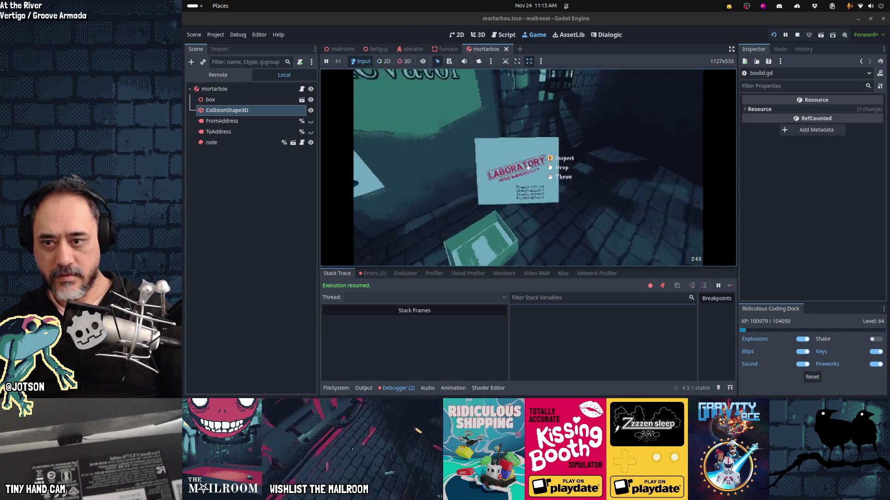
pyautogui.click(527, 167)
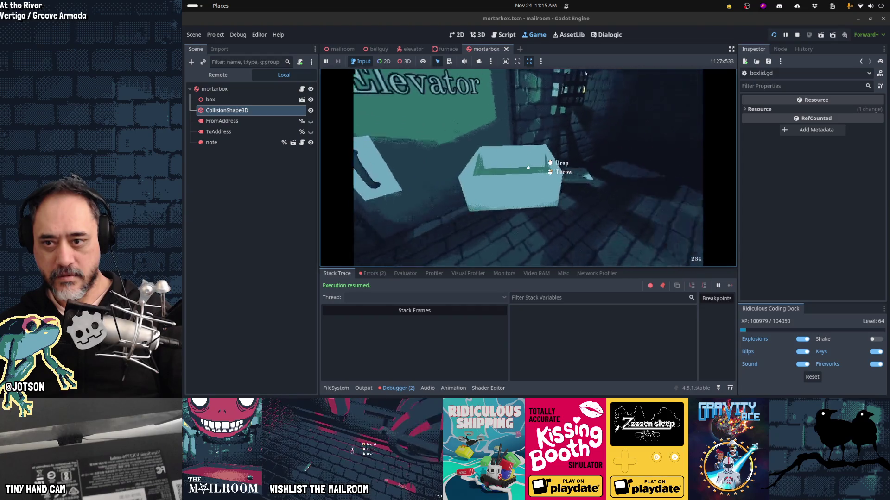
pyautogui.click(528, 167)
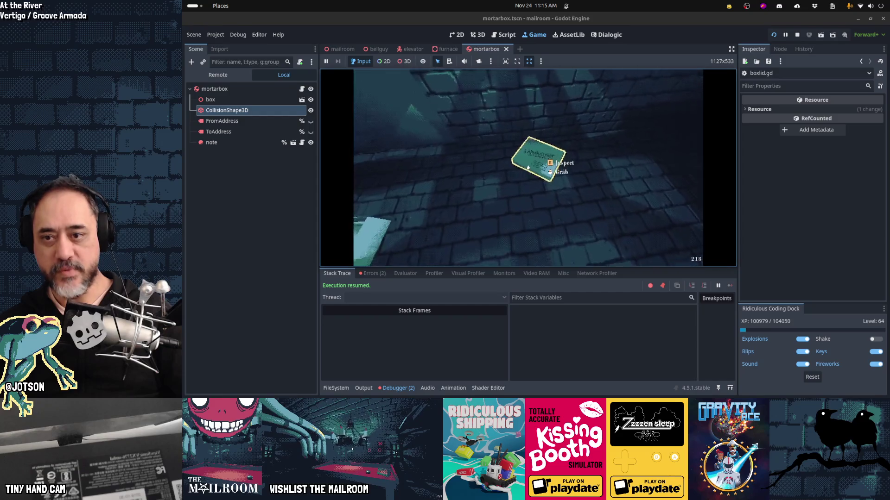
pyautogui.click(528, 167)
pyautogui.click(528, 167)
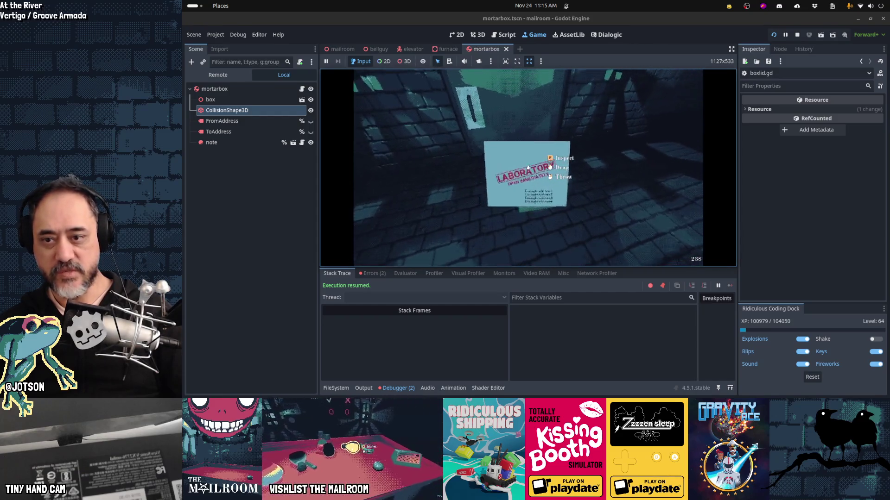
pyautogui.click(527, 167)
pyautogui.click(527, 167)
pyautogui.click(528, 168)
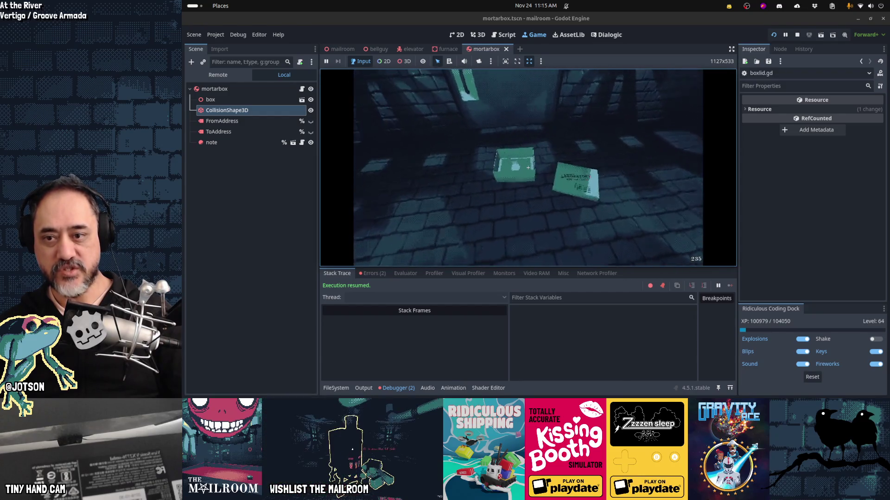
pyautogui.click(528, 167)
pyautogui.click(528, 167)
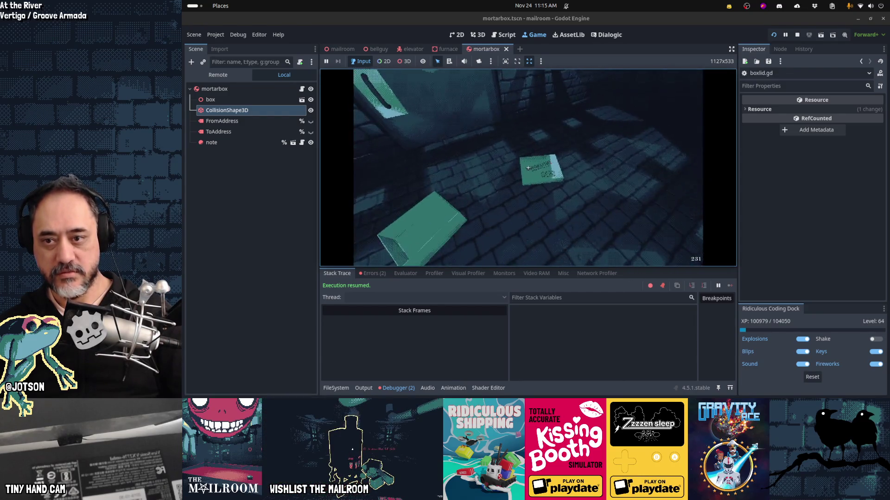
# Stop the game with F8 and bring Blender to the front
pyautogui.press('F8')
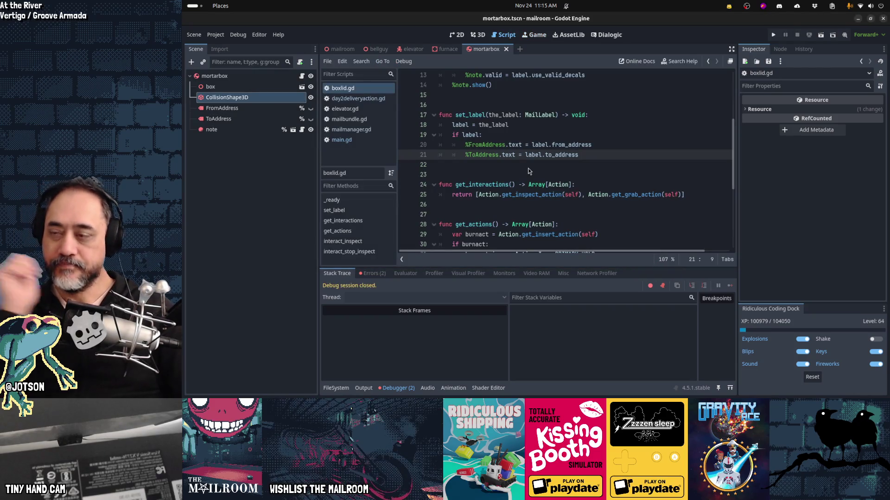
pyautogui.moveTo(528, 499)
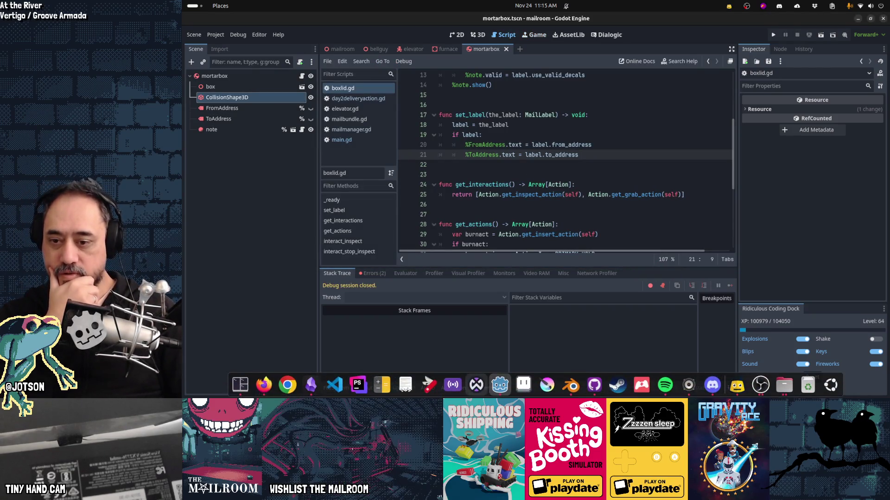
pyautogui.click(569, 392)
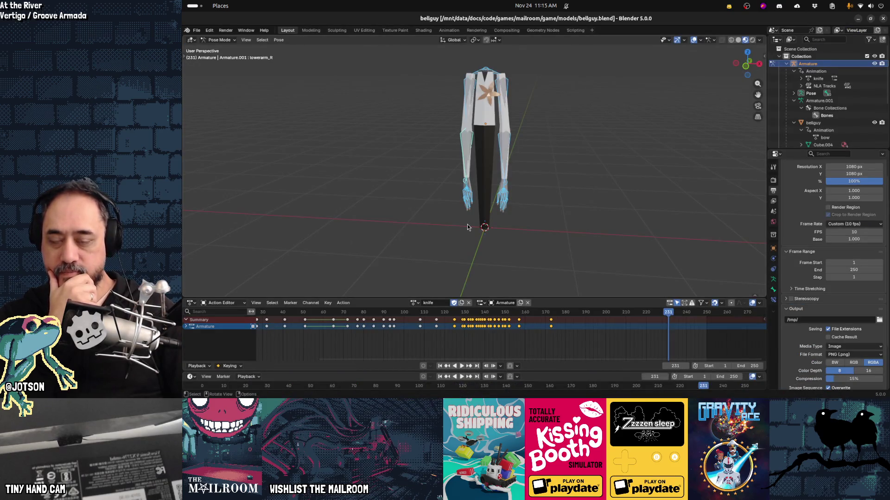
# Open box.blend from the models folder
pyautogui.click(197, 30)
pyautogui.click(205, 46)
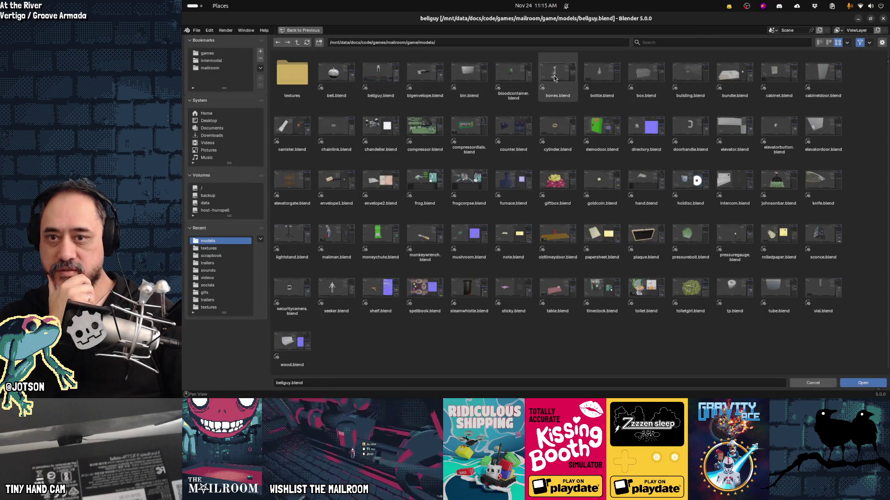
pyautogui.click(644, 79)
pyautogui.doubleClick(644, 79)
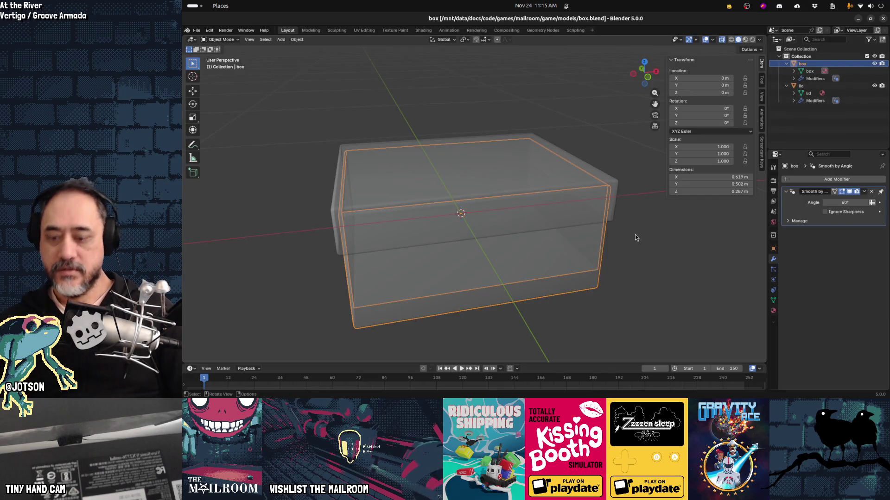
# Save the box model as package.blend in the same models folder
pyautogui.hotkey('ctrl', 'shift', 's')
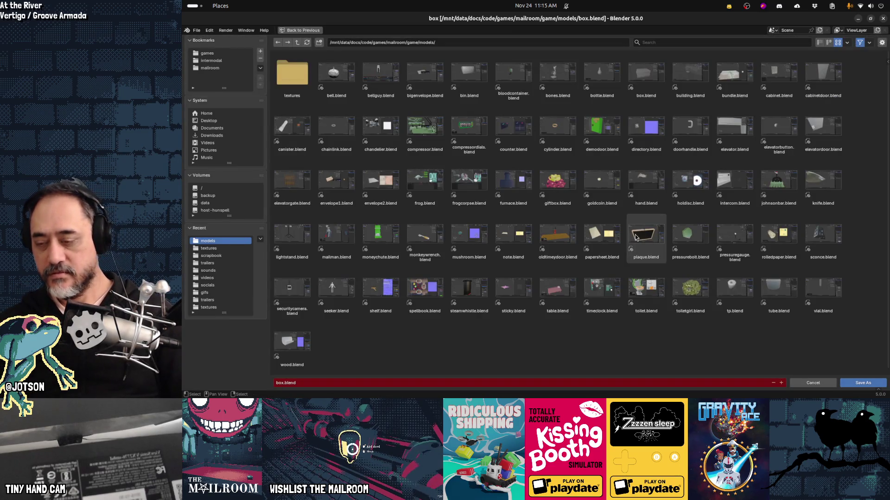
pyautogui.click(573, 382)
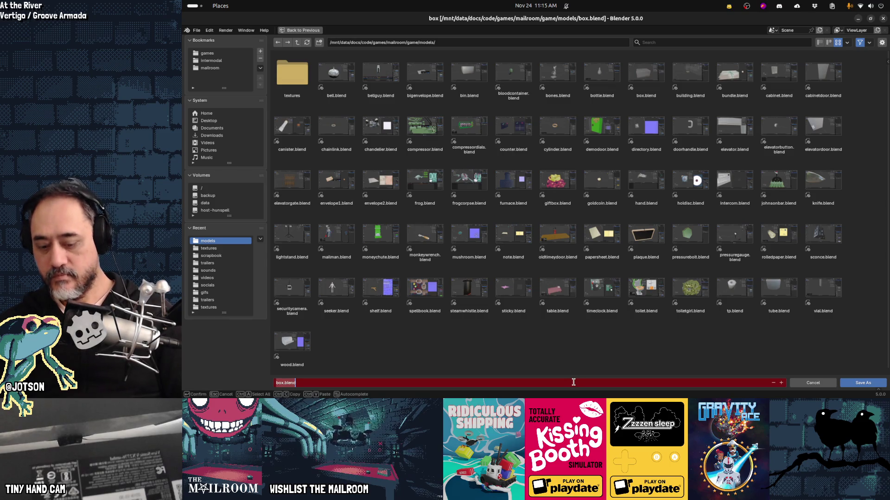
pyautogui.write('ge')
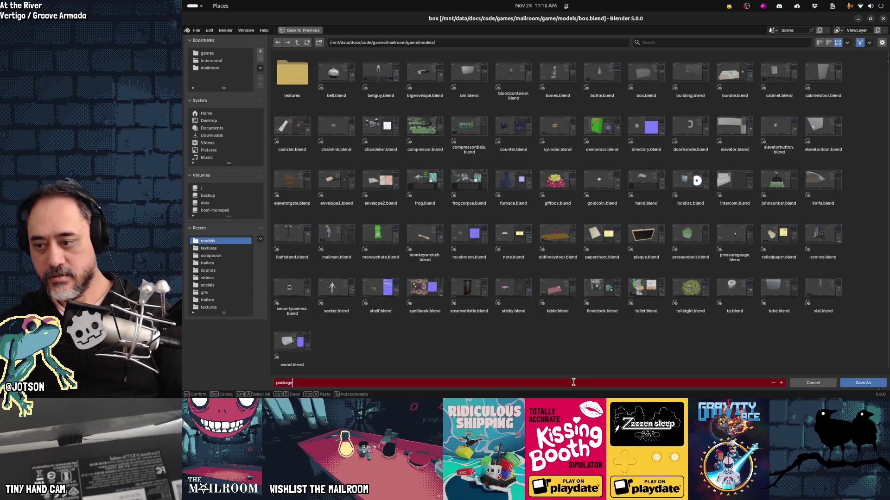
pyautogui.write('.blend')
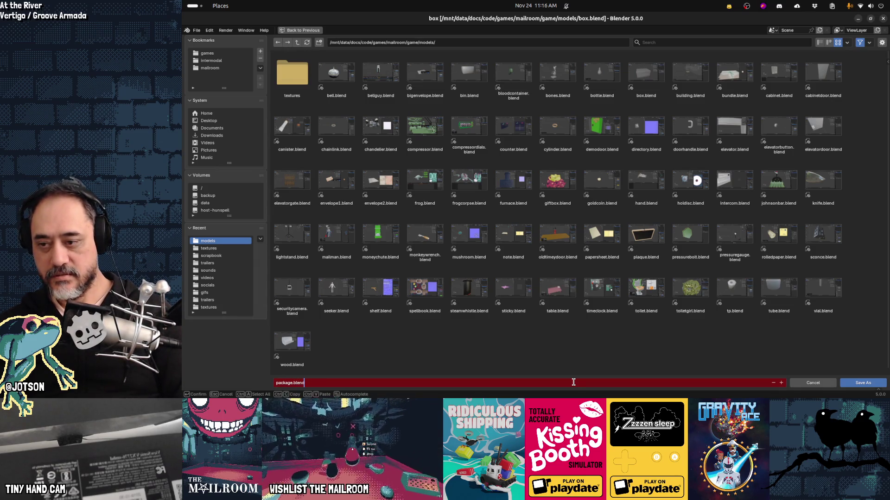
pyautogui.press('Return')
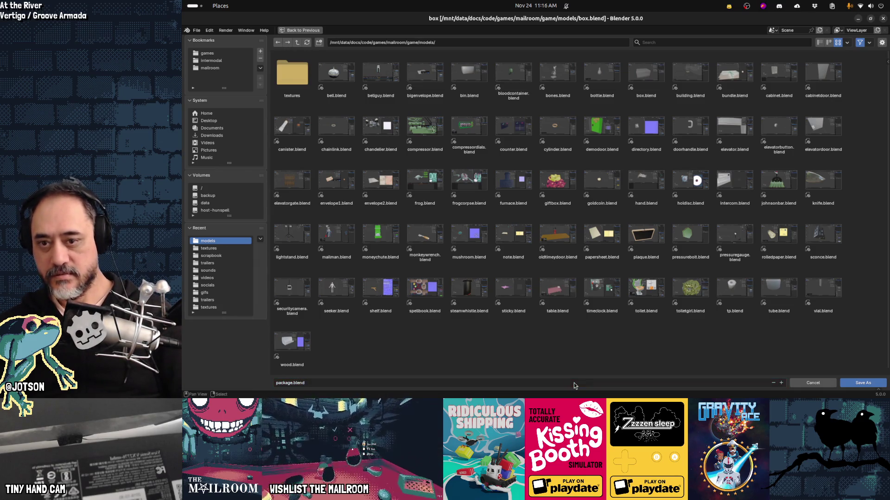
pyautogui.click(871, 383)
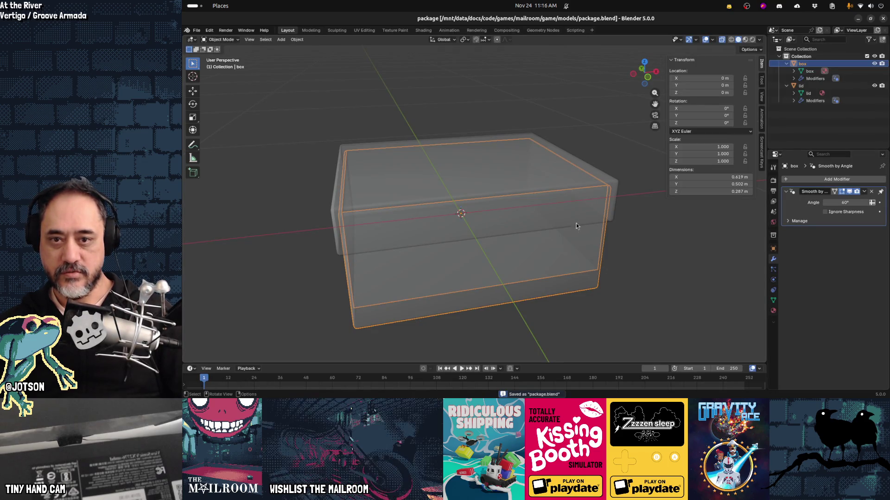
pyautogui.moveTo(685, 160); pyautogui.dragTo(686, 146)
# Set the box's scale to 2 on X, Y and Z
pyautogui.write('2')
pyautogui.press('Return')
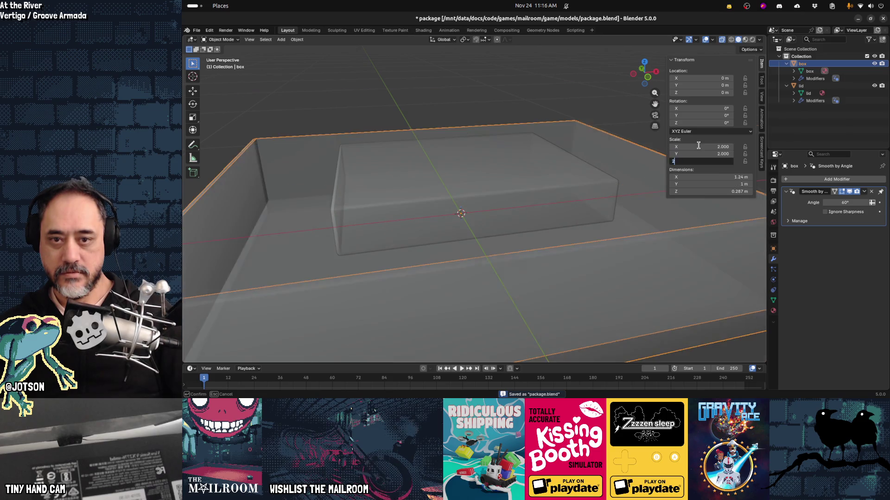
pyautogui.click(678, 177)
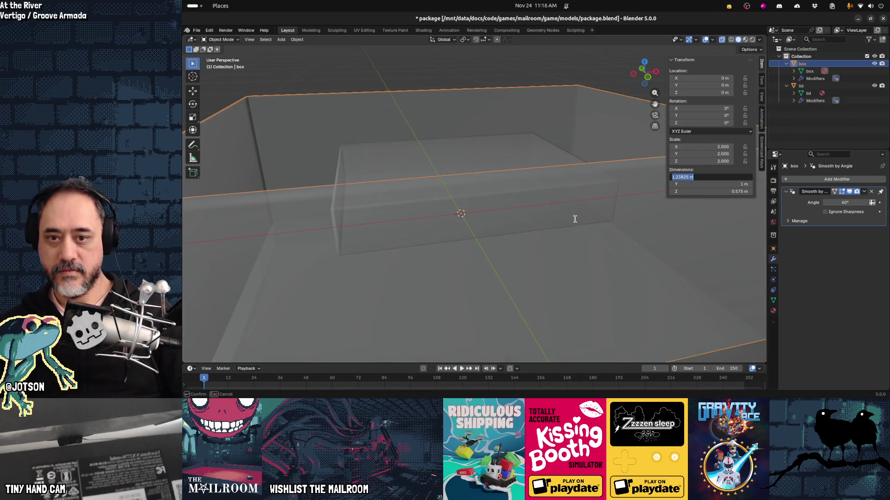
pyautogui.scroll(-5, 556, 235)
pyautogui.moveTo(553, 234)
pyautogui.mouseDown()
pyautogui.moveTo(528, 235)
pyautogui.moveTo(578, 220)
pyautogui.moveTo(514, 246)
pyautogui.mouseUp()
# Select the lid and set its scale to 2 on all three axes
pyautogui.click(483, 208)
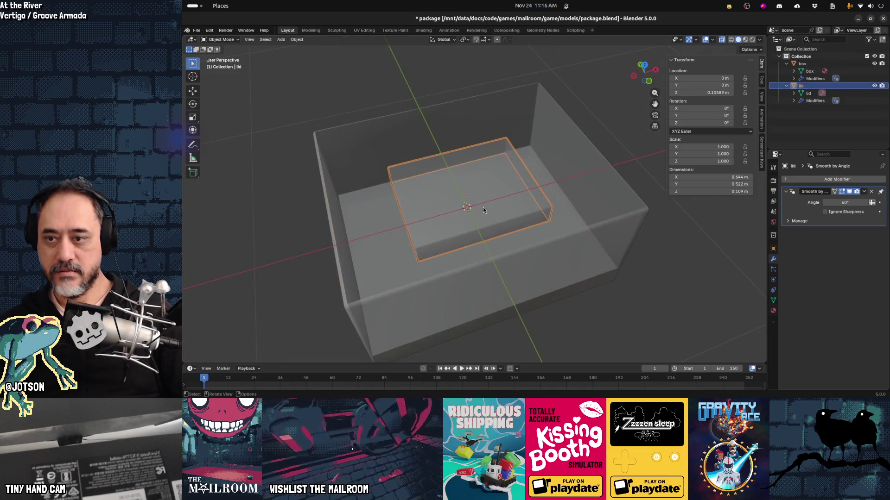
pyautogui.click(694, 147)
pyautogui.write('2')
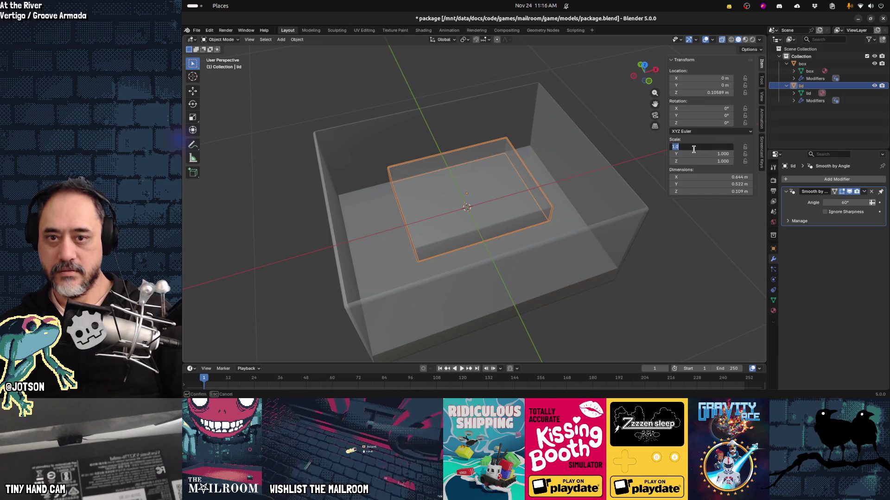
pyautogui.press('Tab')
pyautogui.write('2')
pyautogui.press('Tab')
pyautogui.write('2')
pyautogui.press('Return')
# Move the lid along Z until it rests on top of the enlarged box
pyautogui.click(534, 268)
pyautogui.click(521, 273)
pyautogui.press('g')
pyautogui.press('z')
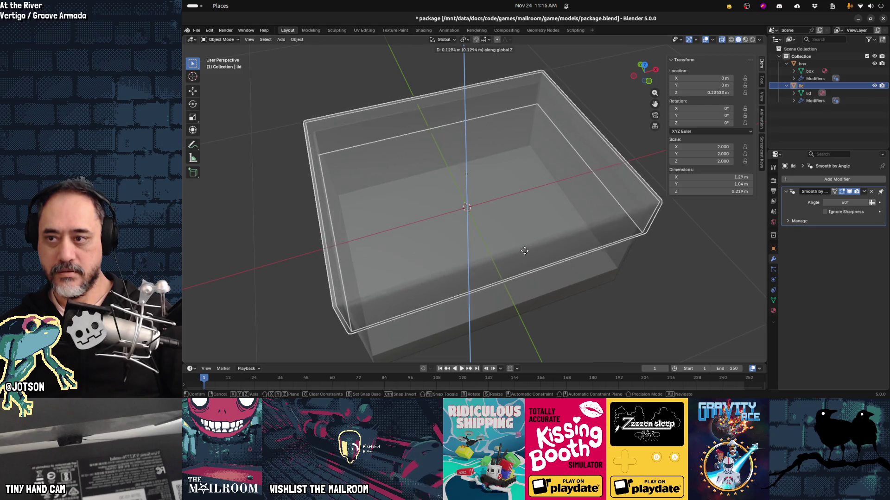
pyautogui.click(524, 253)
pyautogui.scroll(-5, 644, 311)
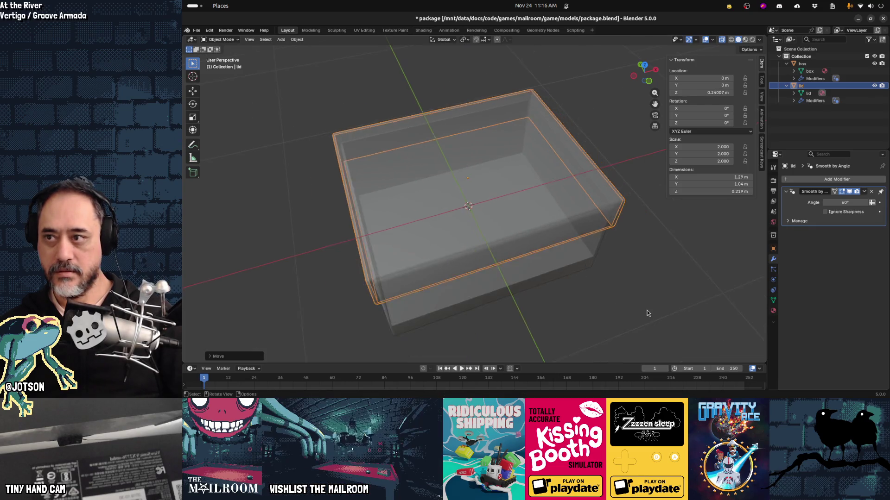
pyautogui.moveTo(635, 315)
pyautogui.mouseDown()
pyautogui.moveTo(570, 260)
pyautogui.moveTo(666, 280)
pyautogui.moveTo(592, 278)
pyautogui.mouseUp()
pyautogui.scroll(1, 589, 276)
pyautogui.press('g')
pyautogui.press('z')
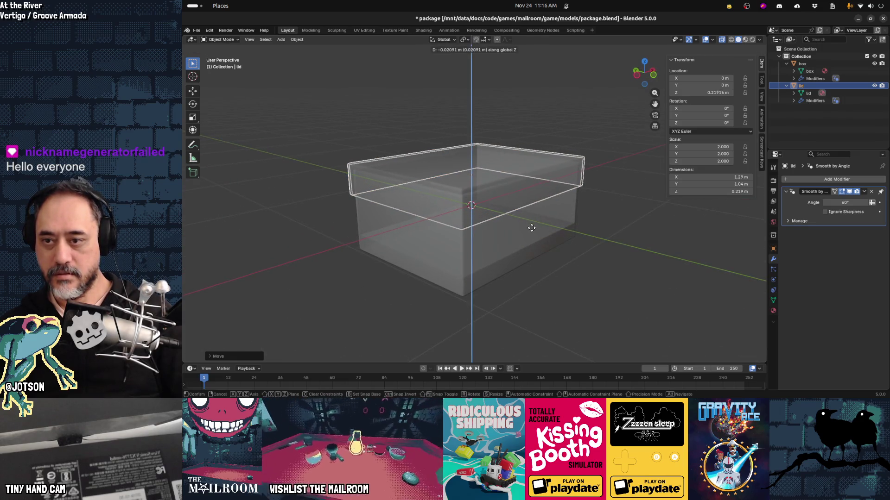
pyautogui.click(531, 228)
pyautogui.click(616, 259)
pyautogui.moveTo(616, 260)
pyautogui.mouseDown()
pyautogui.moveTo(618, 284)
pyautogui.moveTo(568, 288)
pyautogui.mouseUp()
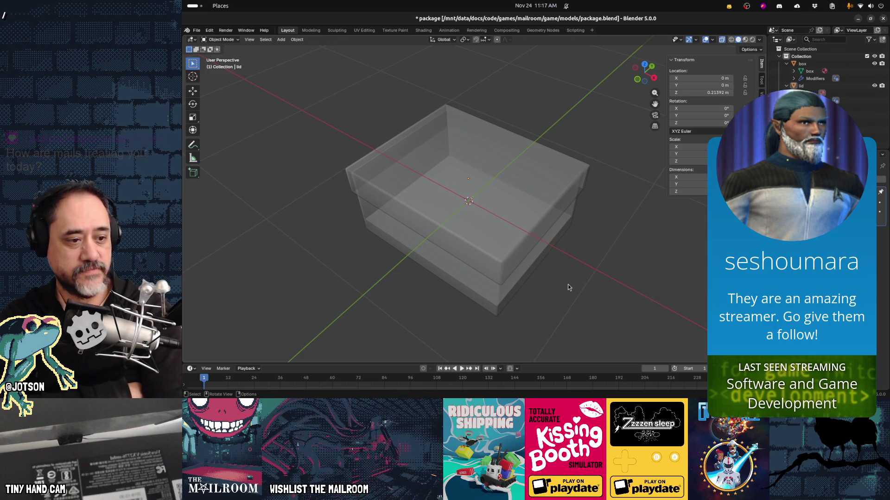
# Toggle X-ray on and back off so the box and lid display as solid
pyautogui.scroll(1, 568, 285)
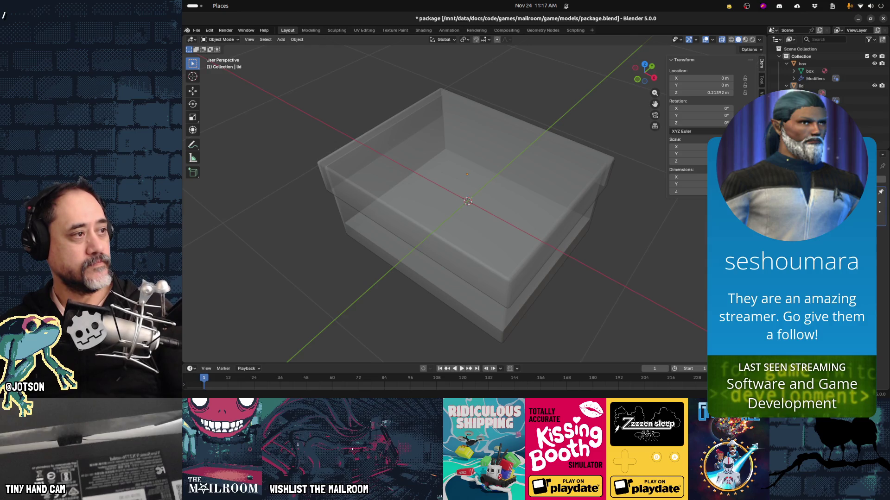
pyautogui.moveTo(583, 195)
pyautogui.mouseDown()
pyautogui.moveTo(559, 188)
pyautogui.moveTo(557, 178)
pyautogui.moveTo(532, 196)
pyautogui.moveTo(597, 230)
pyautogui.moveTo(582, 226)
pyautogui.mouseUp()
pyautogui.hotkey('alt', 'z')
pyautogui.hotkey('alt', 'z')
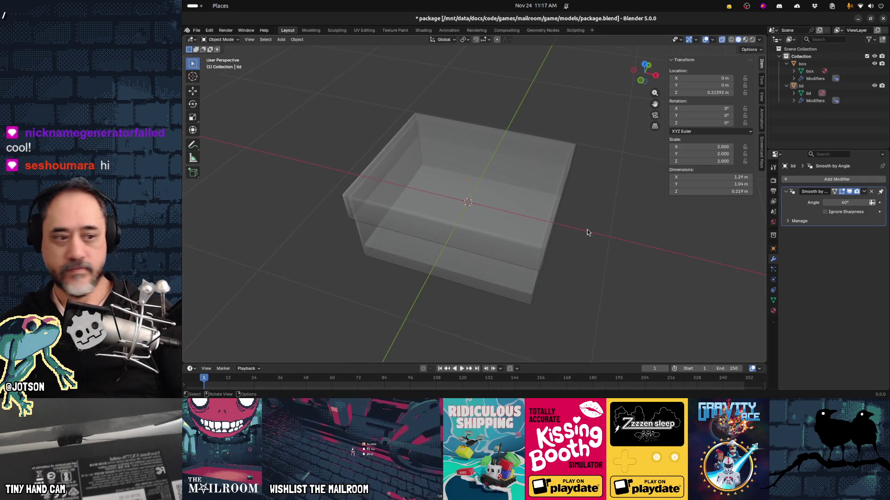
pyautogui.hotkey('alt', 'z')
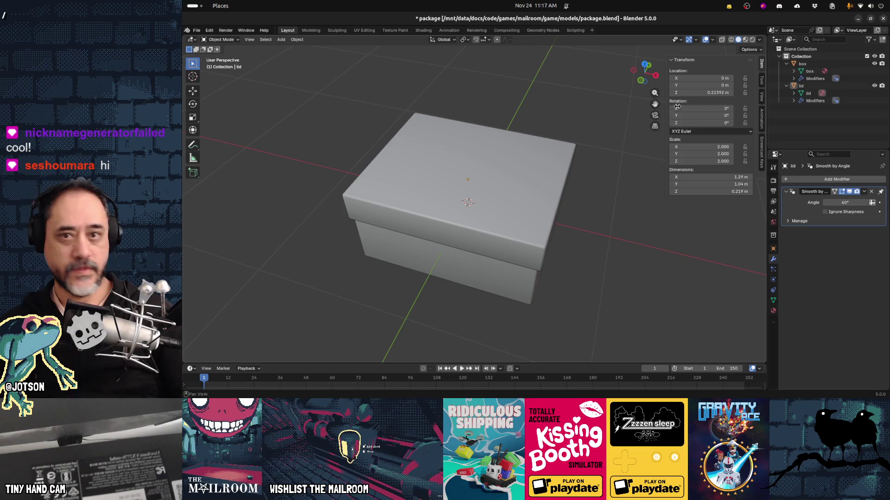
# Enable the Wireframe overlay with slightly lowered opacity and show the transform sidebar
pyautogui.click(713, 40)
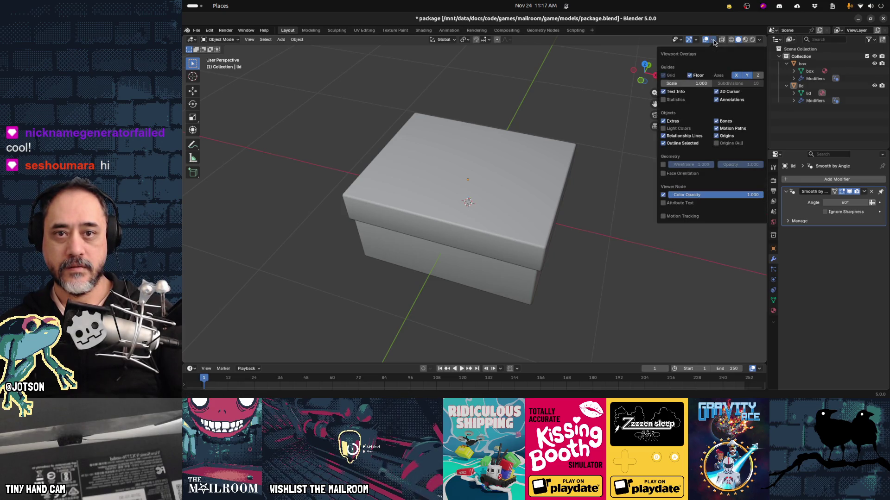
pyautogui.click(664, 165)
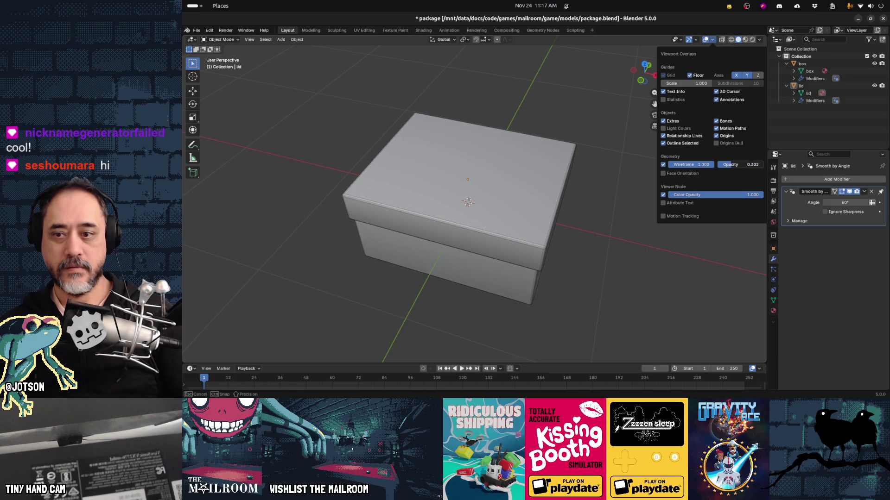
pyautogui.moveTo(739, 164); pyautogui.dragTo(735, 164)
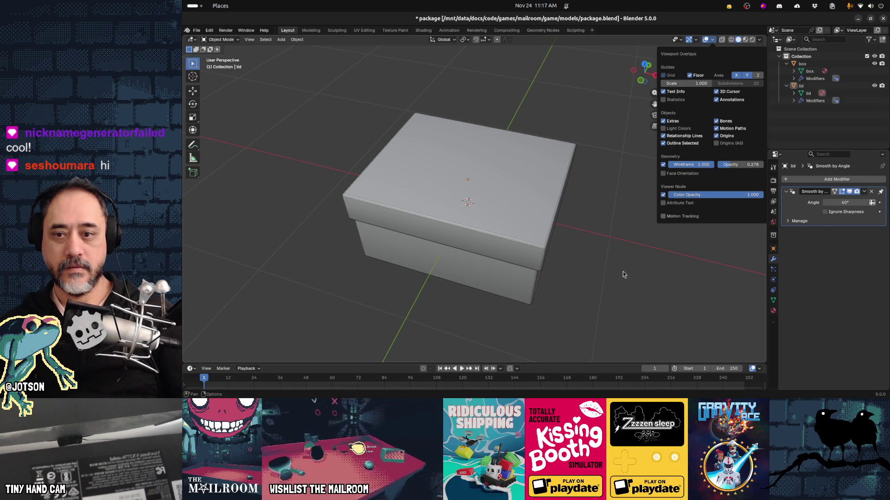
pyautogui.press('n')
pyautogui.moveTo(432, 282)
pyautogui.mouseDown()
pyautogui.moveTo(515, 257)
pyautogui.moveTo(506, 266)
pyautogui.moveTo(451, 262)
pyautogui.moveTo(531, 268)
pyautogui.mouseUp()
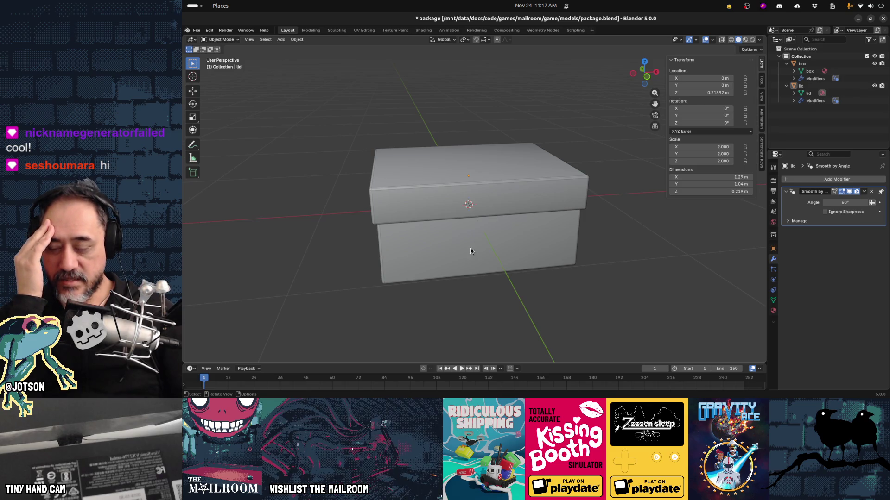
pyautogui.hotkey('alt', 'Tab')
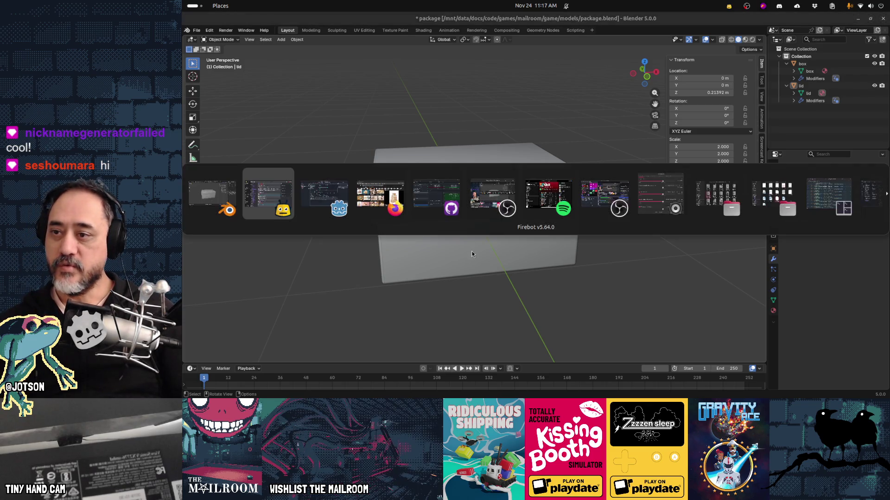
# Back in Godot, select mortarbox, open the box node's box.gd script, and scroll to interact_open
pyautogui.hotkey('alt', 'Tab')
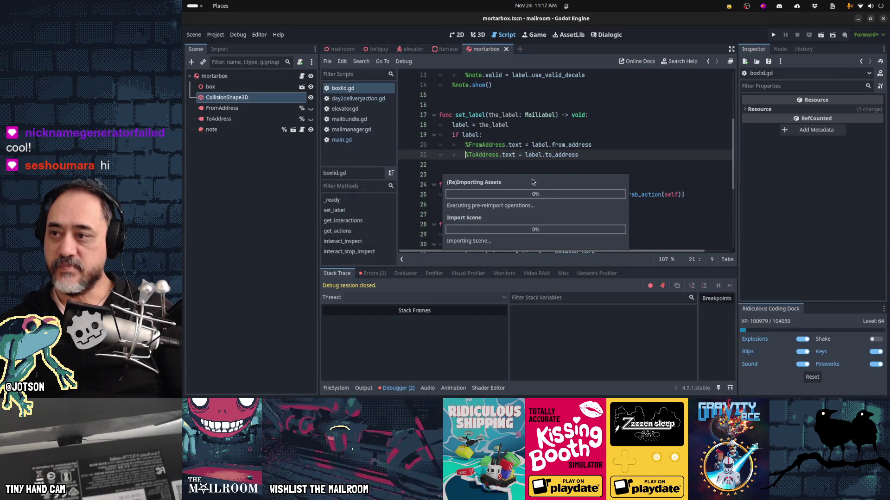
pyautogui.click(231, 76)
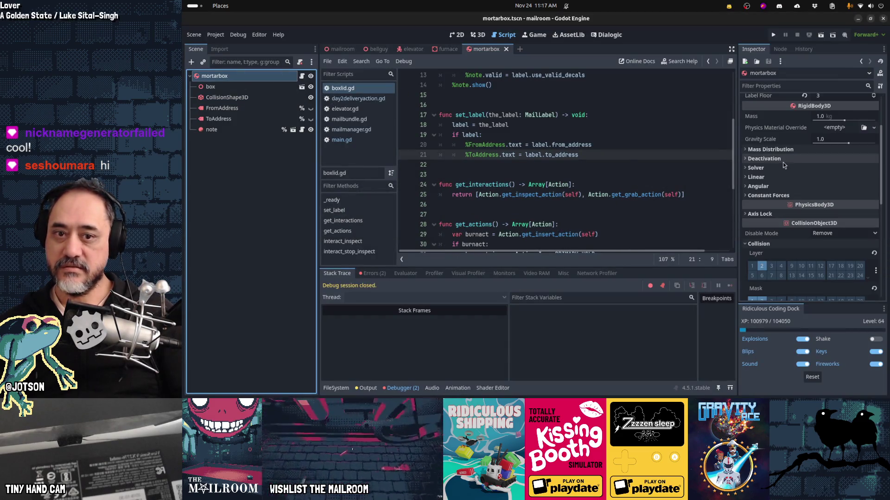
pyautogui.scroll(-5, 785, 169)
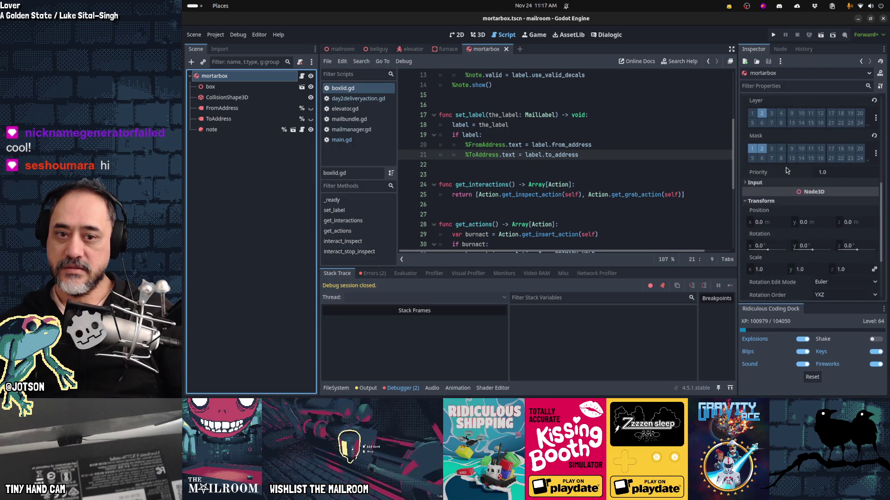
pyautogui.scroll(10, 786, 169)
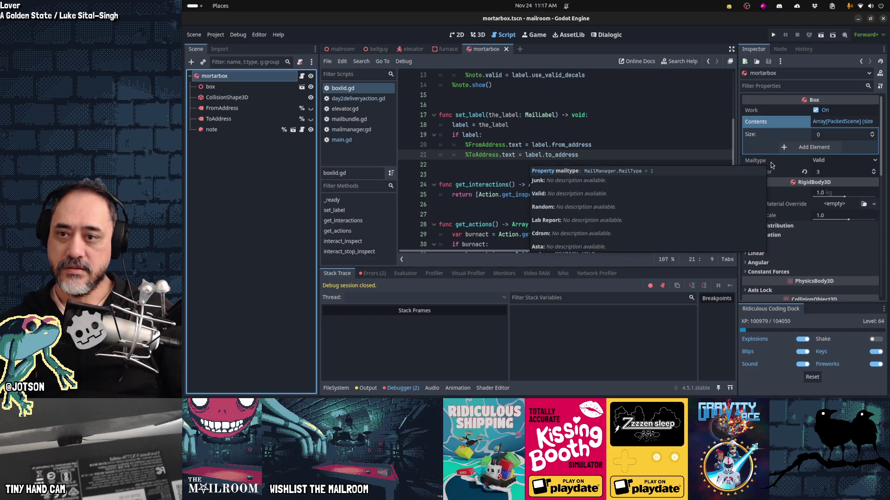
pyautogui.click(585, 153)
pyautogui.scroll(-5, 597, 172)
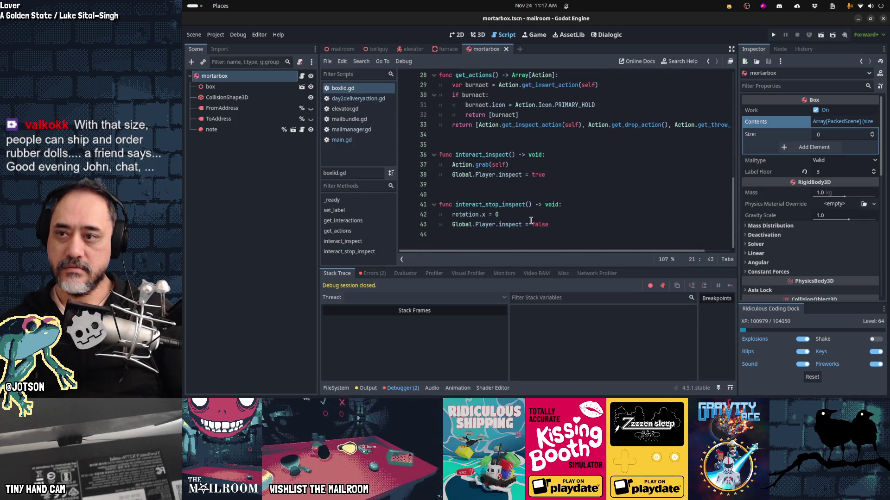
pyautogui.click(302, 86)
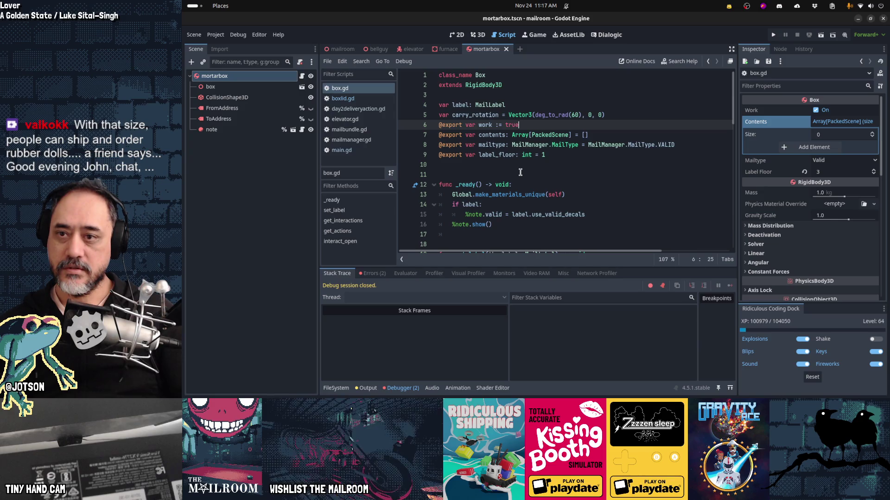
pyautogui.scroll(-10, 520, 172)
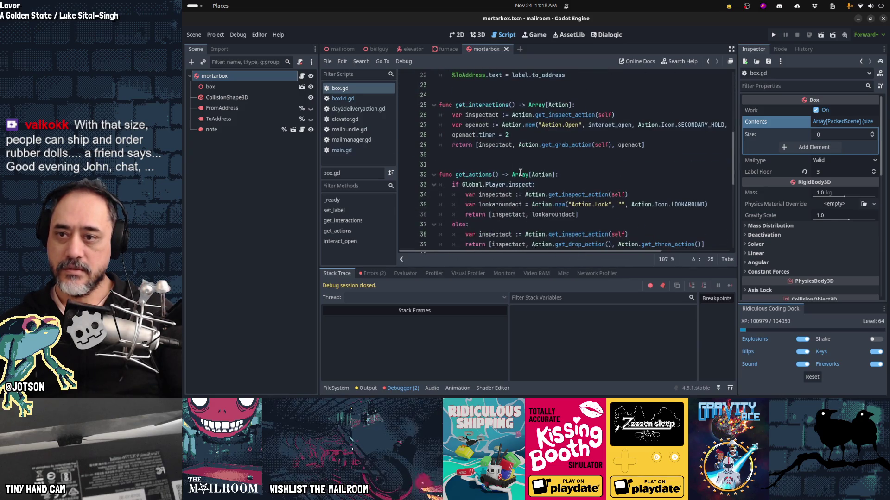
pyautogui.scroll(-3, 519, 173)
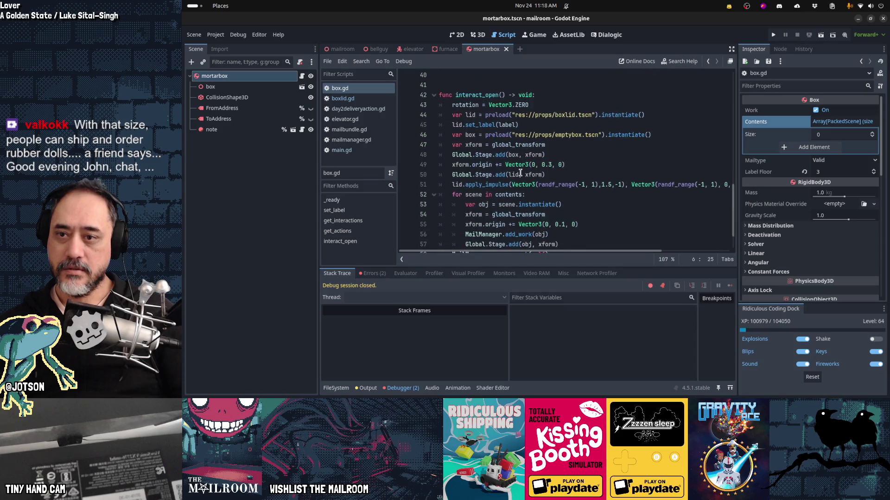
pyautogui.moveTo(556, 115)
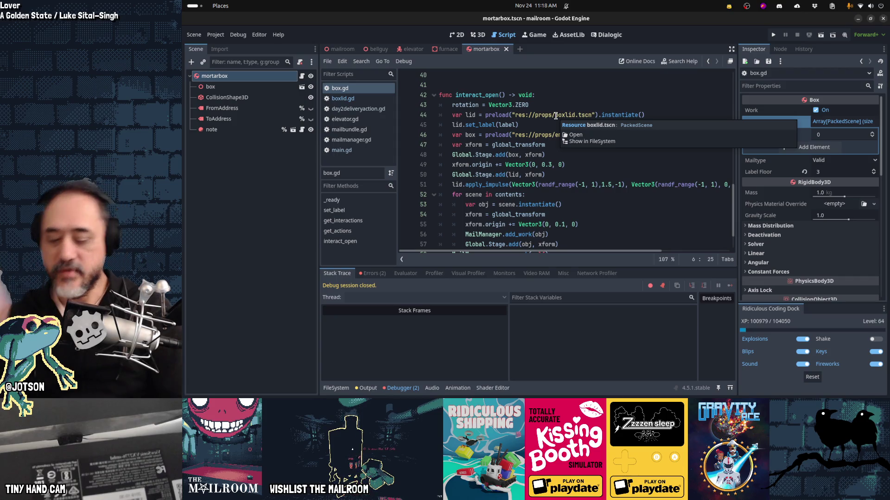
pyautogui.hotkey('ctrl', 'shift', 'o')
pyautogui.write('day1')
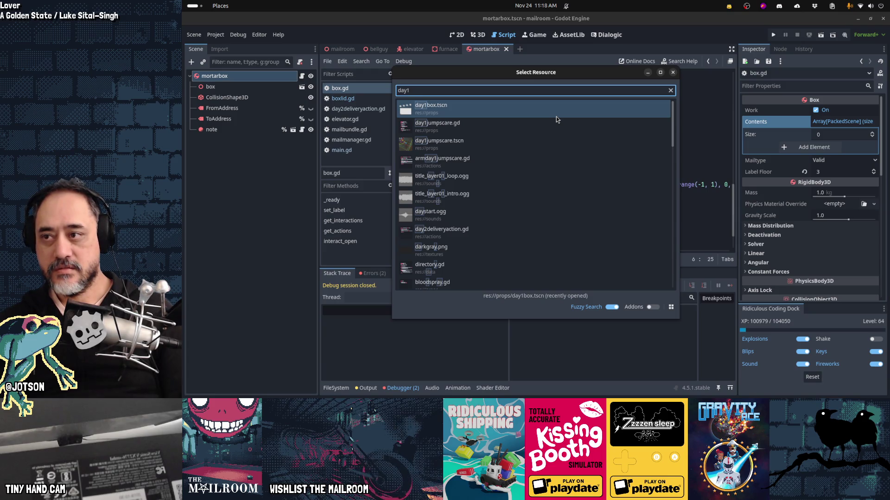
pyautogui.press('Return')
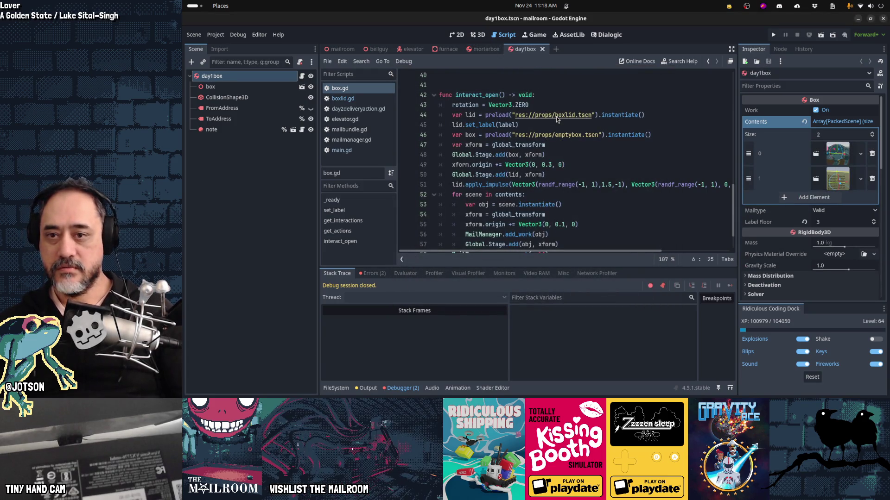
pyautogui.moveTo(532, 141)
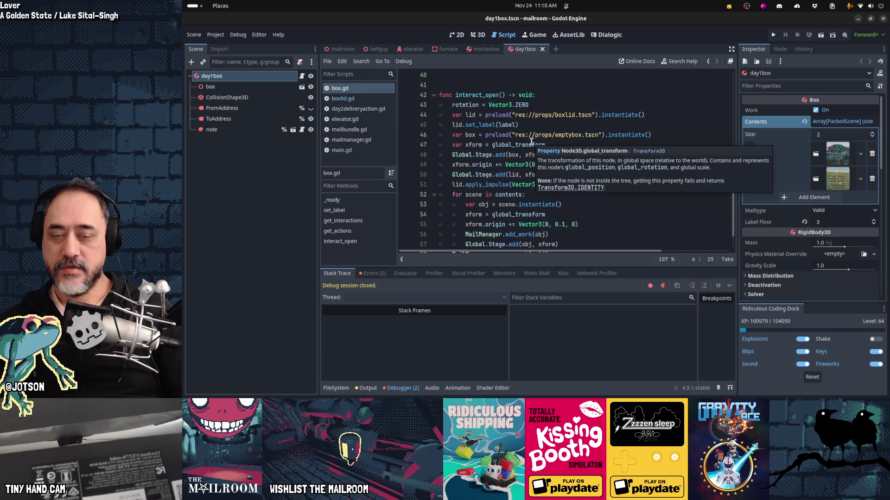
pyautogui.click(658, 117)
pyautogui.hotkey('shift', 'Down')
pyautogui.hotkey('shift', 'Down')
pyautogui.hotkey('ctrl', 'x')
pyautogui.scroll(10, 657, 116)
pyautogui.click(487, 172)
pyautogui.write('@export var')
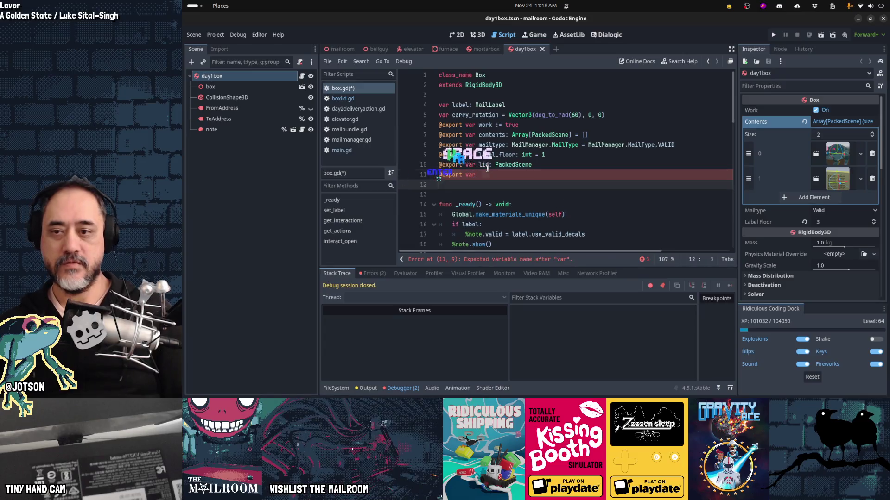
pyautogui.press('Return')
pyautogui.hotkey('ctrl', 'v')
pyautogui.press('Up')
pyautogui.press('Up')
pyautogui.press('Up')
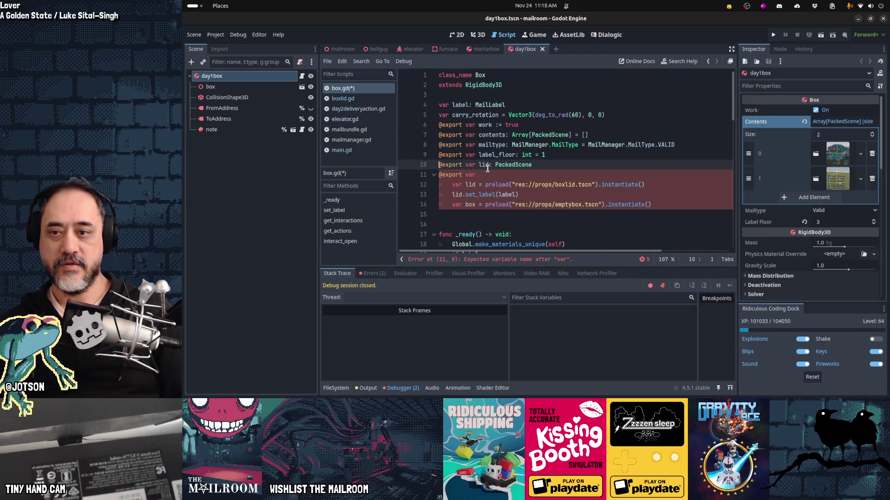
pyautogui.press('End')
pyautogui.write('ox: PackedScene')
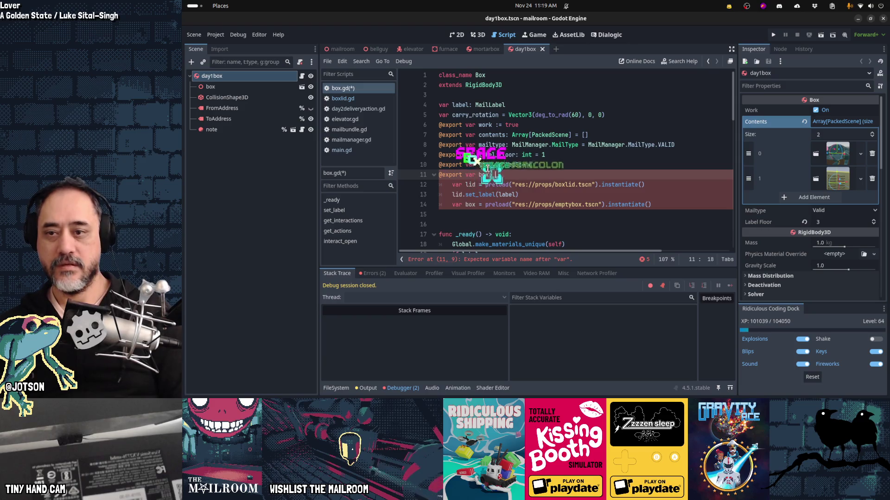
pyautogui.press('Up')
pyautogui.hotkey('ctrl', 'Left')
pyautogui.hotkey('ctrl', 'Left')
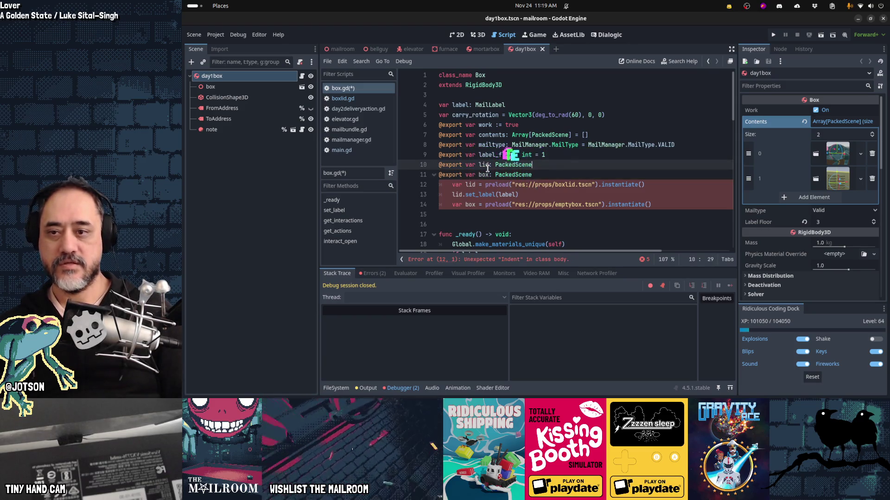
pyautogui.write('en_')
pyautogui.press('Down')
pyautogui.hotkey('ctrl', 'Left')
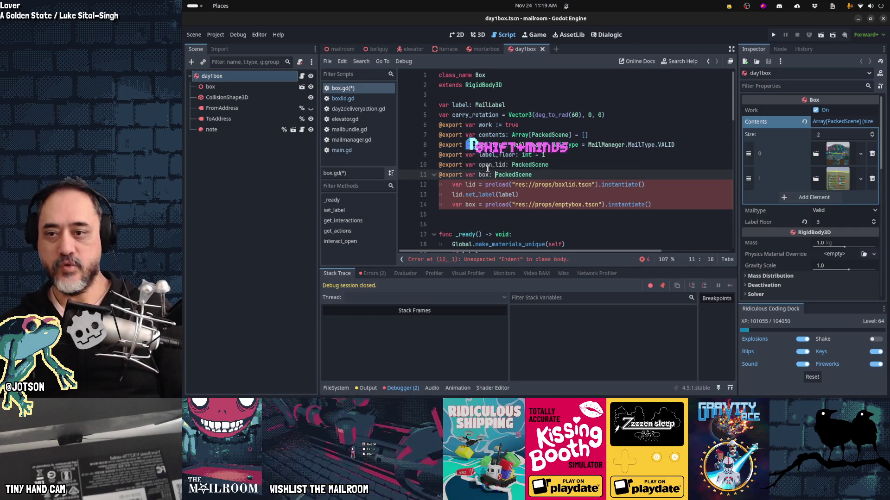
pyautogui.write('en_')
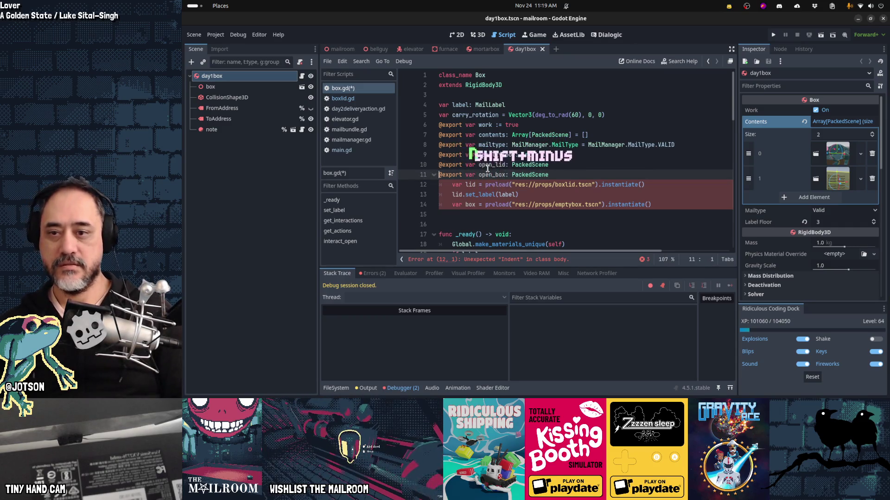
# Delete the pasted preload lines and save box.gd
pyautogui.press('Down')
pyautogui.press('Home')
pyautogui.hotkey('shift', 'Down')
pyautogui.hotkey('shift', 'Down')
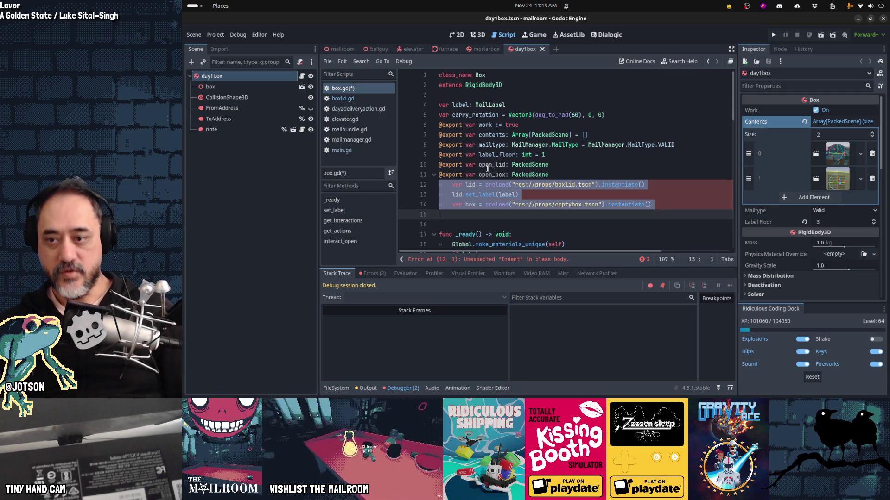
pyautogui.hotkey('ctrl', 'x')
pyautogui.hotkey('ctrl', 's')
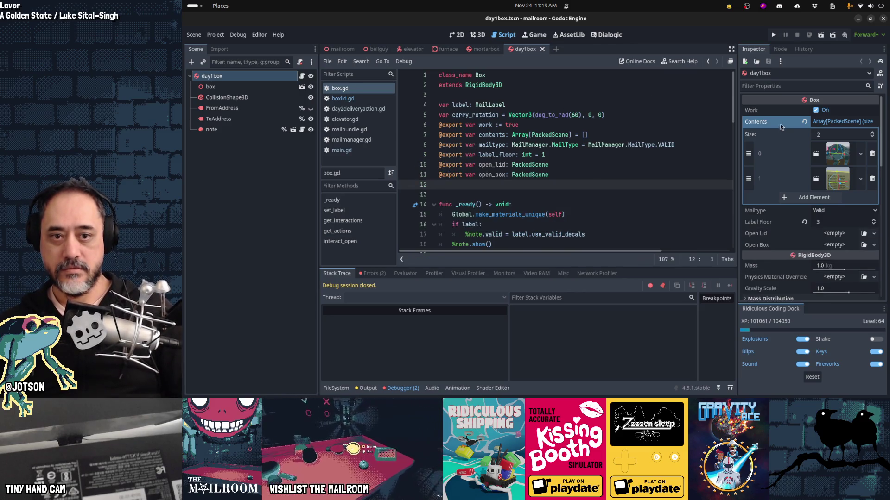
# Select day1box and assign boxlid.tscn to its Open Lid property in the Inspector
pyautogui.click(279, 81)
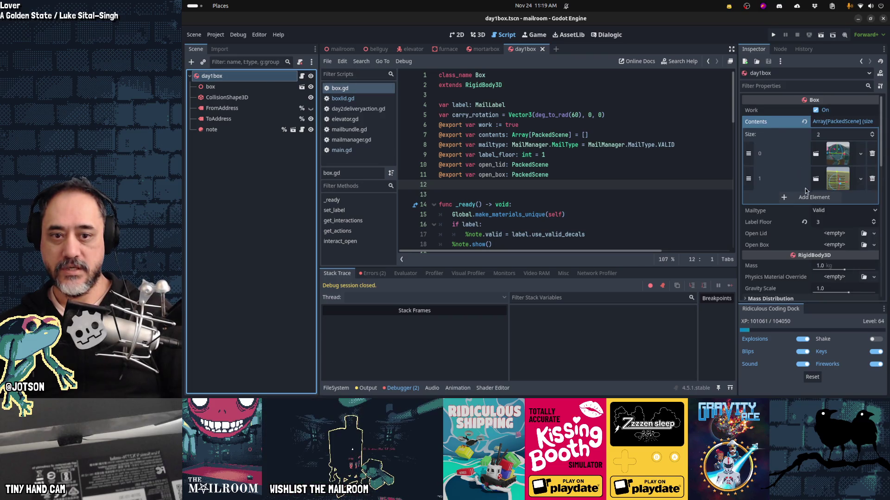
pyautogui.click(862, 234)
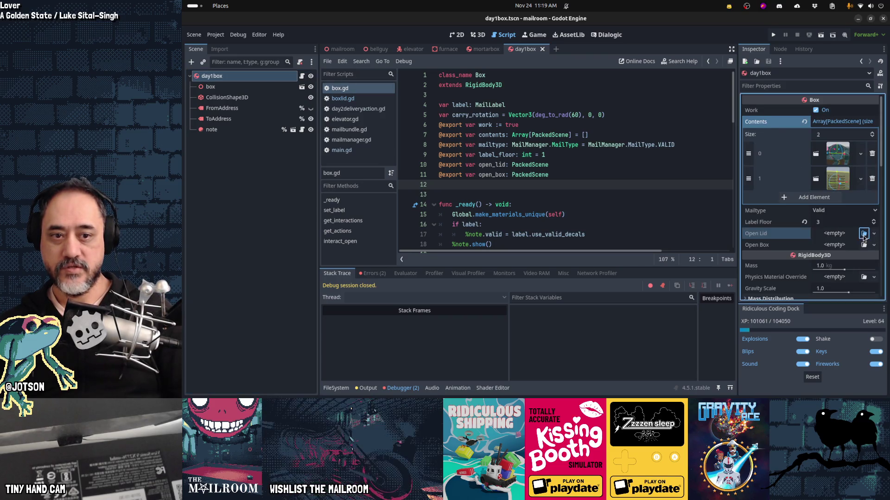
pyautogui.write('li')
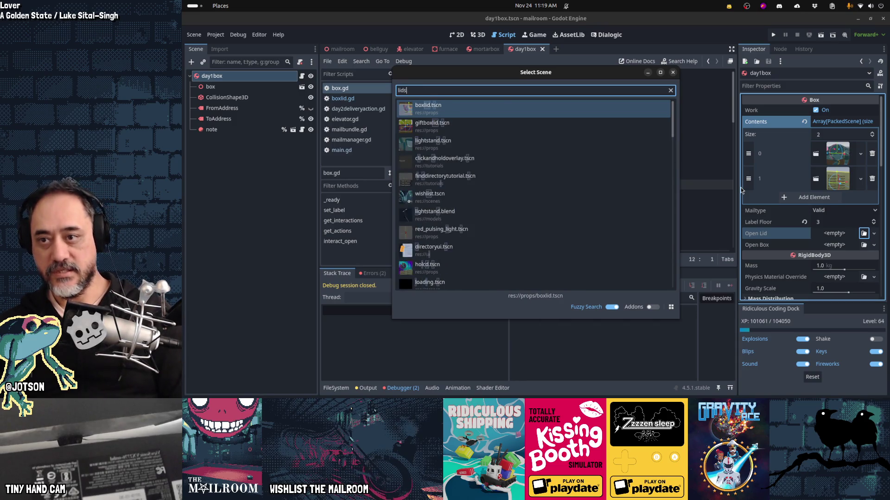
pyautogui.write('d')
pyautogui.press('Return')
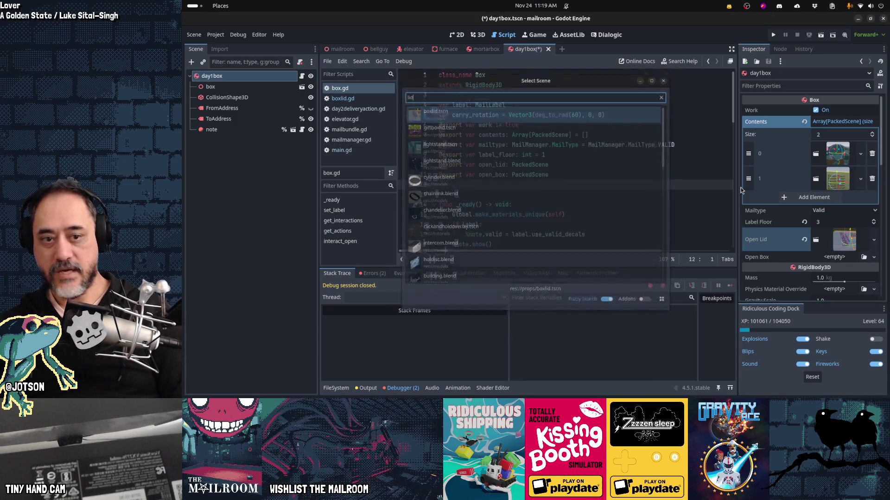
pyautogui.click(863, 259)
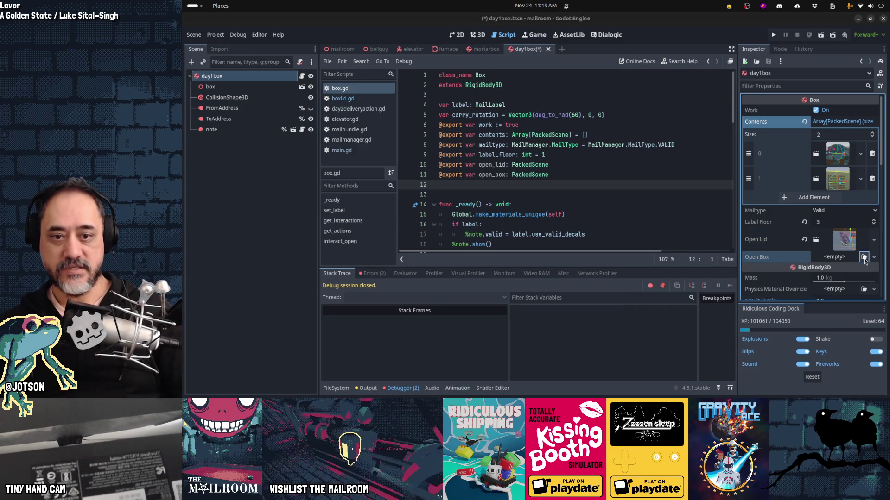
pyautogui.write('box.tscn')
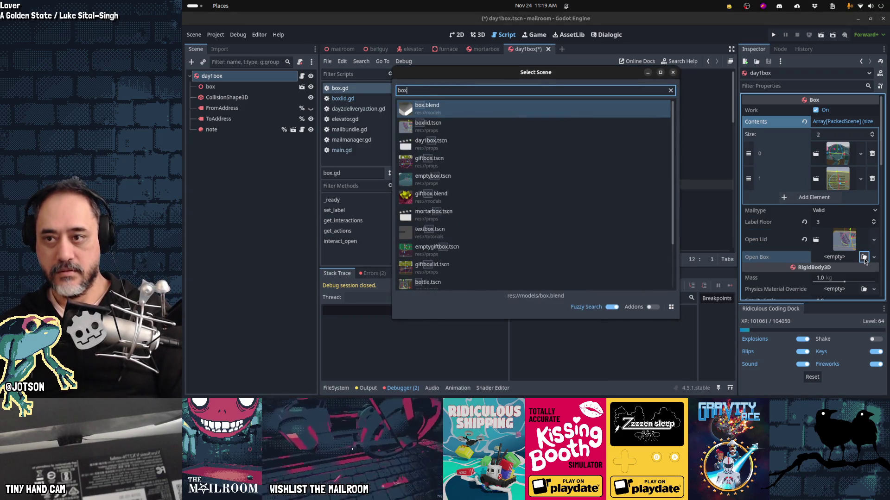
pyautogui.press('Escape')
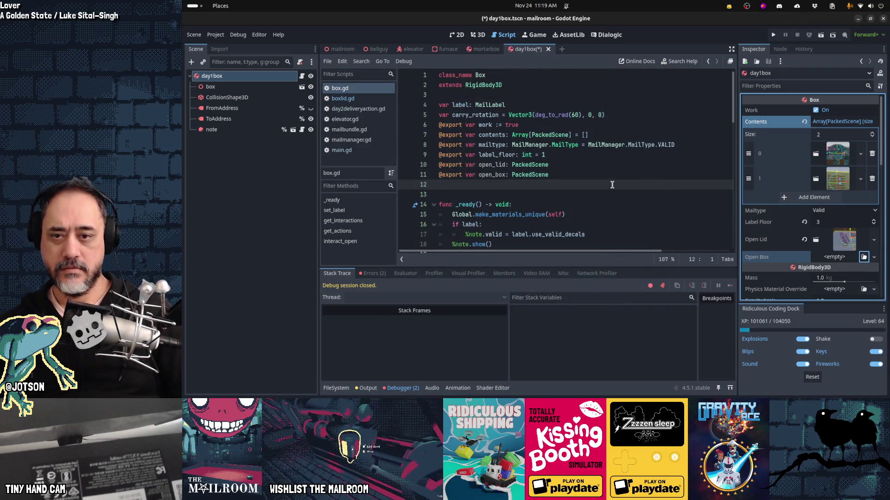
pyautogui.hotkey('ctrl', 'v')
pyautogui.hotkey('ctrl', 'z')
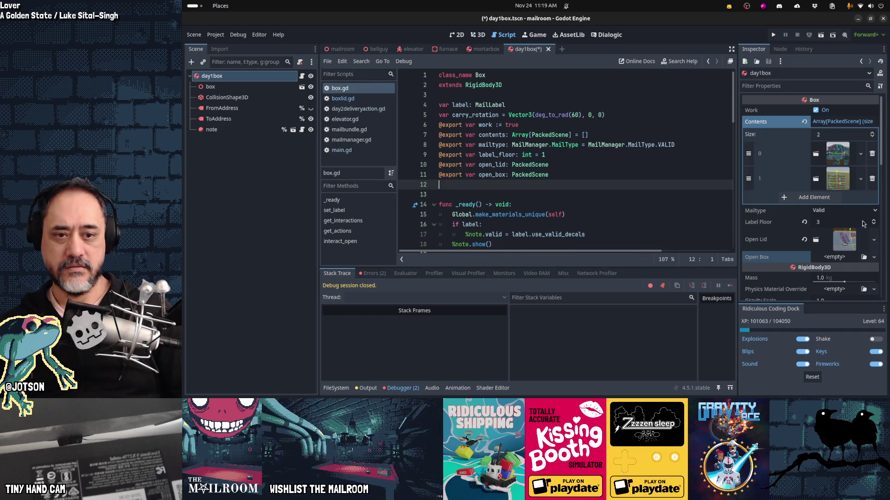
# Quick Load boxlid into Open Lid and emptybox.tscn into Open Box, then save the scene
pyautogui.click(873, 240)
pyautogui.click(855, 282)
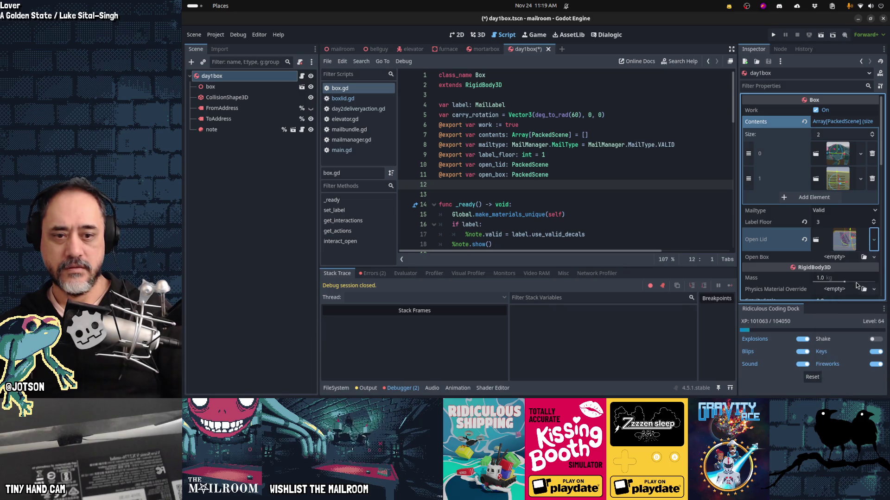
pyautogui.write('boxlide')
pyautogui.press('Return')
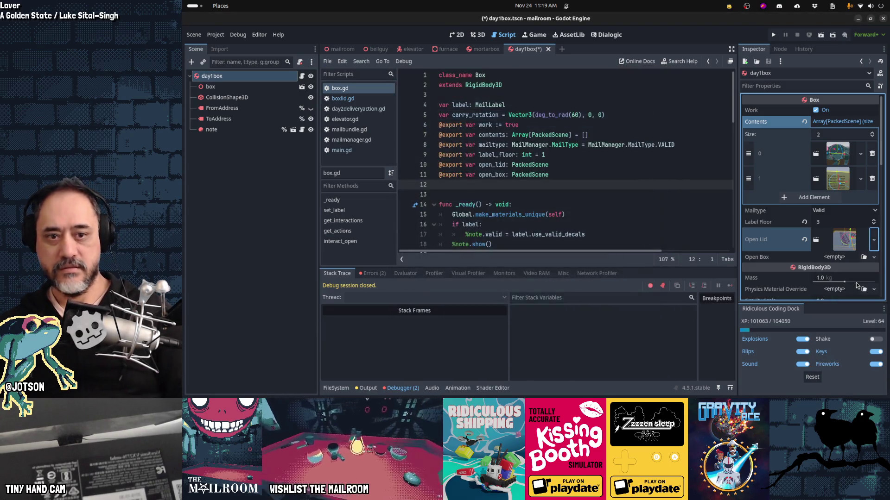
pyautogui.click(864, 258)
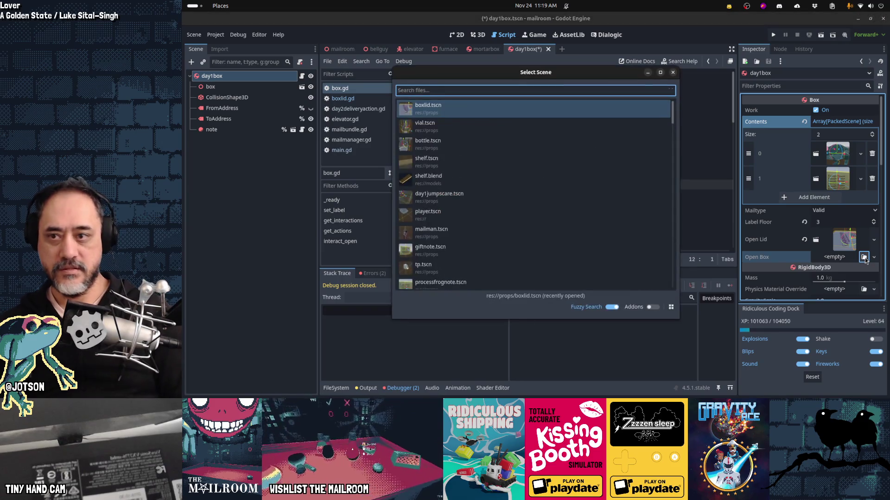
pyautogui.write('emptybox')
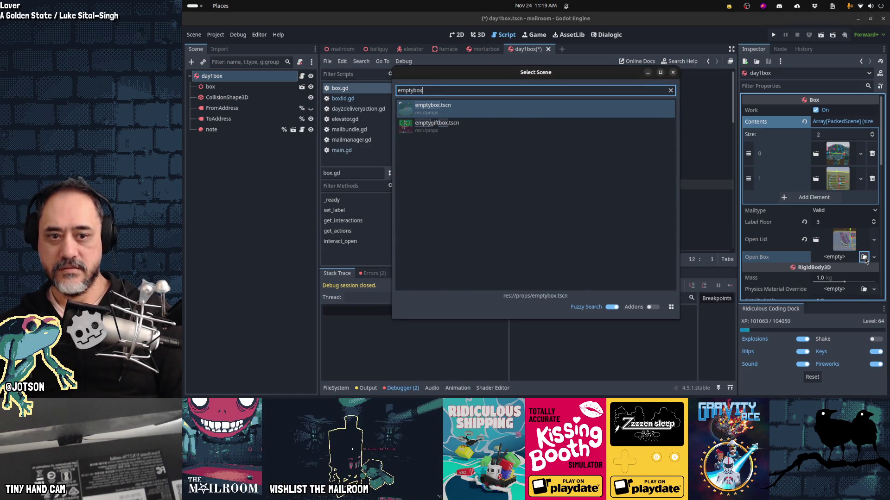
pyautogui.press('Return')
pyautogui.hotkey('ctrl', 's')
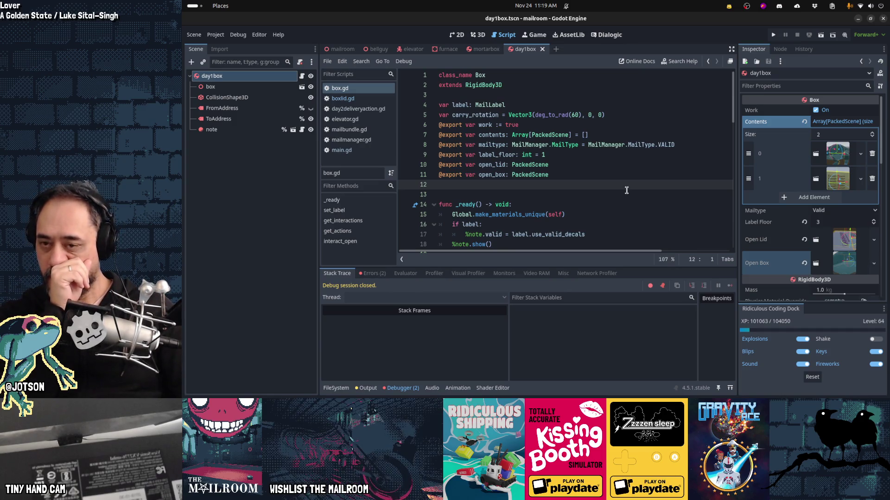
pyautogui.scroll(-14, 626, 190)
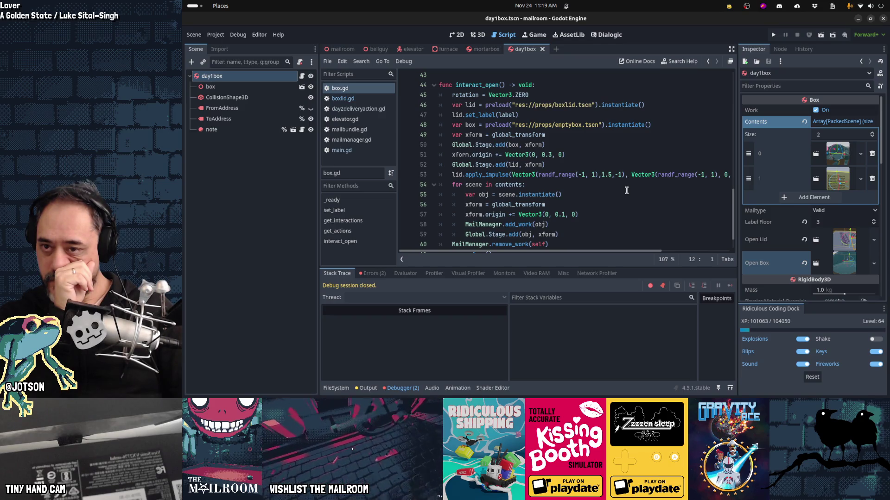
# Replace the lid preload line with 'var lid = null' followed by an 'if open_lid:' check
pyautogui.click(683, 106)
pyautogui.press('Home')
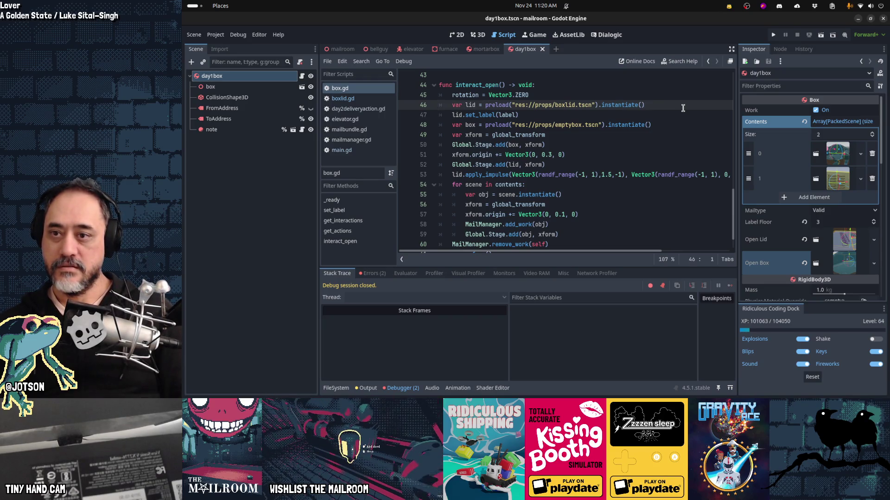
pyautogui.hotkey('shift', 'Down')
pyautogui.press('Delete')
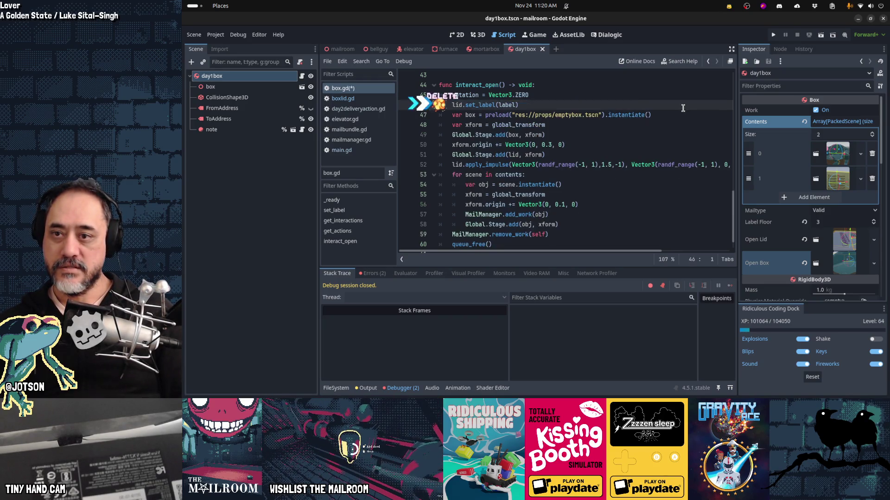
pyautogui.press('Return')
pyautogui.write('if open_lid:')
pyautogui.press('Return')
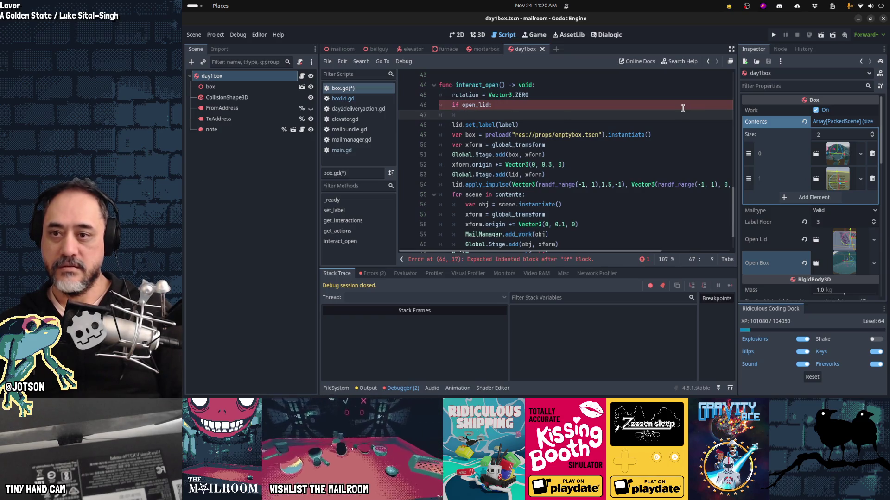
pyautogui.press('Up')
pyautogui.hotkey('ctrl', 'shift', 'Return')
pyautogui.write('var lid = null')
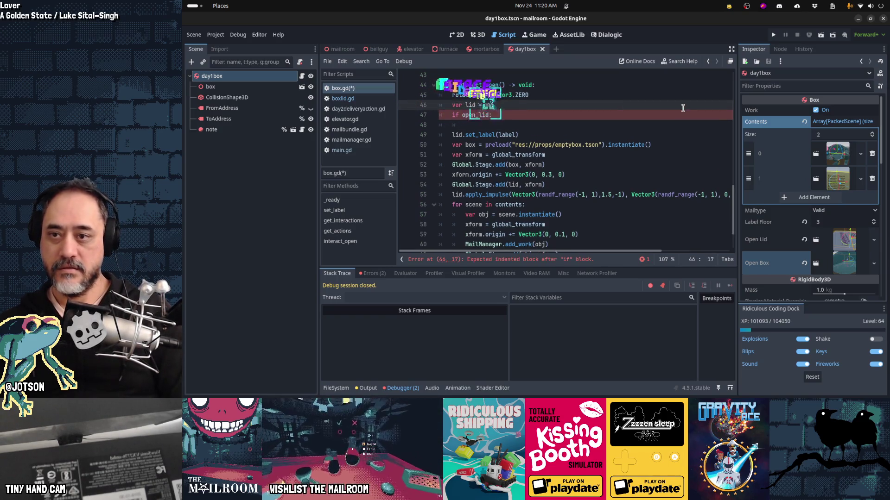
# Instantiate the lid from open_lid inside the if block and indent lid.set_label(label) beneath it
pyautogui.press('Down')
pyautogui.press('Down')
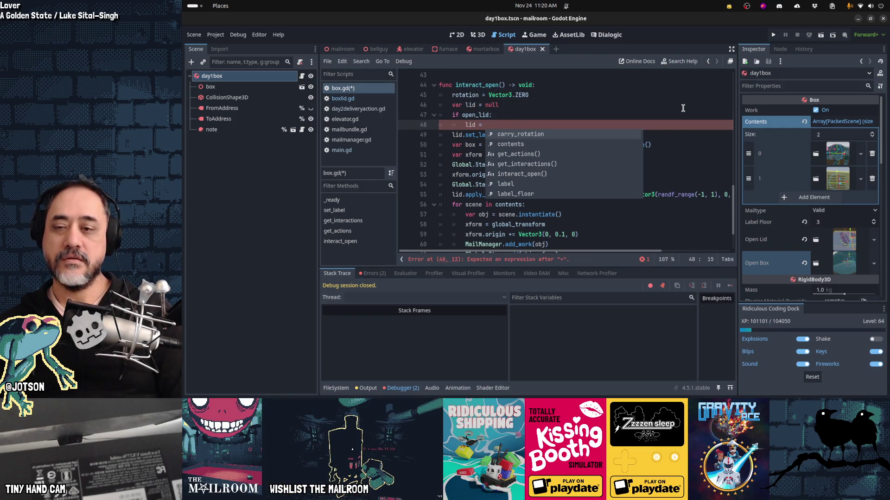
pyautogui.write('open')
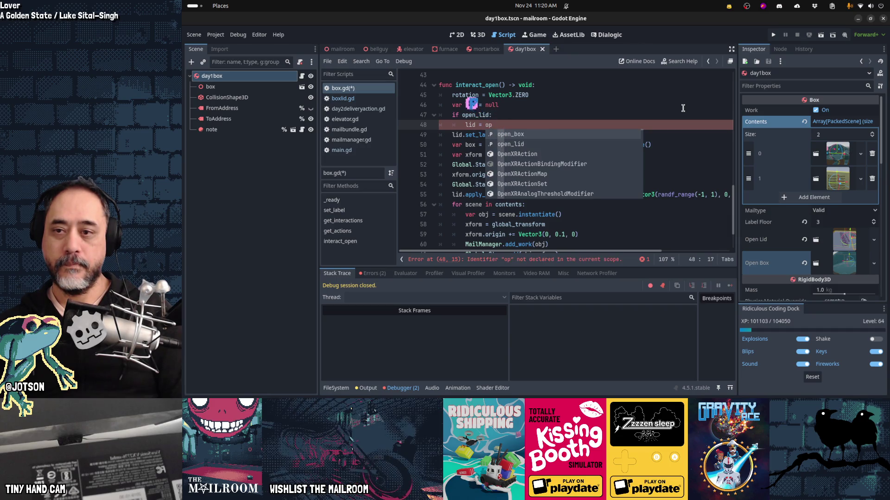
pyautogui.write('_lid.instantiate(')
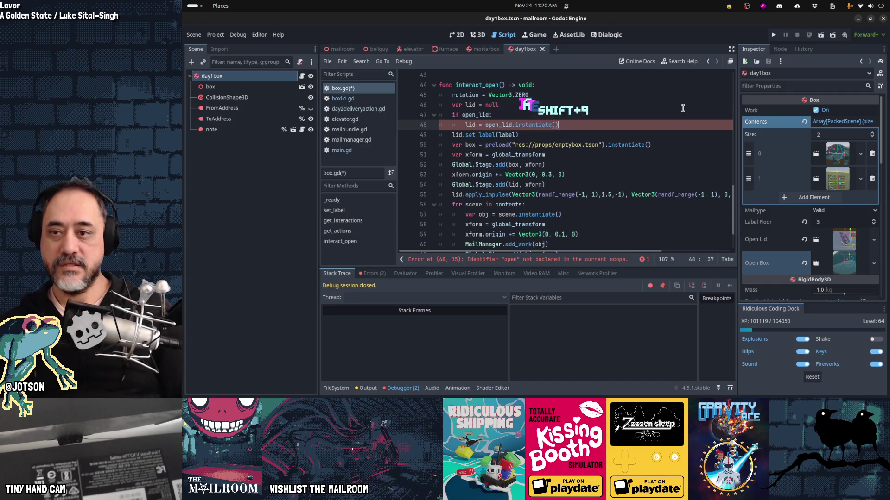
pyautogui.press('Down')
pyautogui.press('Home')
pyautogui.press('Tab')
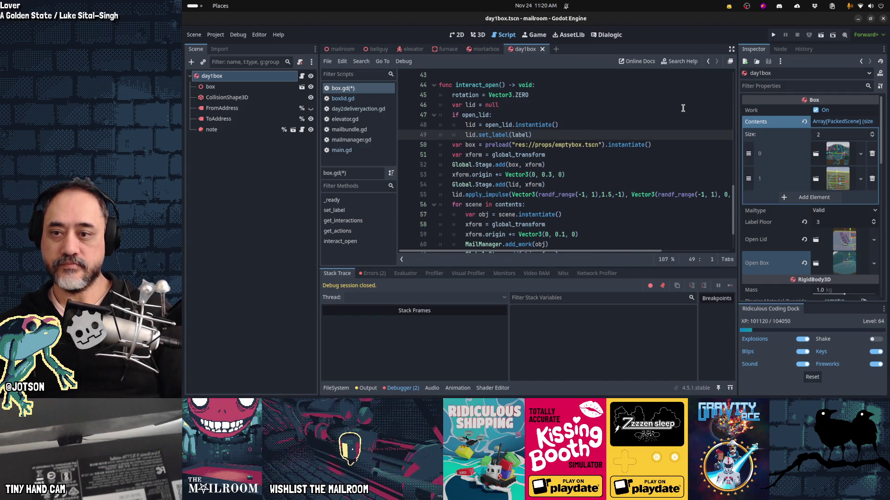
pyautogui.press('Home')
pyautogui.hotkey('ctrl', 'shift', 'Right')
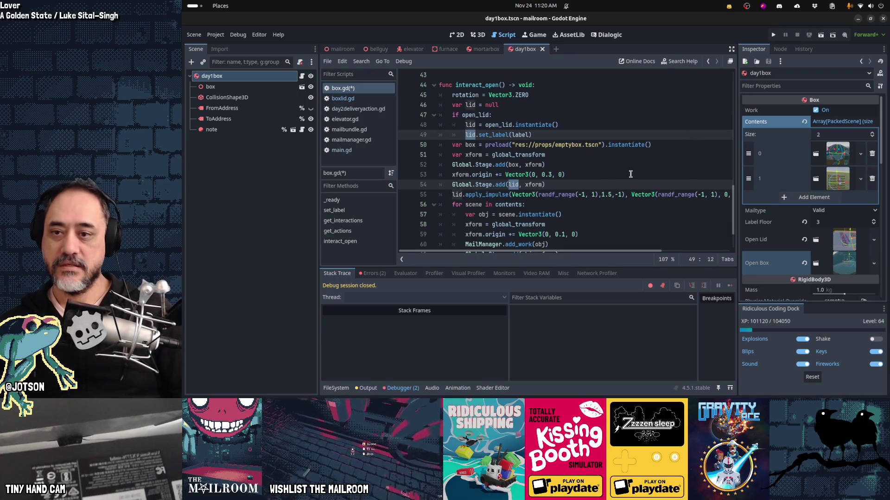
pyautogui.click(615, 183)
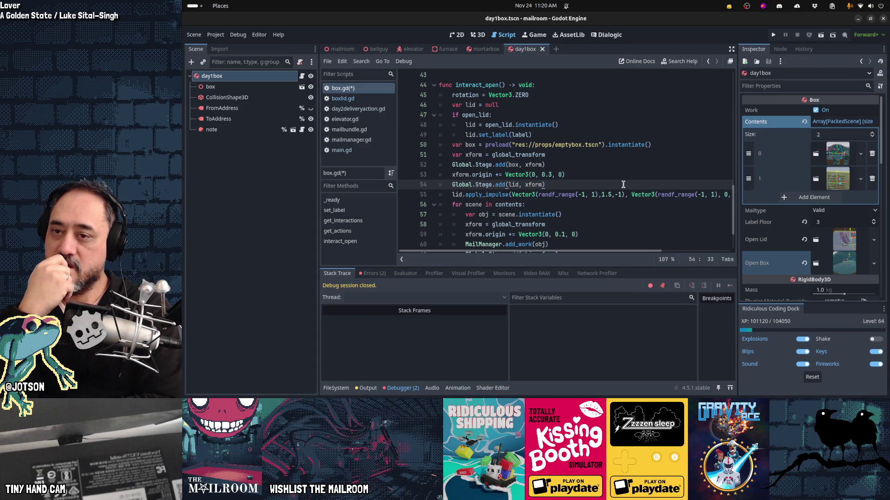
pyautogui.press('Up')
pyautogui.press('Up')
pyautogui.press('Up')
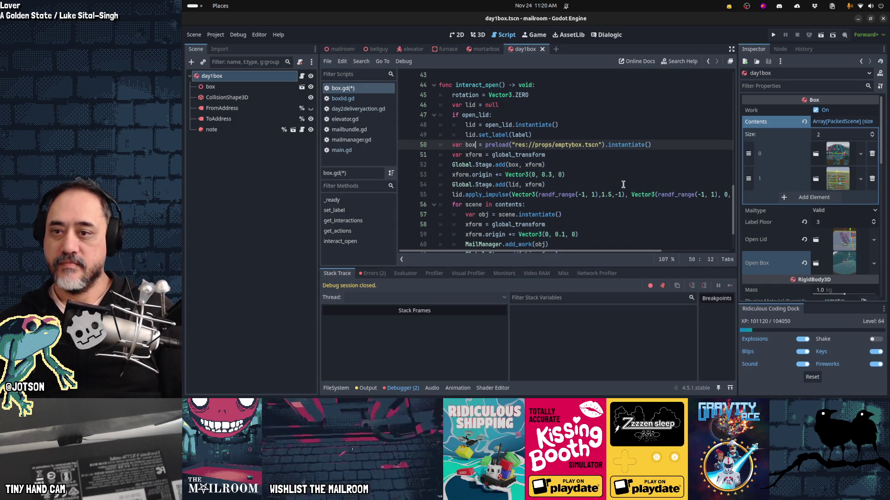
# Set box to null, then under a new if open_box: line assign box from open_box instead of the emptybox preload
pyautogui.write('null')
pyautogui.press('Return')
pyautogui.write('if open_box:')
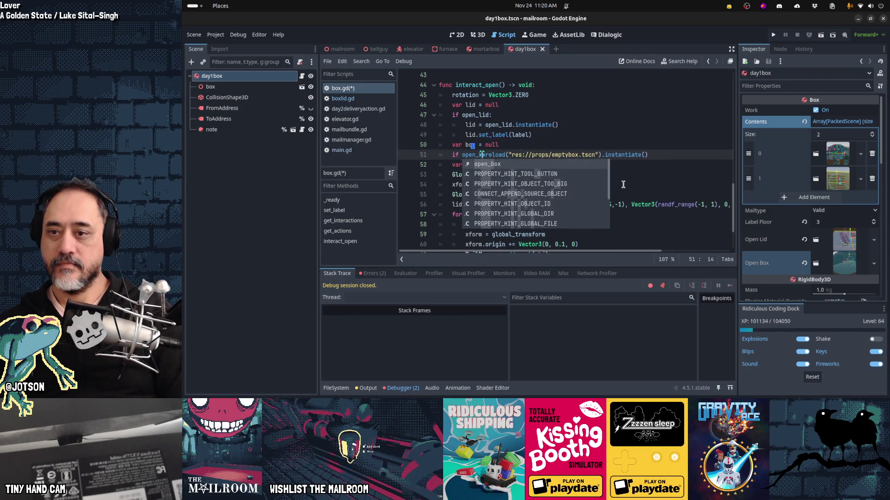
pyautogui.press('Return')
pyautogui.write('box =')
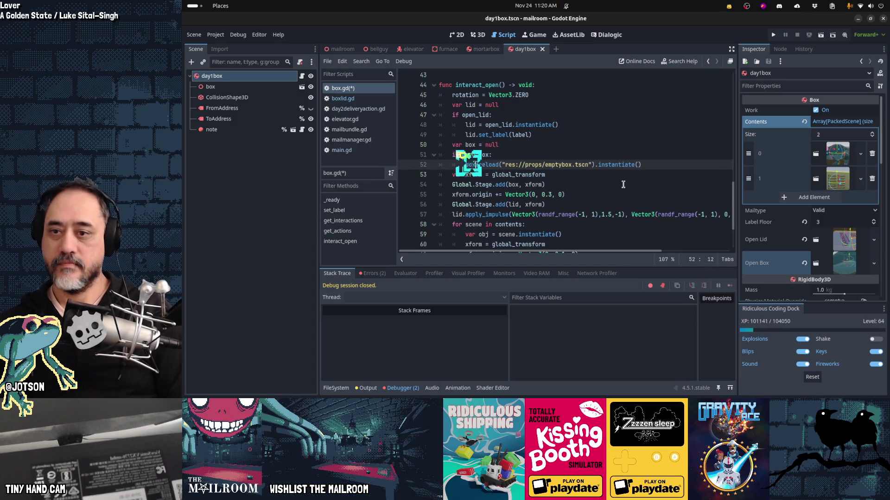
pyautogui.hotkey('shift', 'Right')
pyautogui.hotkey('shift', 'Right')
pyautogui.hotkey('shift', 'Right')
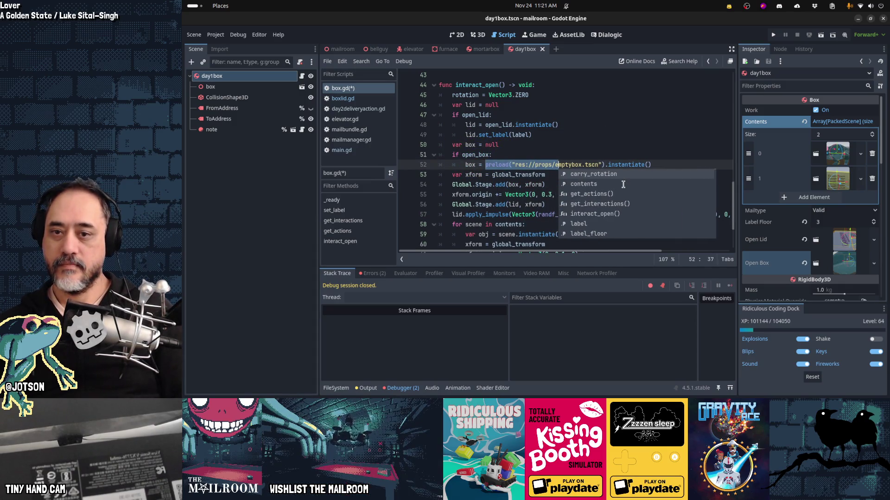
pyautogui.write('open_box')
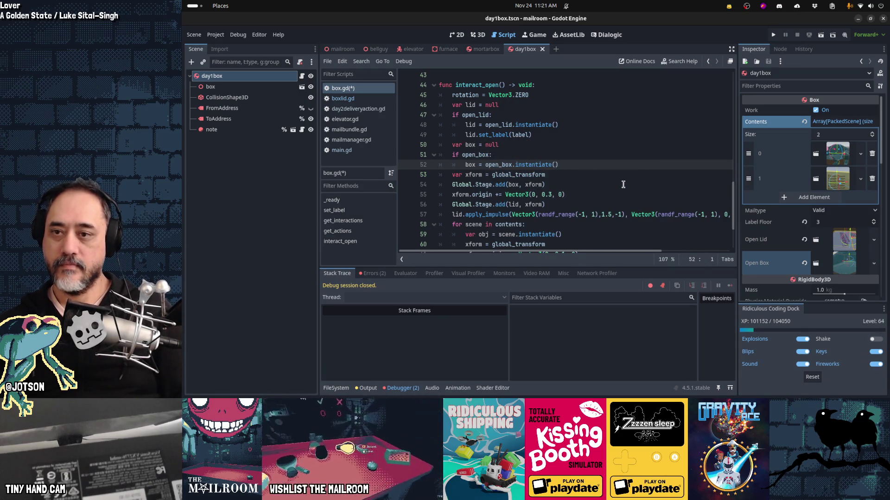
# Clean up the stray period, mistakenly pasted preload lines and extra blank line after the box assignment
pyautogui.press('End')
pyautogui.press('Return')
pyautogui.write('.')
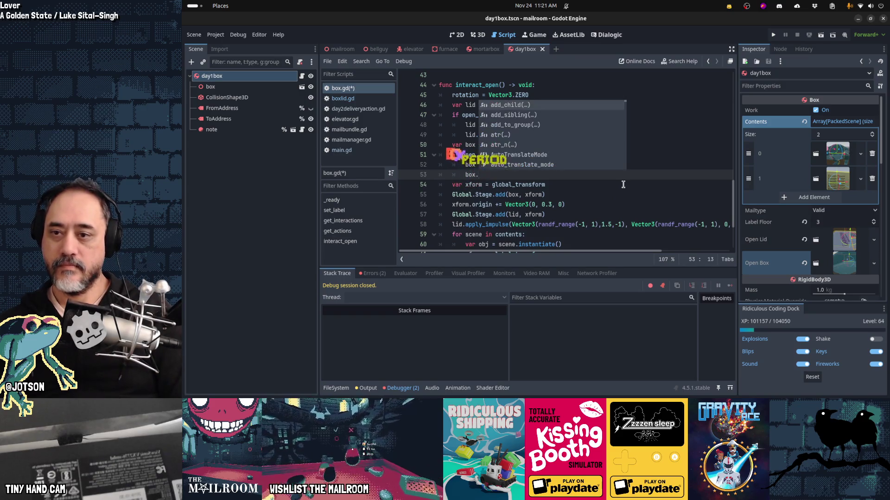
pyautogui.hotkey('ctrl', 'z')
pyautogui.press('BackSpace')
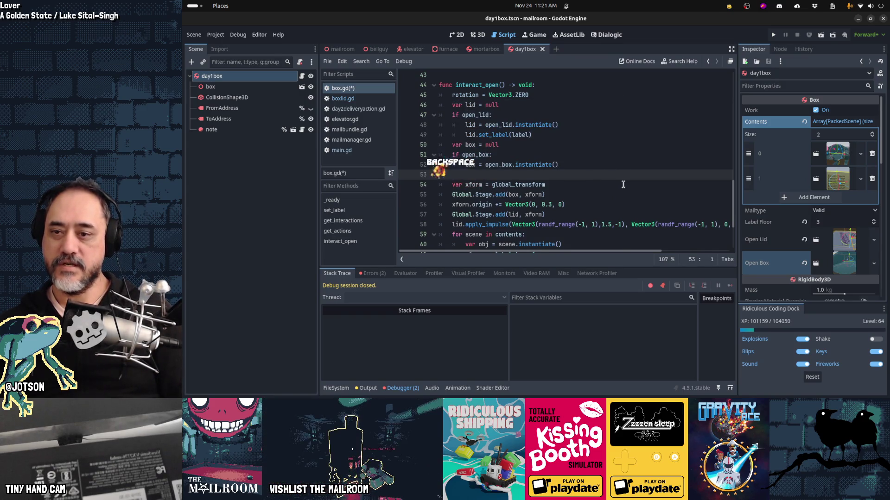
pyautogui.write('var lid = preload("res://props/boxlid.tscn").instantiate() \tlid.set_label(label) \tvar box = preload("res://props/emptybox.tscn").instantiate()')
pyautogui.hotkey('shift', 'Up')
pyautogui.hotkey('shift', 'Up')
pyautogui.hotkey('shift', 'Up')
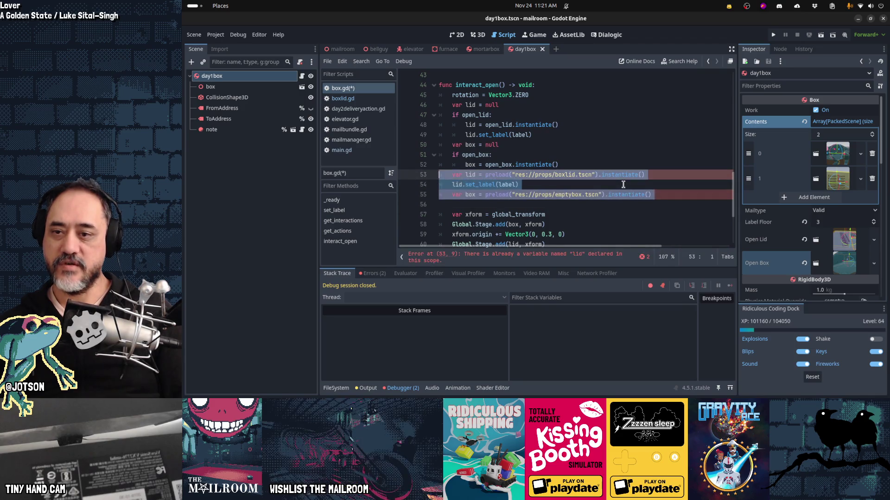
pyautogui.press('Delete')
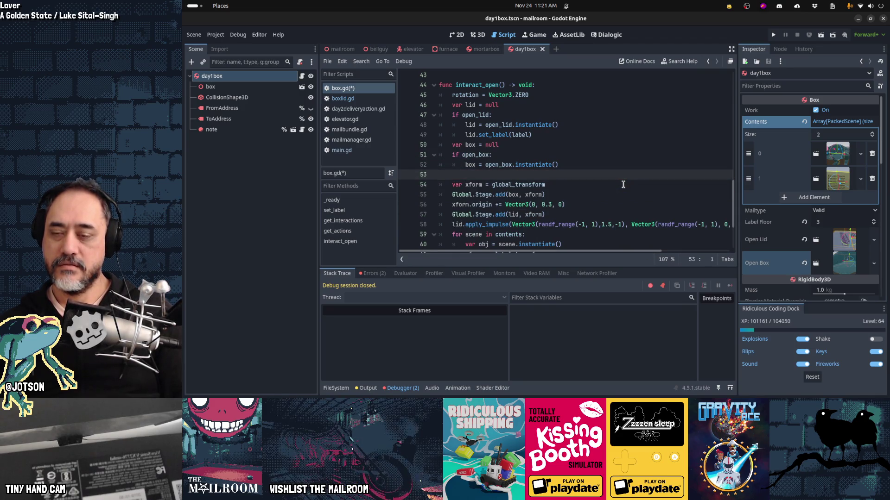
pyautogui.hotkey('ctrl', 'x')
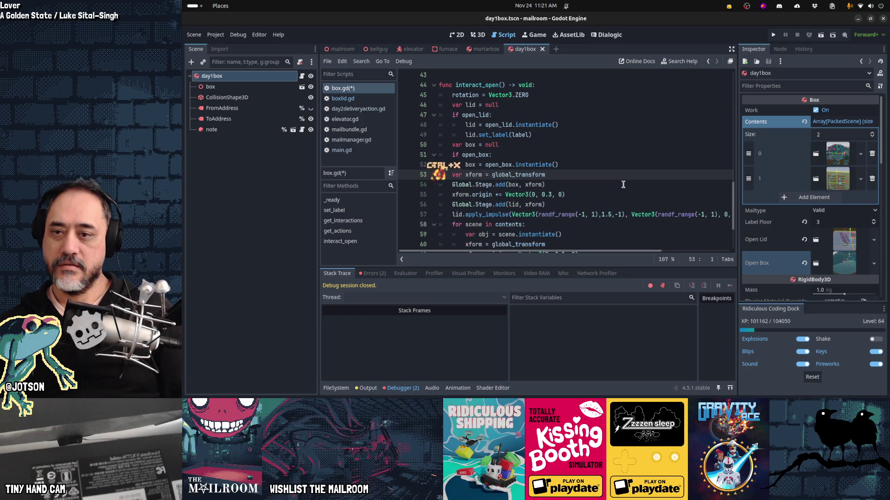
# Write an if box: guard and copy it in front of the lid stage-add line
pyautogui.write('box:')
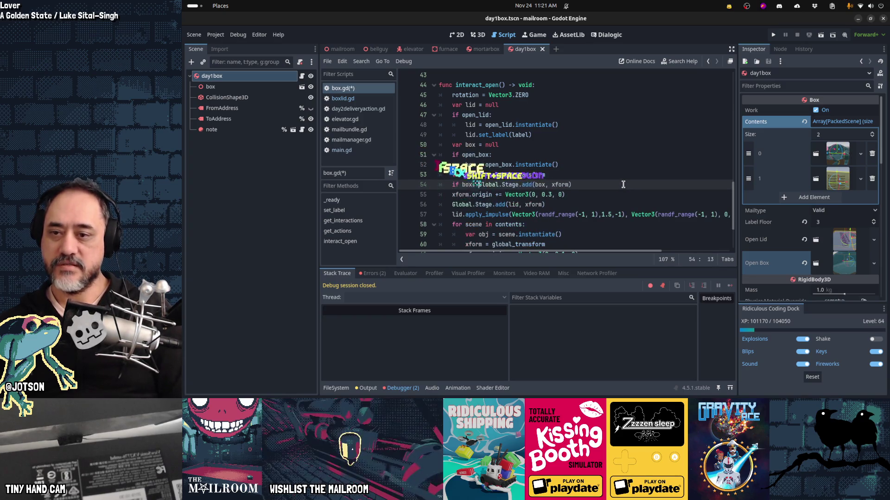
pyautogui.hotkey('shift', 'Home')
pyautogui.hotkey('ctrl', 'c')
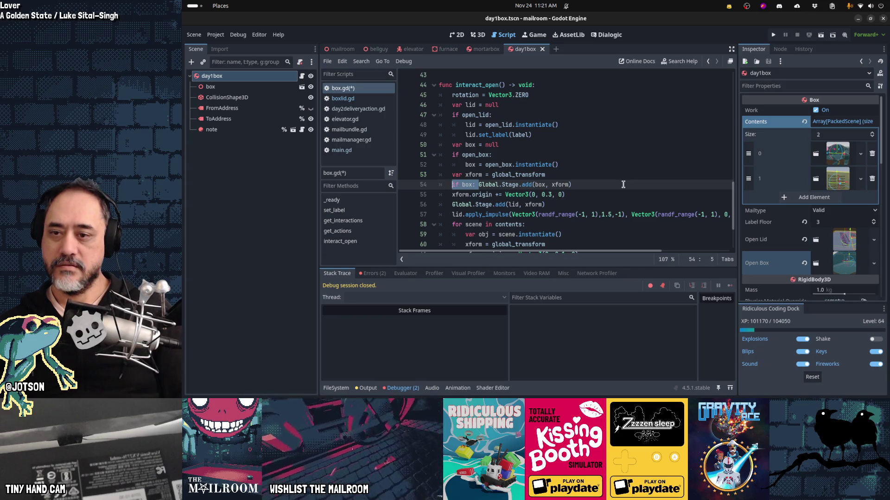
pyautogui.press('Down')
pyautogui.press('Down')
pyautogui.hotkey('ctrl', 'v')
# Turn the copied guard into if lid: and indent the lid stage-add and apply_impulse lines beneath it
pyautogui.press('Left')
pyautogui.press('Left')
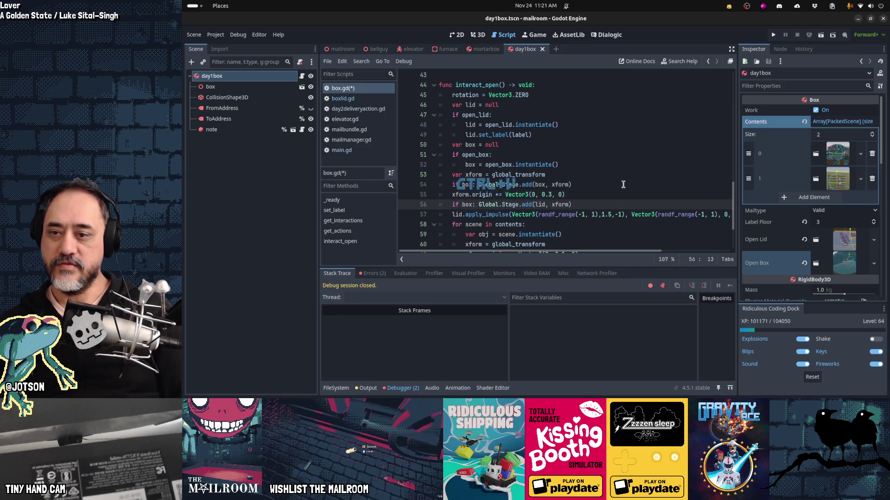
pyautogui.press('BackSpace')
pyautogui.press('BackSpace')
pyautogui.write('kud')
pyautogui.press('BackSpace')
pyautogui.press('BackSpace')
pyautogui.press('BackSpace')
pyautogui.write('lid')
pyautogui.press('Return')
pyautogui.press('Delete')
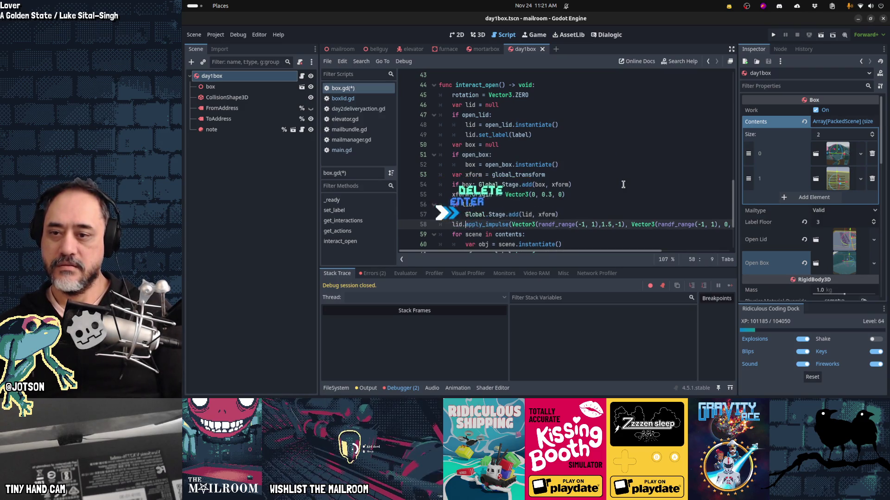
pyautogui.press('Down')
pyautogui.press('Tab')
# Review the end of the script and the contents loop, then save box.gd
pyautogui.press('Down')
pyautogui.press('Down')
pyautogui.press('Down')
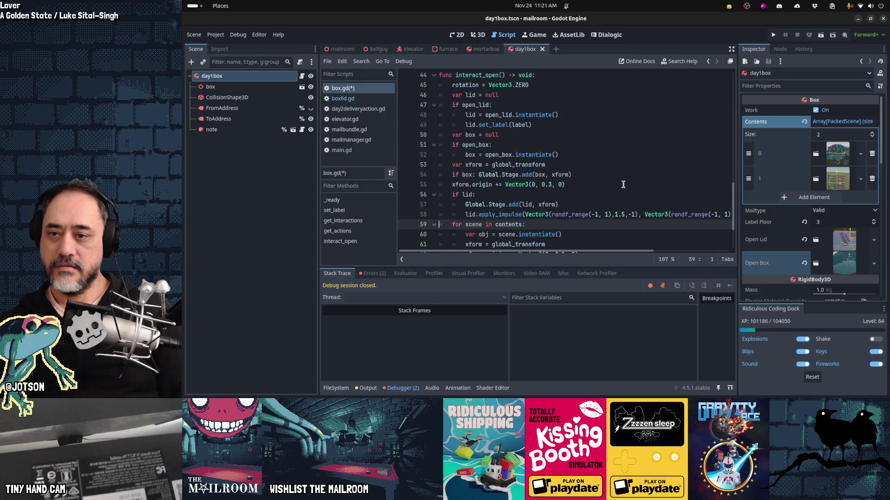
pyautogui.press('Down')
pyautogui.press('Down')
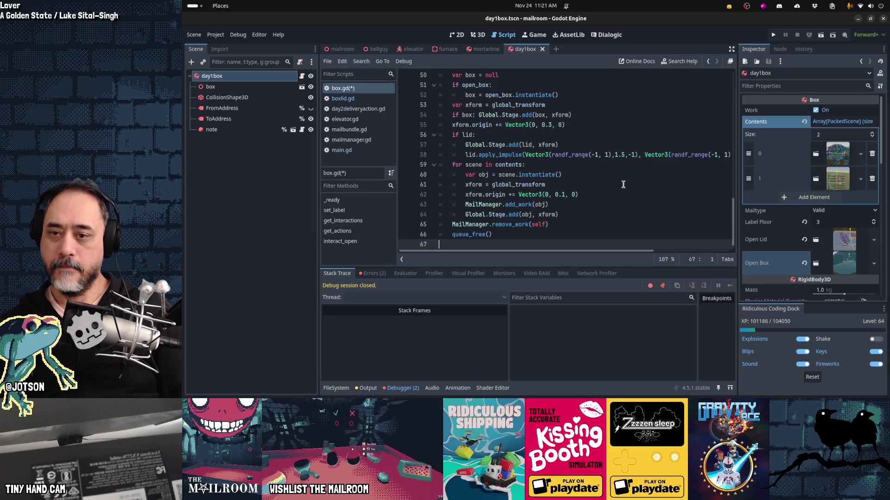
pyautogui.press('Up')
pyautogui.press('Up')
pyautogui.press('Up')
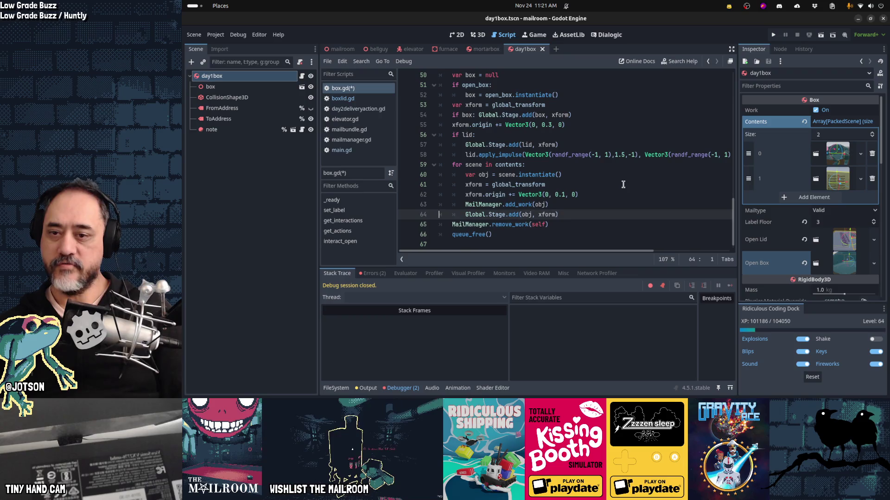
pyautogui.press('Down')
pyautogui.press('Down')
pyautogui.press('Down')
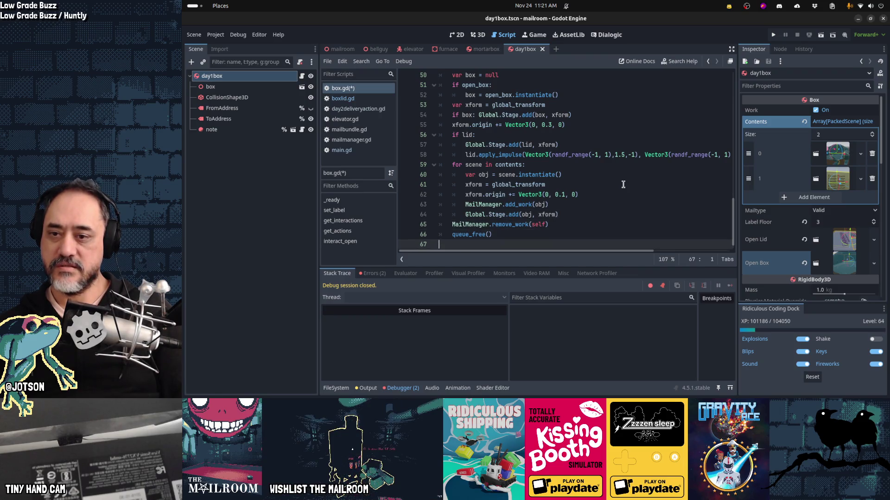
pyautogui.press('Up')
pyautogui.press('Up')
pyautogui.press('Up')
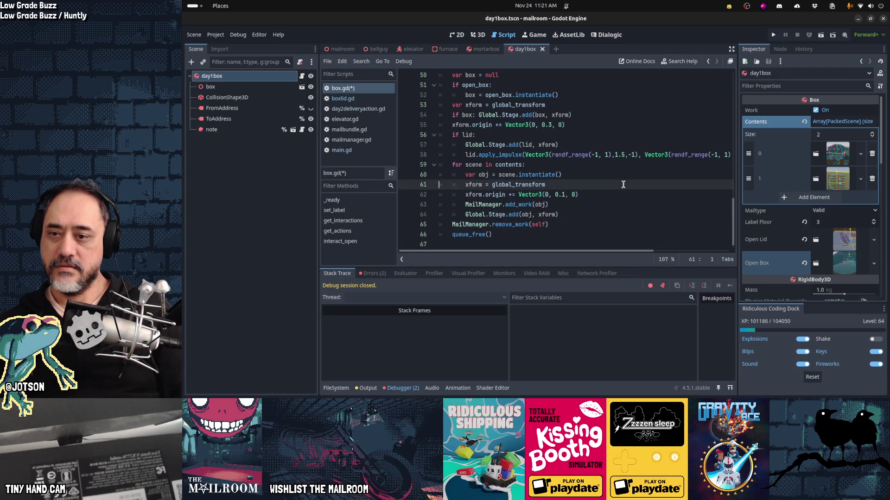
pyautogui.press('Up')
pyautogui.press('Up')
pyautogui.press('Up')
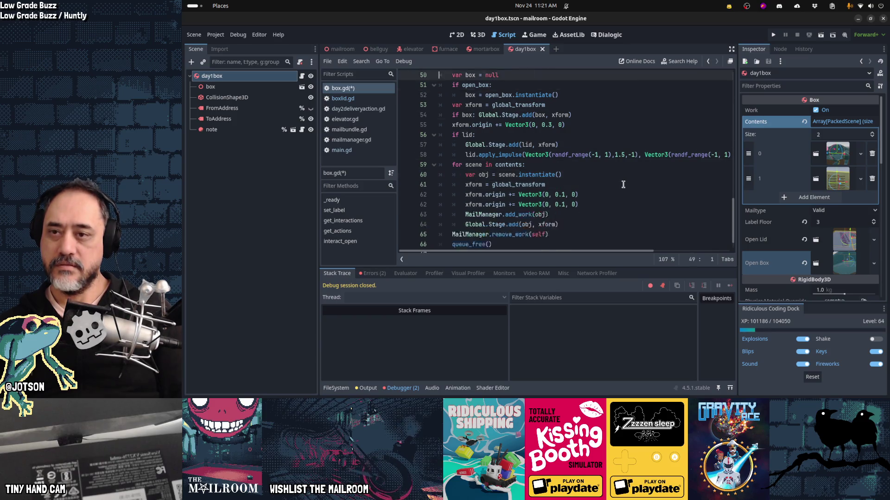
pyautogui.press('Up')
pyautogui.press('Up')
pyautogui.hotkey('ctrl', 's')
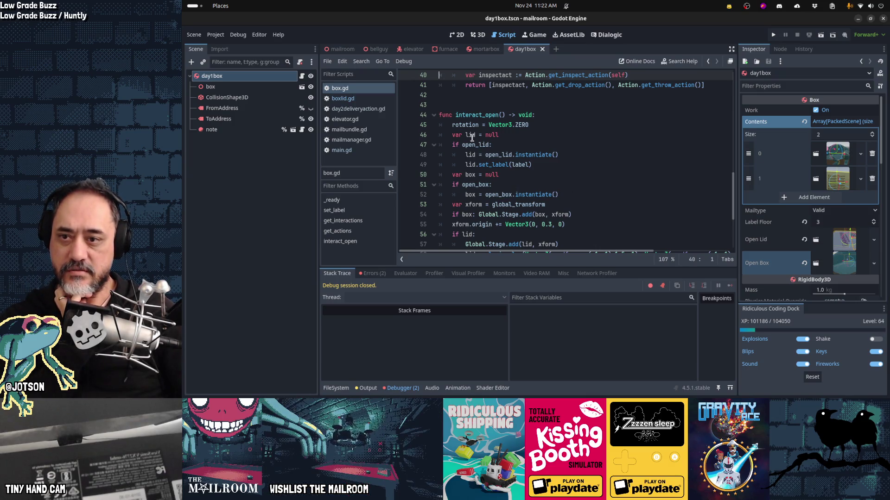
# Move the box Global.Stage.add call onto its own line under the if box: guard
pyautogui.scroll(-2, 599, 172)
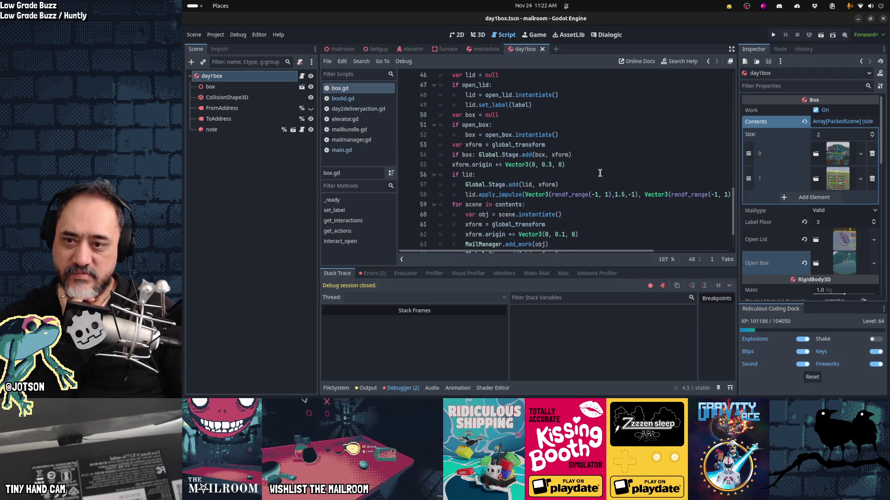
pyautogui.click(478, 154)
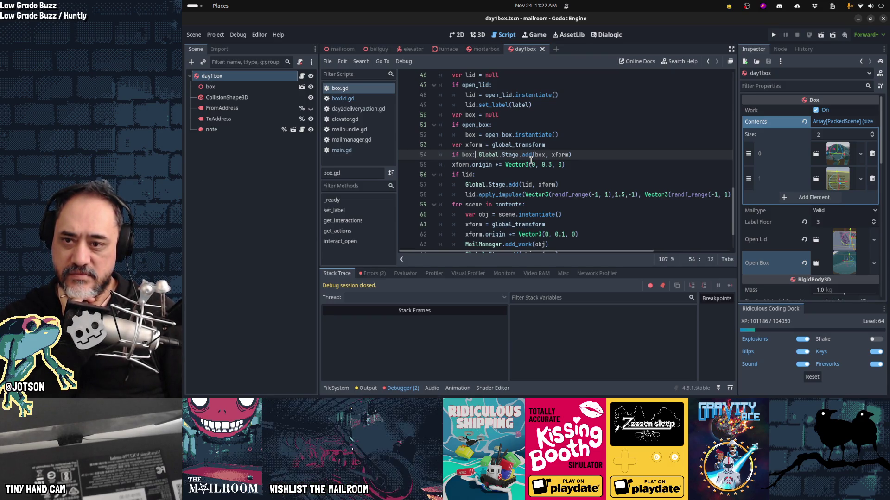
pyautogui.press('Return')
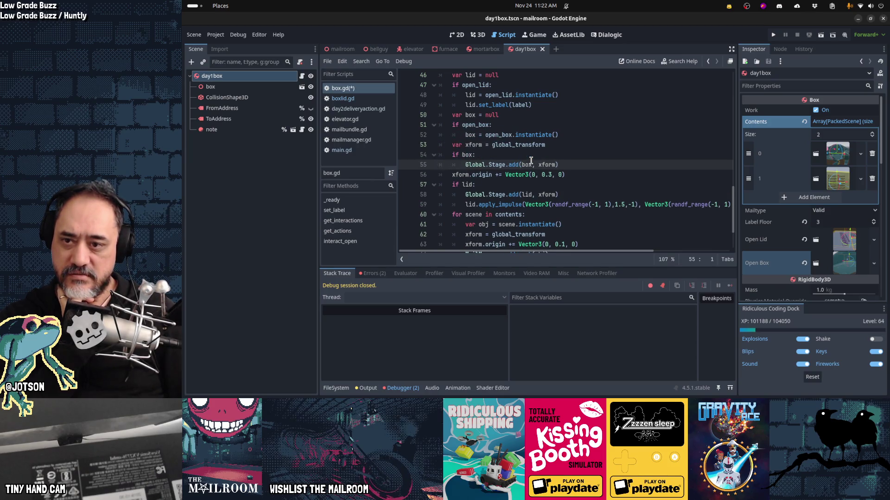
# Move the xform declaration up to the start of interact_open
pyautogui.press('Up')
pyautogui.press('Up')
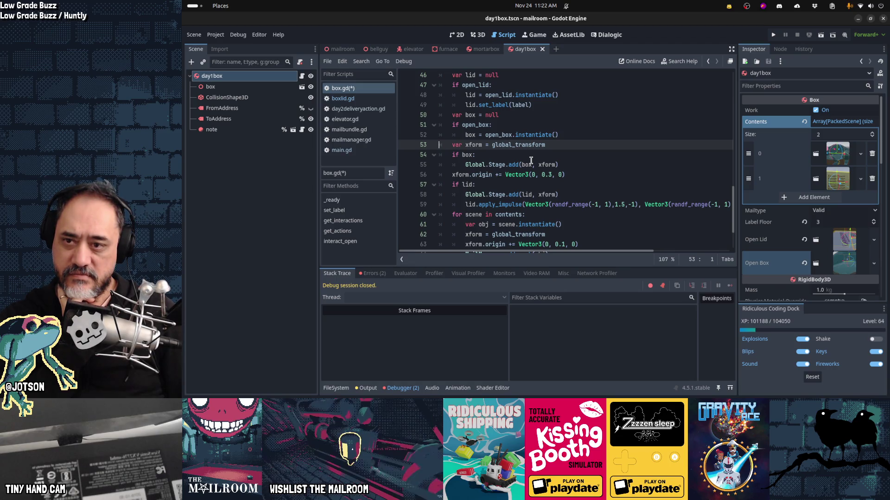
pyautogui.hotkey('ctrl', 'x')
pyautogui.press('Up')
pyautogui.press('Up')
pyautogui.press('Up')
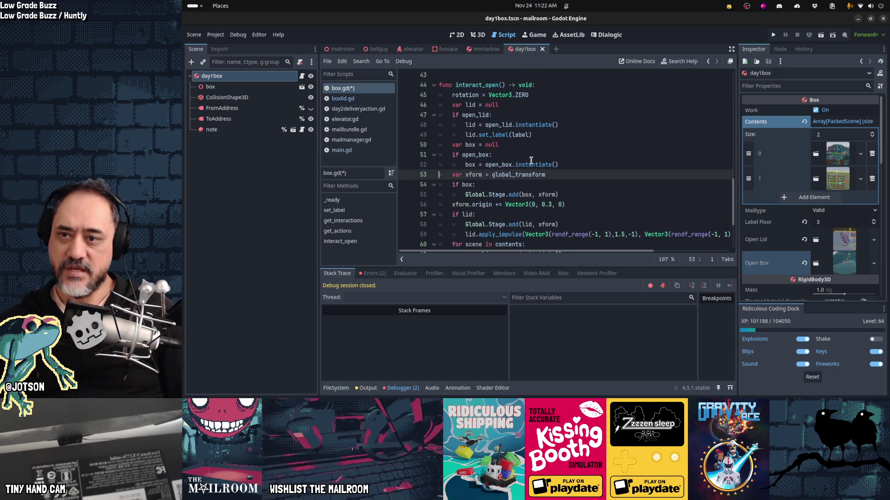
pyautogui.press('Up')
pyautogui.press('Up')
pyautogui.press('Up')
pyautogui.hotkey('ctrl', 'v')
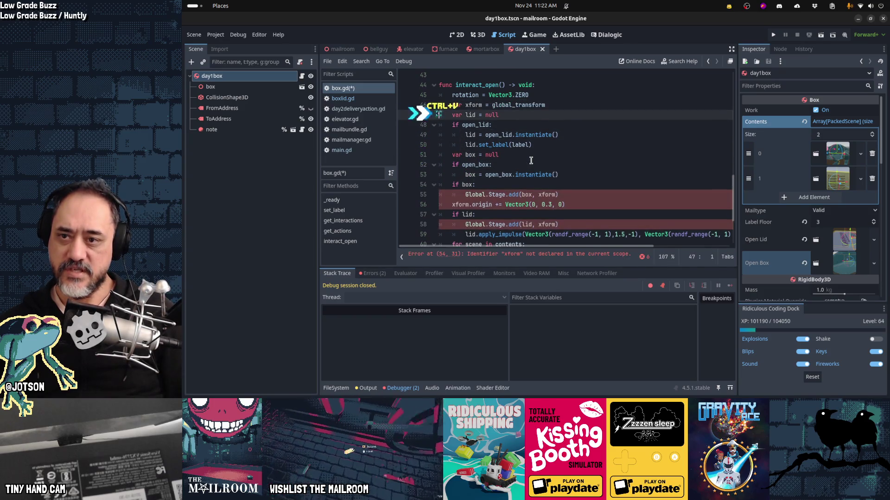
pyautogui.press('Down')
pyautogui.press('Down')
pyautogui.press('Down')
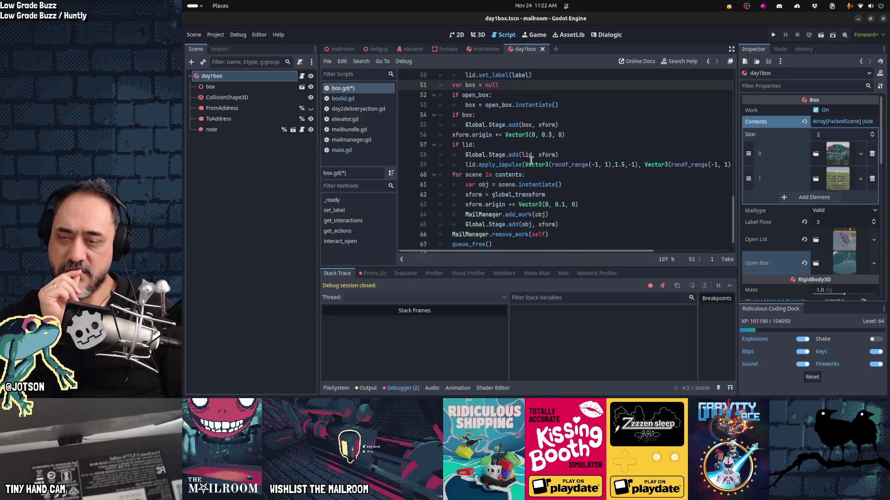
# Move the lid origin offset line inside the if lid: block and indent it
pyautogui.scroll(1, 532, 160)
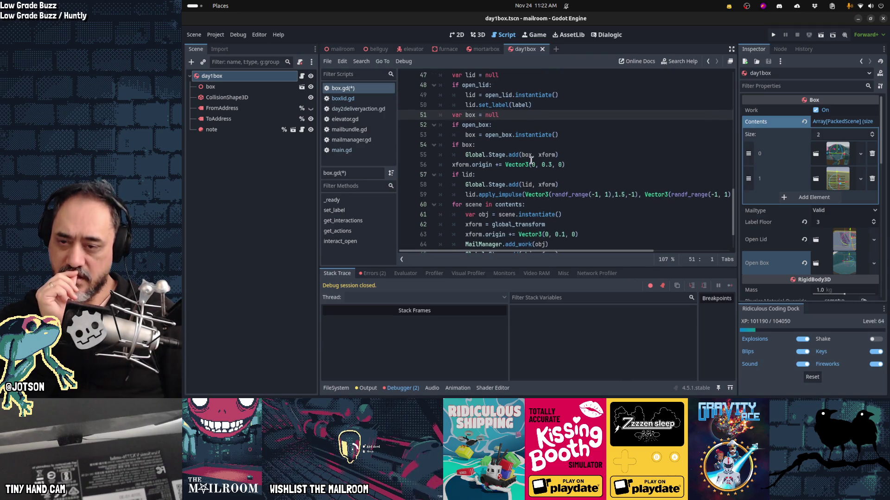
pyautogui.press('Down')
pyautogui.press('Down')
pyautogui.press('Down')
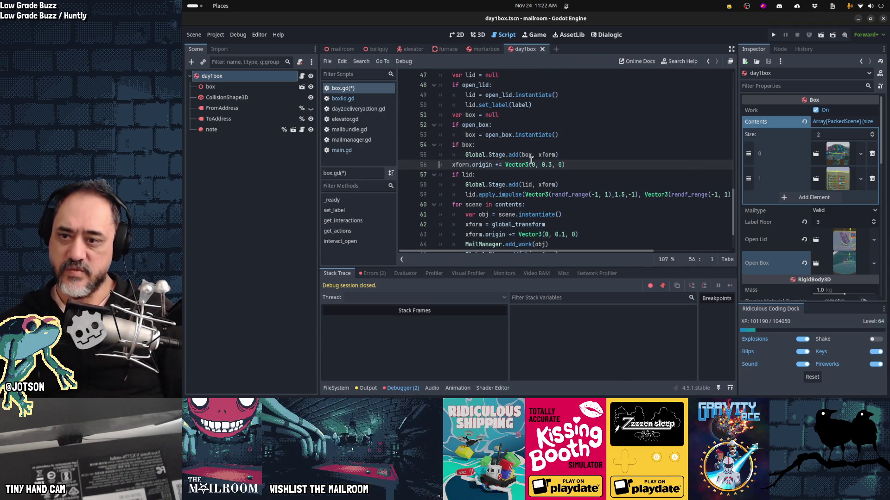
pyautogui.hotkey('ctrl', 'x')
pyautogui.press('Down')
pyautogui.hotkey('ctrl', 'v')
pyautogui.press('Tab')
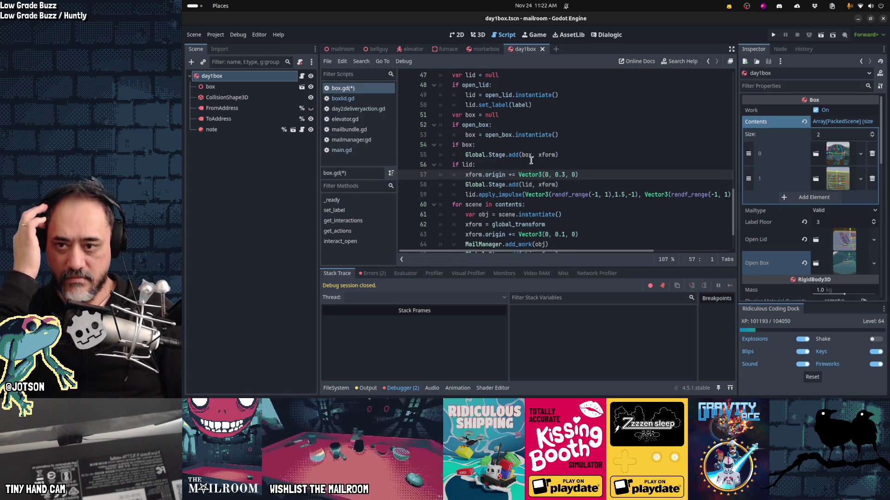
# Remove the if box: check and the var box = null declaration
pyautogui.scroll(1, 532, 159)
pyautogui.scroll(2, 531, 160)
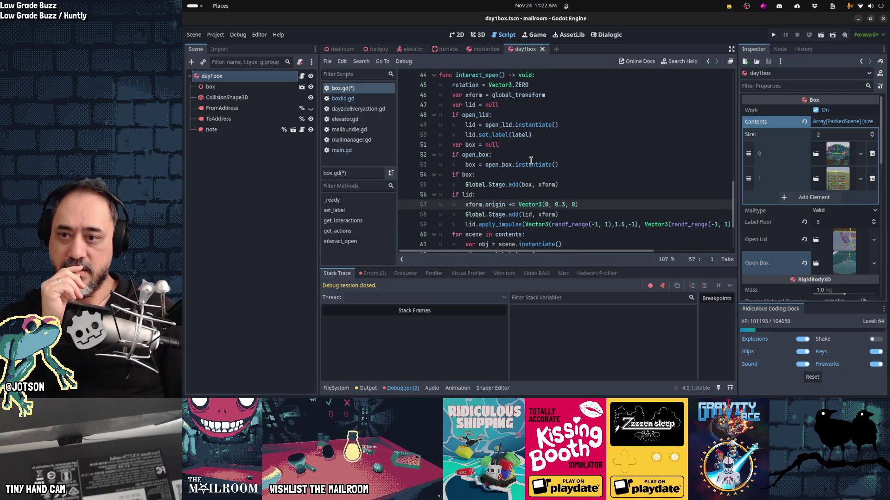
pyautogui.press('Up')
pyautogui.press('Up')
pyautogui.press('Up')
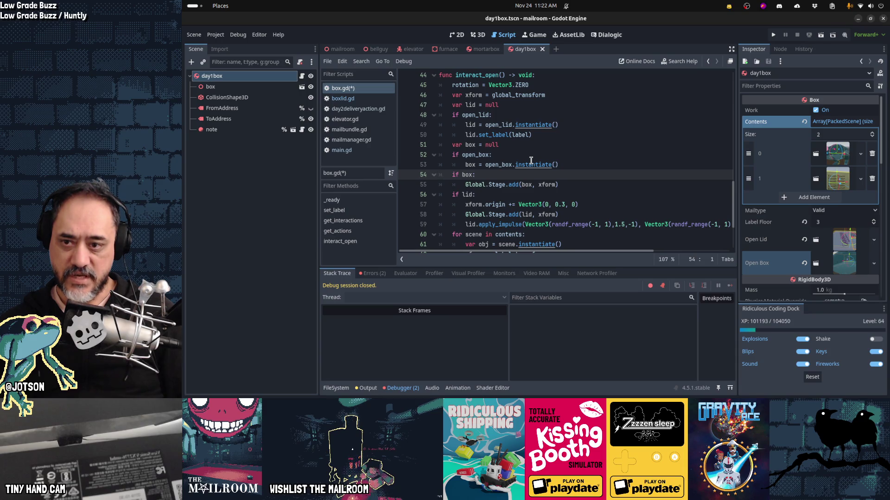
pyautogui.hotkey('ctrl', 'x')
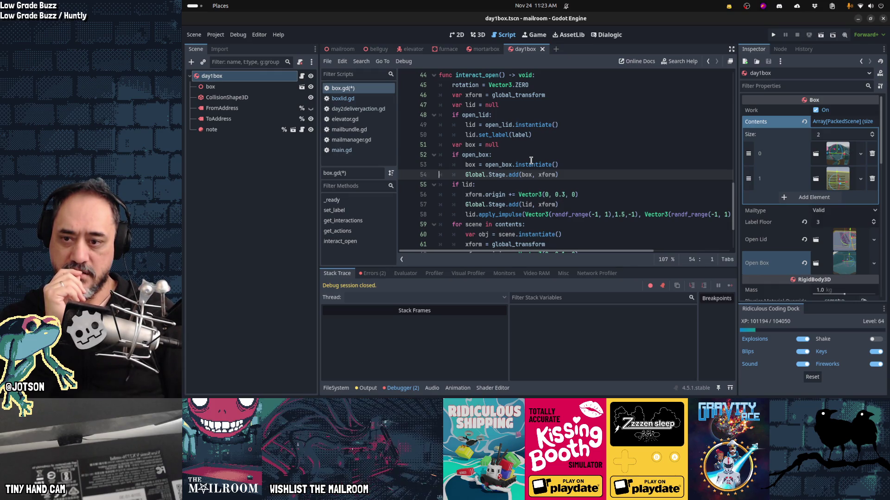
pyautogui.press('Up')
pyautogui.press('Up')
pyautogui.press('Up')
pyautogui.hotkey('ctrl', 'x')
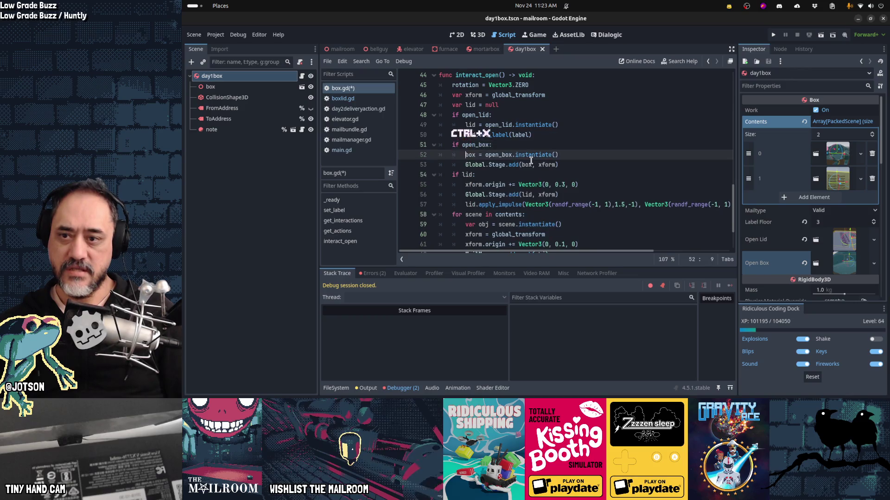
# Pass open_box.instantiate() directly into Global.Stage.add, delete the leftover box line, and save
pyautogui.scroll(-2, 531, 160)
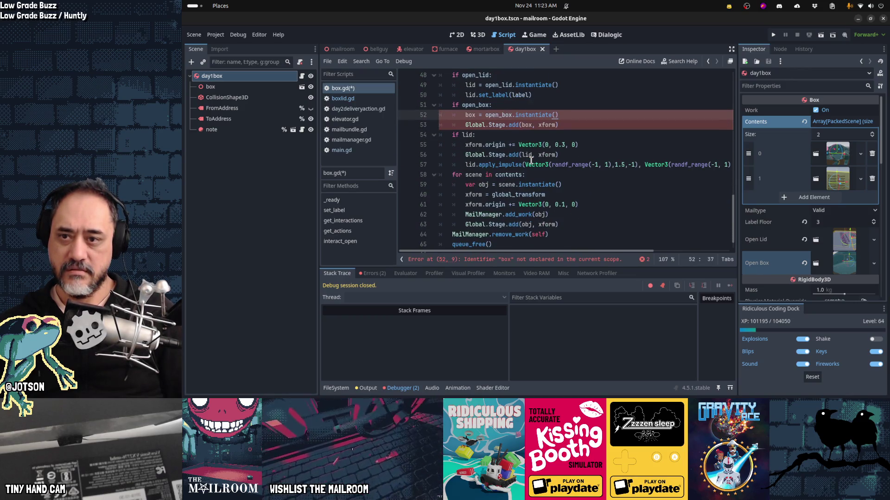
pyautogui.hotkey('shift', 'ctrl', 'Left')
pyautogui.hotkey('shift', 'ctrl', 'Left')
pyautogui.hotkey('shift', 'ctrl', 'Left')
pyautogui.hotkey('ctrl', 'x')
pyautogui.press('Down')
pyautogui.hotkey('ctrl', 'Right')
pyautogui.hotkey('ctrl', 'Right')
pyautogui.hotkey('shift', 'ctrl', 'Right')
pyautogui.hotkey('ctrl', 'v')
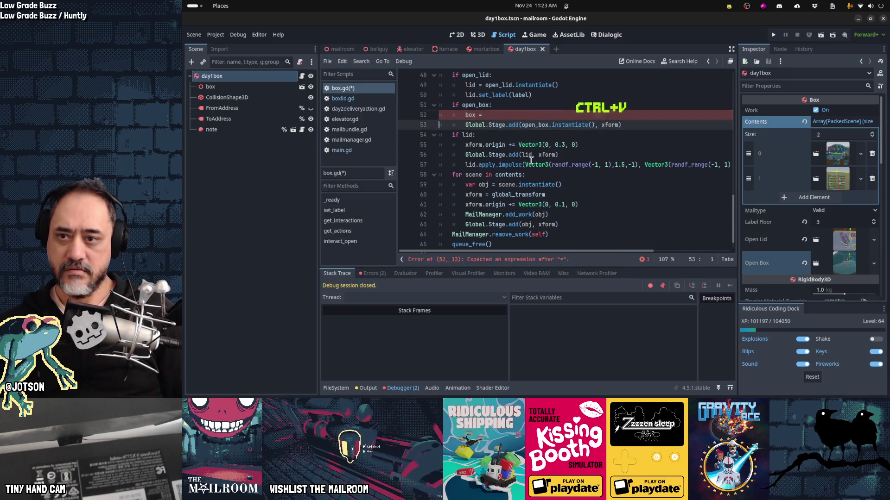
pyautogui.hotkey('shift', 'Up')
pyautogui.press('Delete')
pyautogui.press('Up')
pyautogui.press('Up')
pyautogui.press('Up')
pyautogui.hotkey('ctrl', 's')
pyautogui.scroll(1, 531, 161)
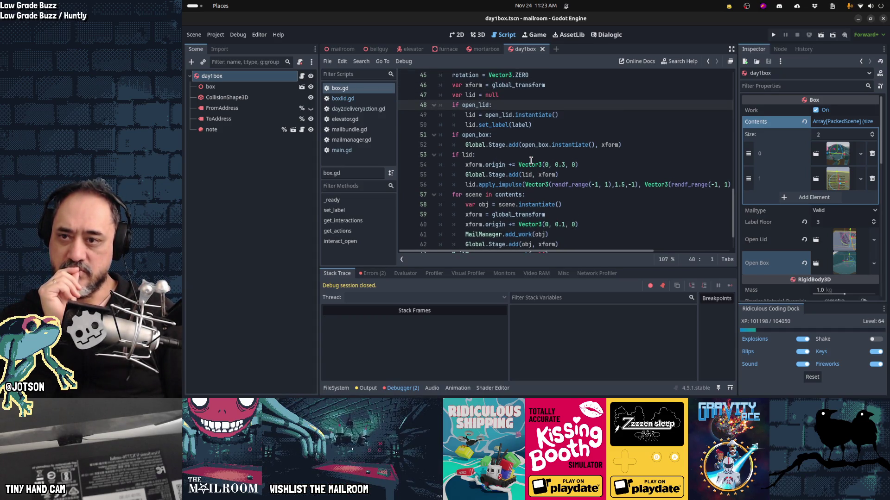
# Move the if open_lid block below the if open_box block
pyautogui.hotkey('shift', 'Down')
pyautogui.hotkey('shift', 'Down')
pyautogui.hotkey('shift', 'Down')
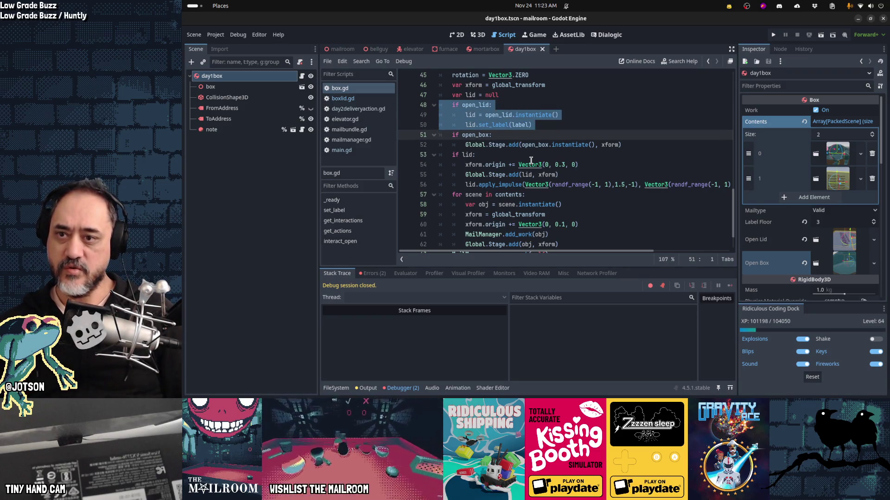
pyautogui.hotkey('ctrl', 'x')
pyautogui.press('Down')
pyautogui.press('Down')
pyautogui.hotkey('ctrl', 'v')
pyautogui.press('Up')
pyautogui.press('Up')
pyautogui.press('Up')
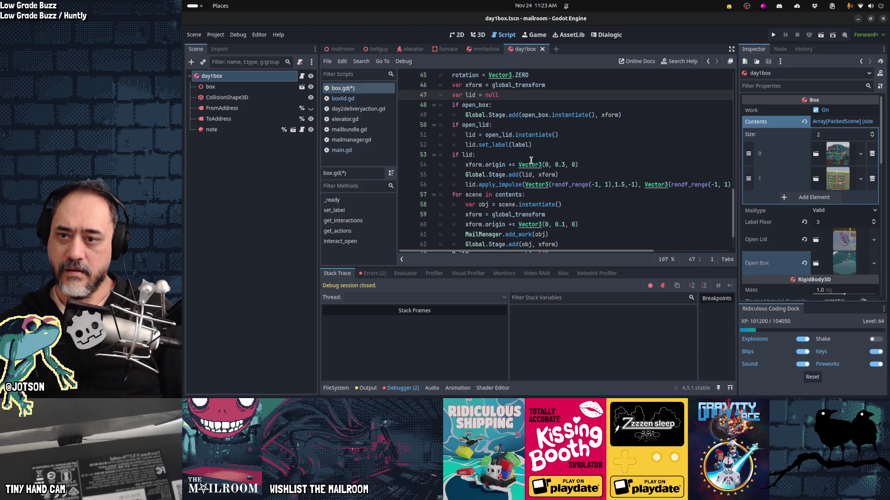
# Delete the if lid: and var lid = null lines, declaring var lid = open_lid.instantiate() instead
pyautogui.press('Down')
pyautogui.press('Down')
pyautogui.press('Down')
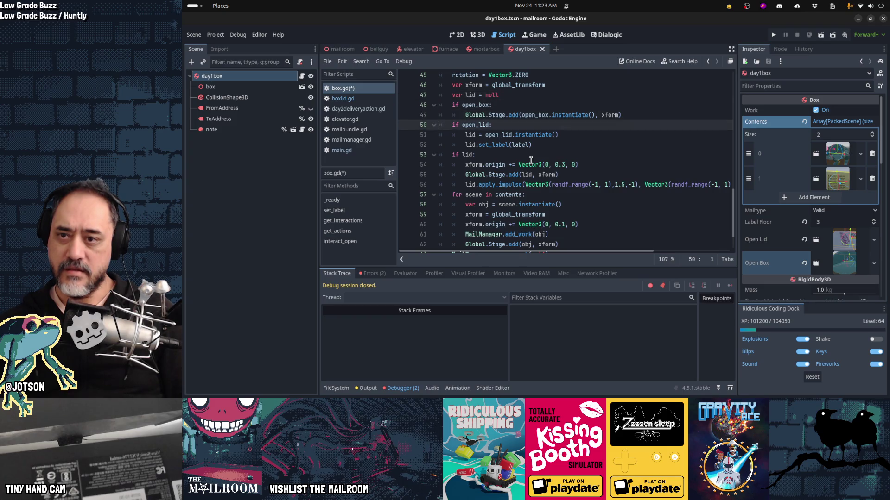
pyautogui.hotkey('shift', 'Down')
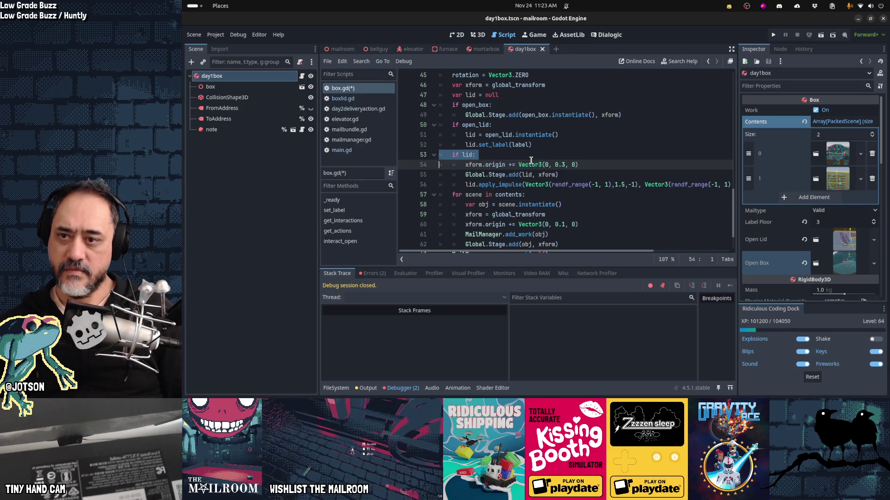
pyautogui.press('Delete')
pyautogui.press('Up')
pyautogui.press('Up')
pyautogui.press('Up')
pyautogui.press('Up')
pyautogui.press('Up')
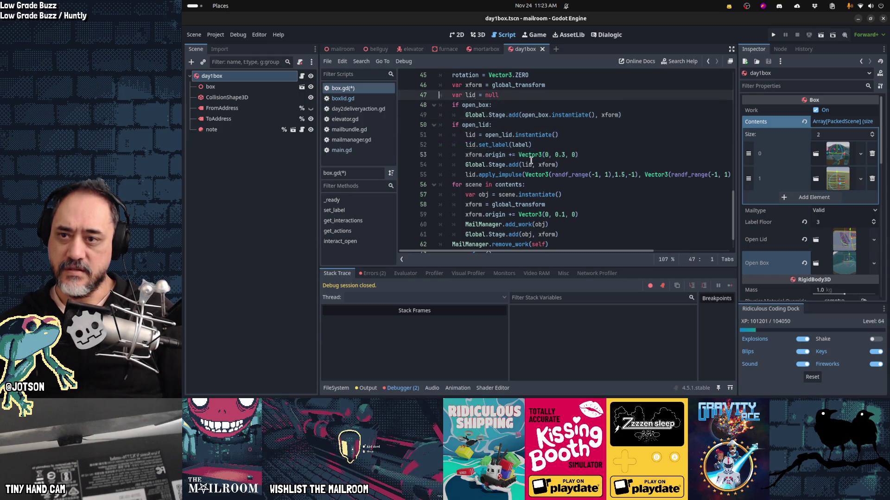
pyautogui.hotkey('ctrl', 'x')
pyautogui.press('Down')
pyautogui.press('Down')
pyautogui.press('Down')
pyautogui.write('var')
pyautogui.press('Home')
pyautogui.press('Home')
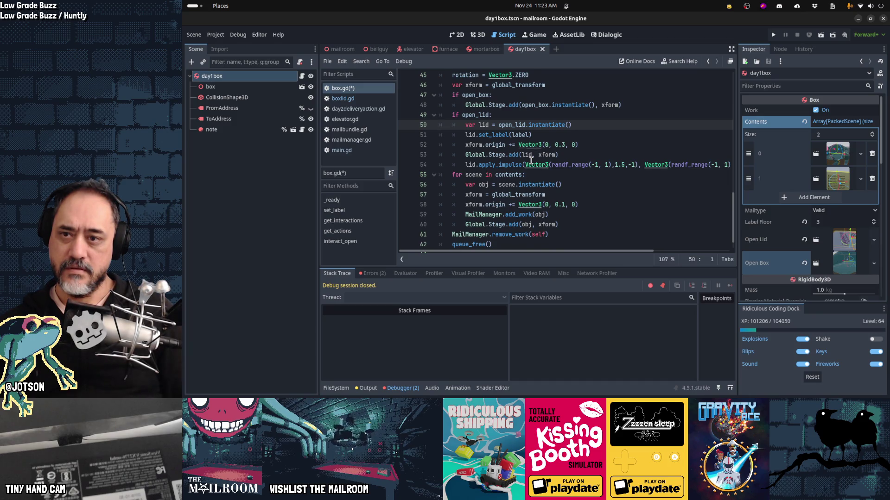
pyautogui.press('Up')
pyautogui.press('Up')
pyautogui.press('Up')
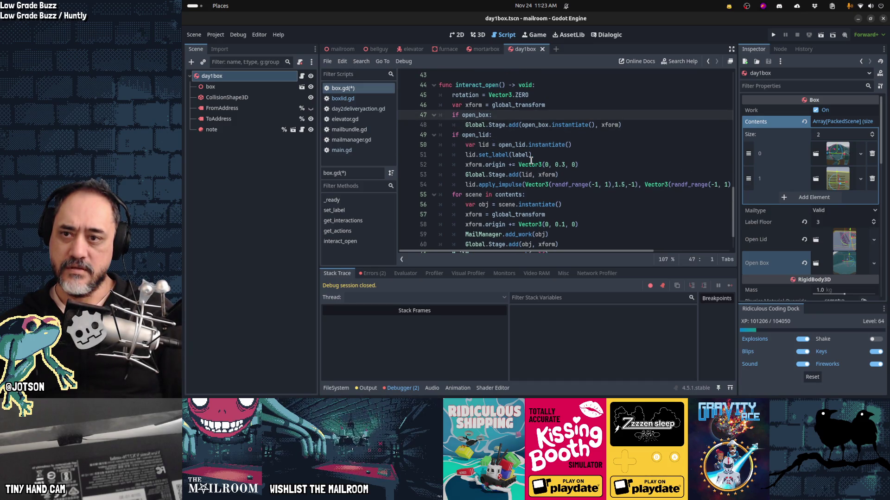
# Step through the rewritten open_box and open_lid blocks to check the lid code
pyautogui.press('Down')
pyautogui.press('Down')
pyautogui.press('Down')
pyautogui.press('Up')
pyautogui.press('Up')
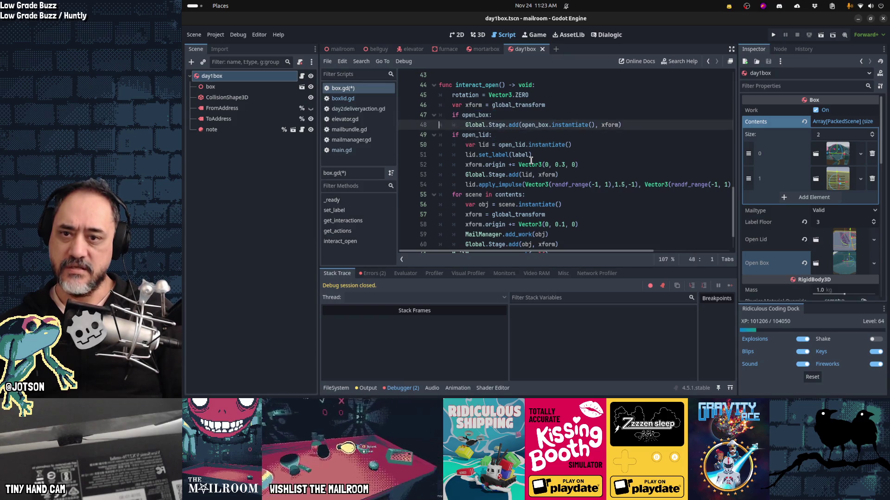
pyautogui.press('Down')
pyautogui.press('Right')
pyautogui.press('Right')
pyautogui.press('Right')
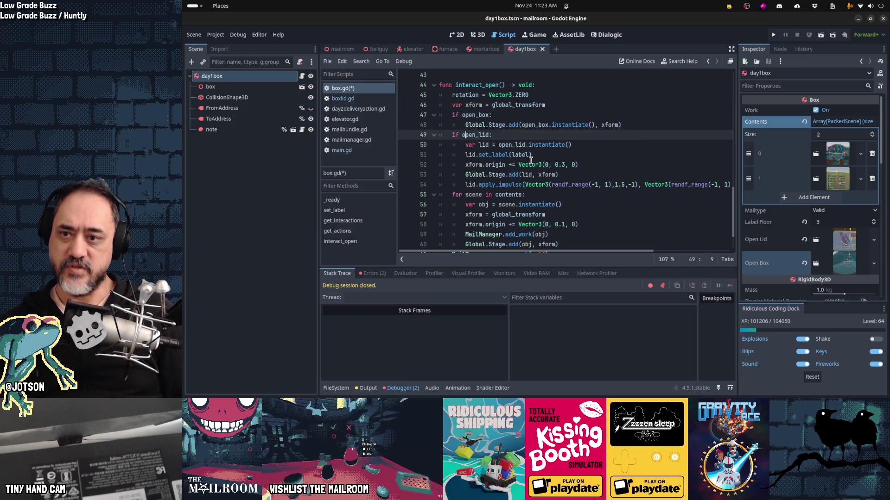
pyautogui.press('Down')
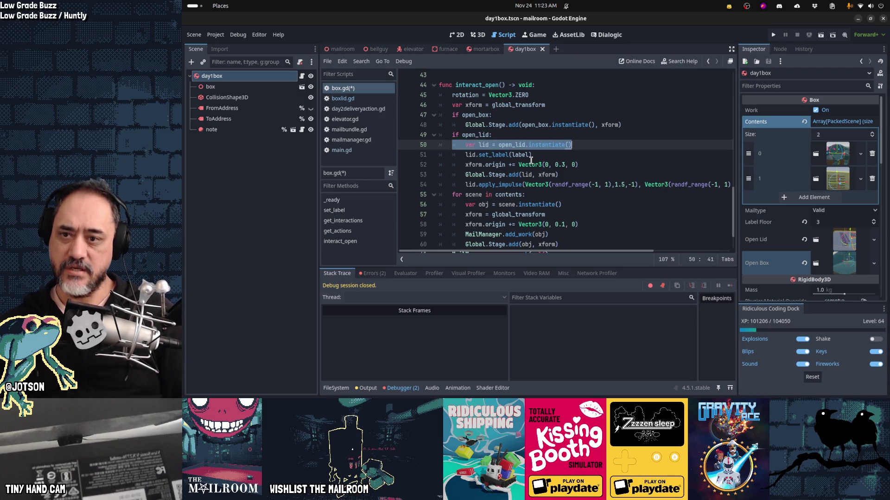
pyautogui.press('Down')
pyautogui.press('Down')
pyautogui.press('Down')
pyautogui.press('End')
pyautogui.press('Down')
pyautogui.press('Right')
pyautogui.press('Right')
pyautogui.press('Right')
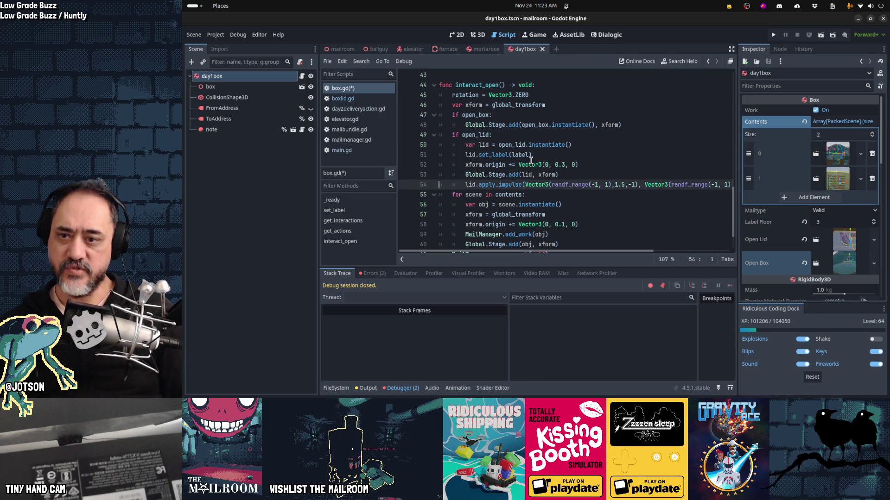
# Inspect the contents loop and the lid offset line, then save the script
pyautogui.press('Down')
pyautogui.press('Home')
pyautogui.hotkey('shift', 'Down')
pyautogui.scroll(-2, 531, 160)
pyautogui.hotkey('shift', 'Down')
pyautogui.hotkey('shift', 'Down')
pyautogui.hotkey('shift', 'Down')
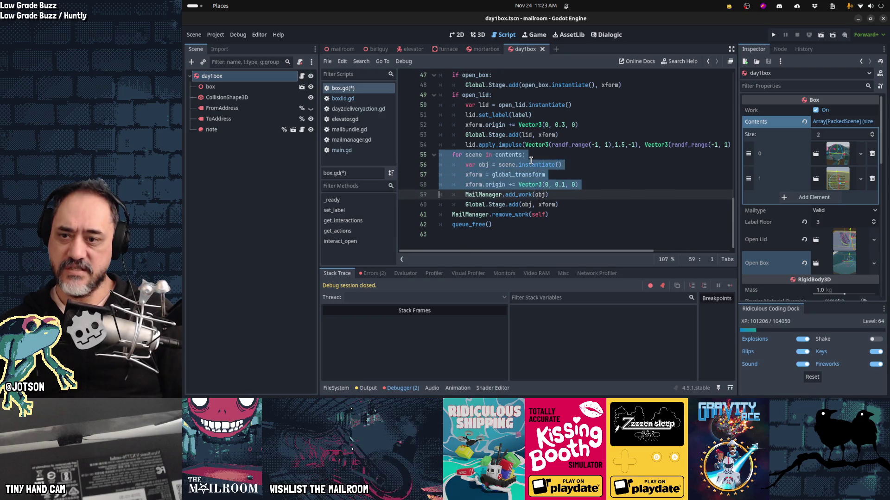
pyautogui.press('Down')
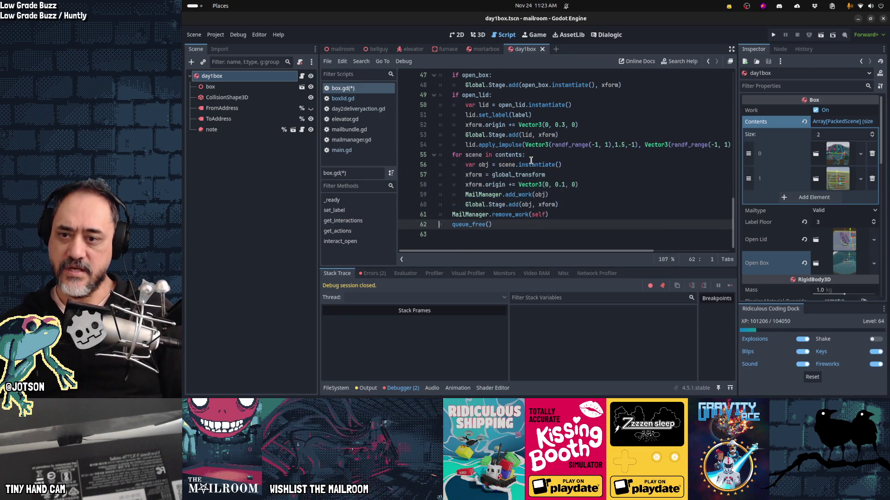
pyautogui.press('Up')
pyautogui.press('Up')
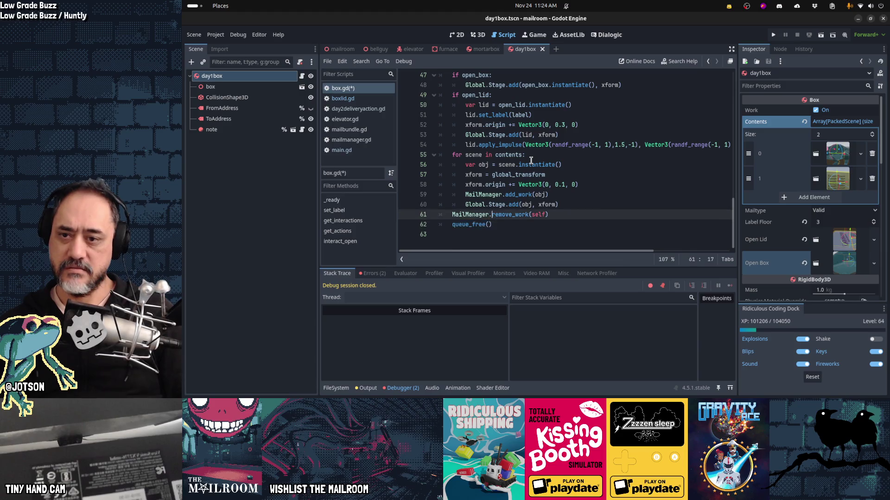
pyautogui.press('Up')
pyautogui.press('Up')
pyautogui.press('Up')
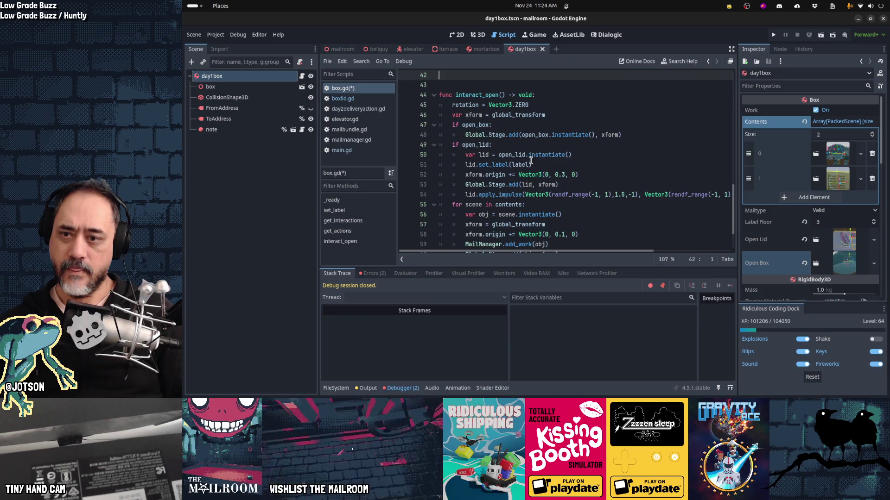
pyautogui.press('Down')
pyautogui.press('Down')
pyautogui.press('Down')
pyautogui.press('Down')
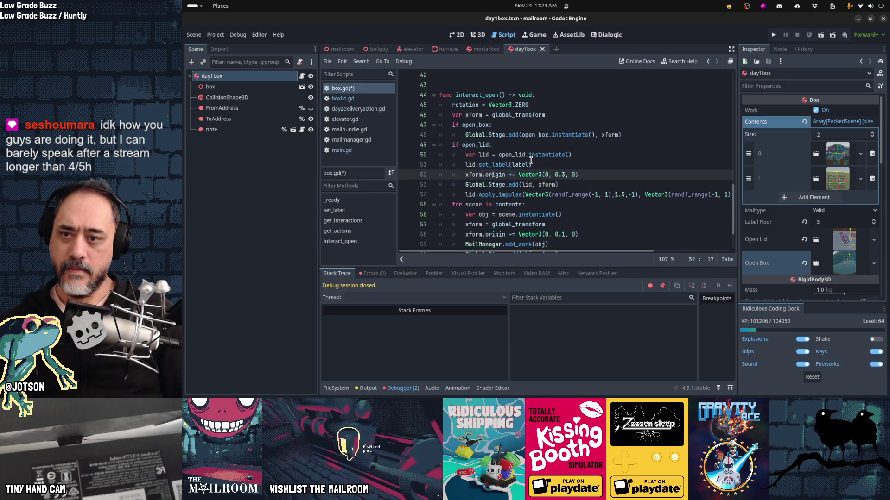
pyautogui.press('Down')
pyautogui.press('Down')
pyautogui.press('Down')
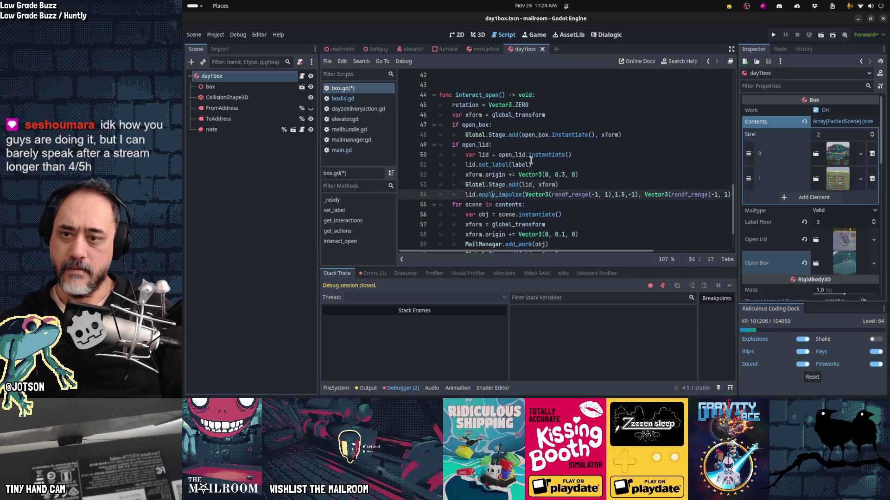
pyautogui.hotkey('ctrl', 's')
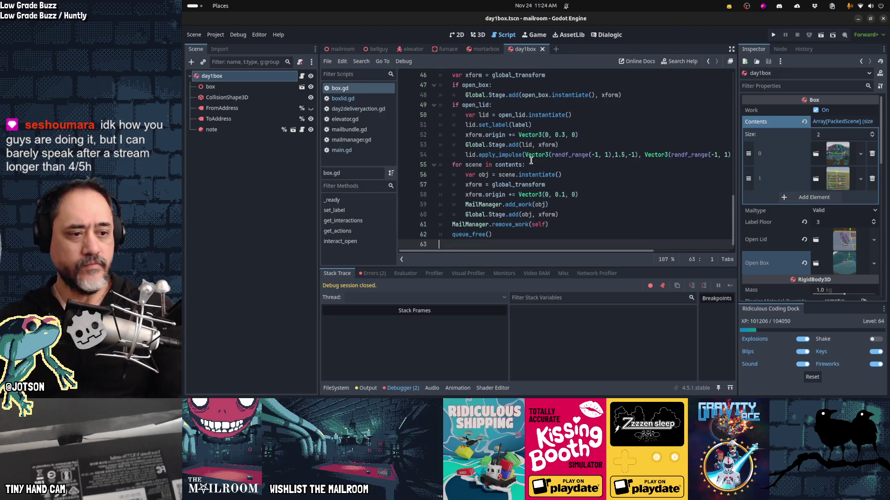
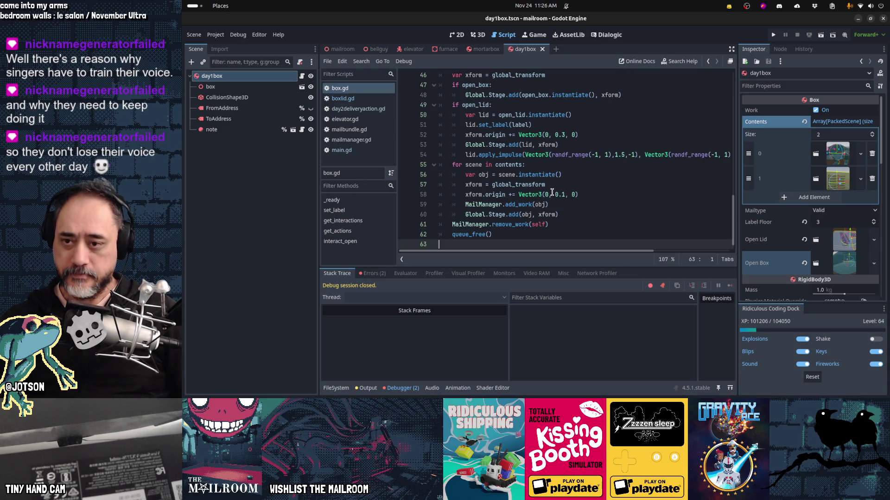
# Clear the two set_label errors from the Debugger's Errors list and hide the bottom panel
pyautogui.click(373, 274)
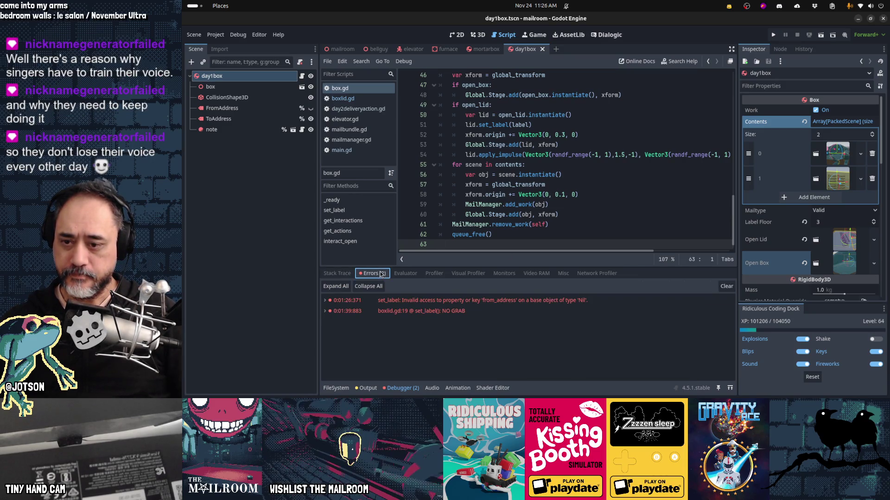
pyautogui.click(733, 288)
pyautogui.click(388, 389)
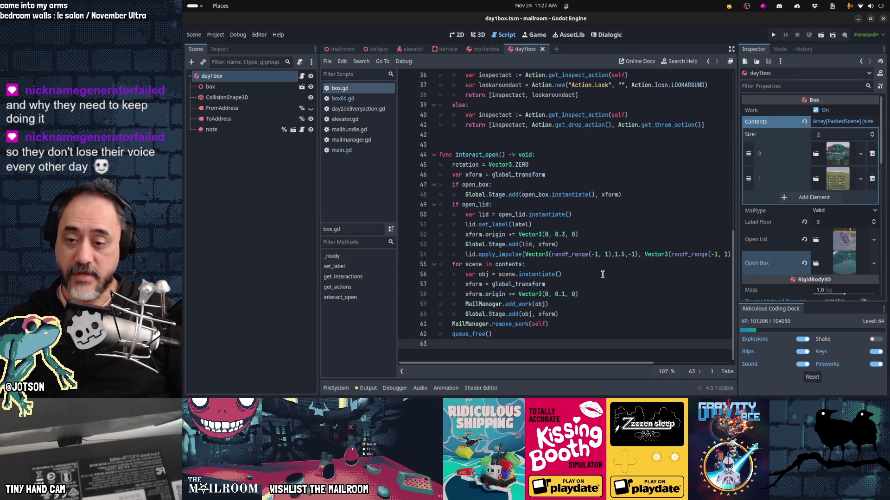
pyautogui.scroll(6, 602, 274)
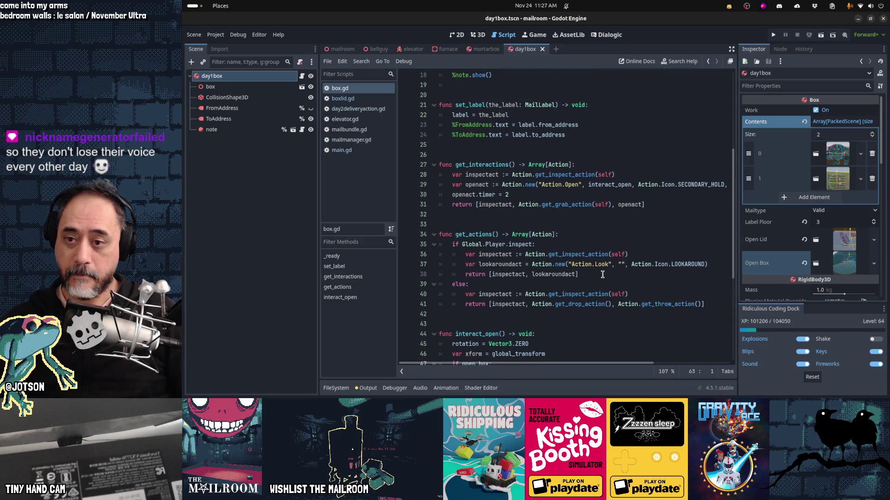
pyautogui.scroll(6, 602, 274)
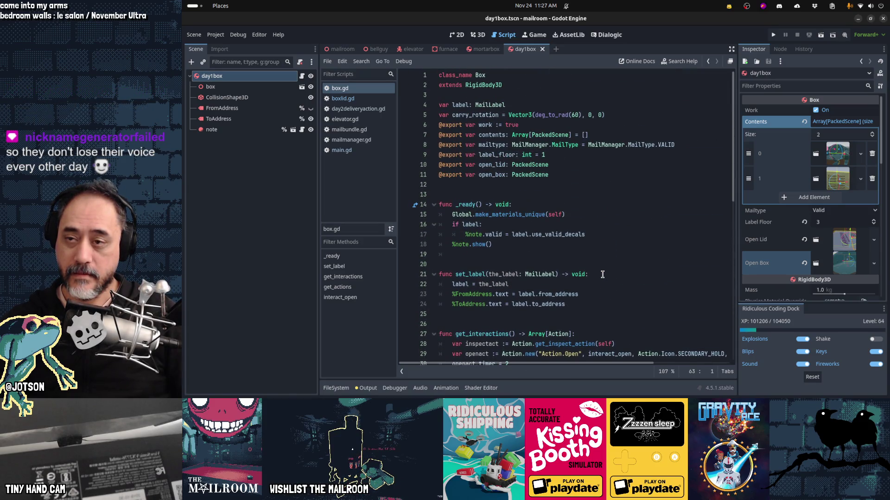
# Open the giftbox.tscn scene through Quick Open
pyautogui.hotkey('shift', 'alt', 'o')
pyautogui.write('giftbox')
pyautogui.press('Return')
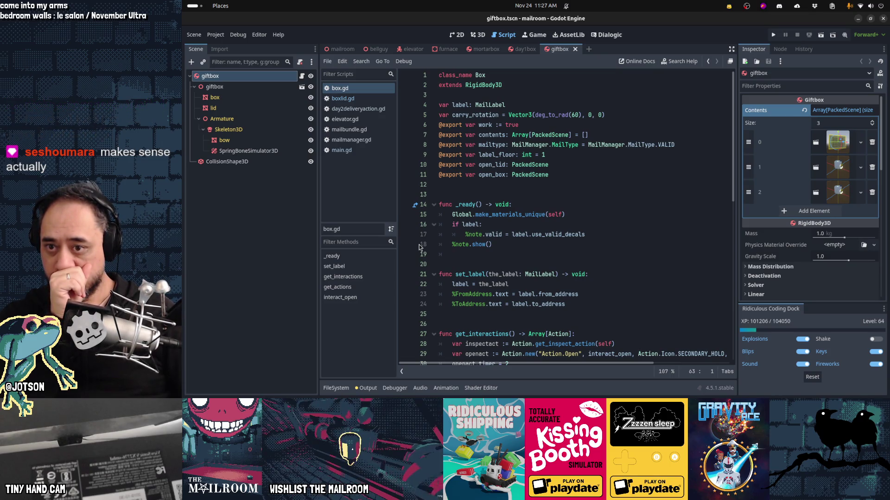
# Open giftbox.gd from the giftbox node, read through it, and drag it to the top of the script list
pyautogui.click(301, 76)
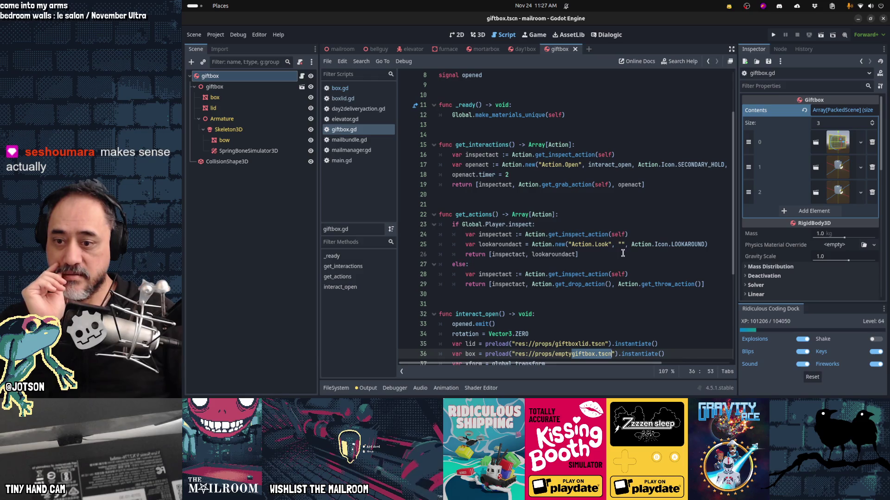
pyautogui.scroll(-4, 622, 253)
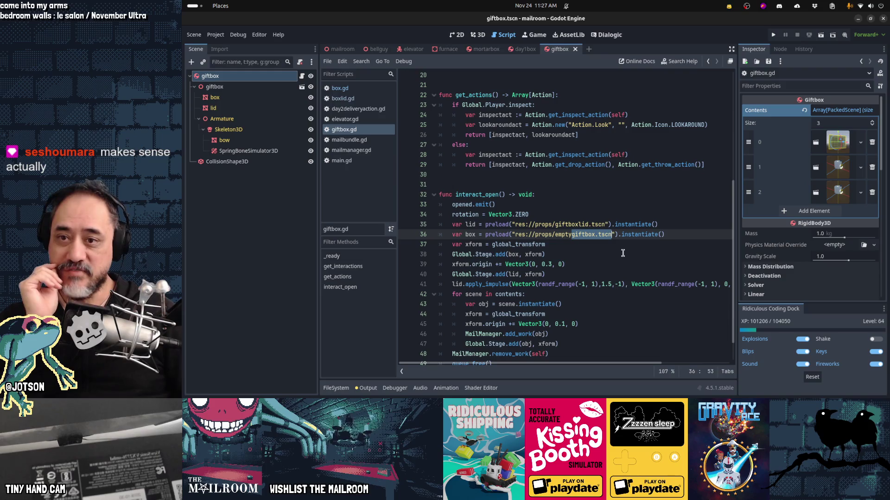
pyautogui.scroll(-1, 623, 253)
pyautogui.scroll(7, 623, 253)
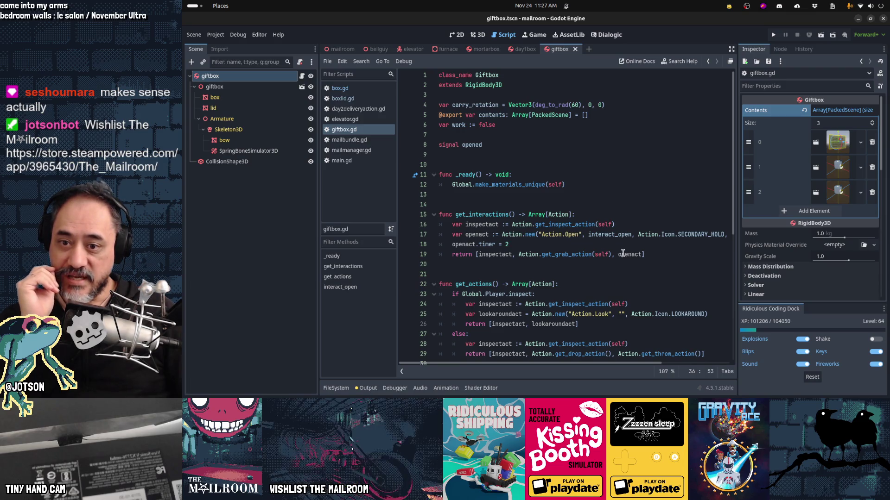
pyautogui.scroll(-7, 623, 253)
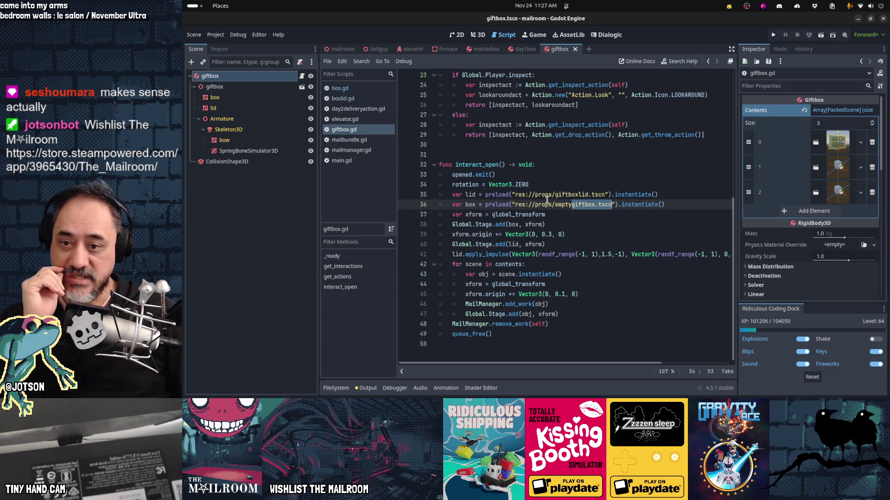
pyautogui.moveTo(571, 385)
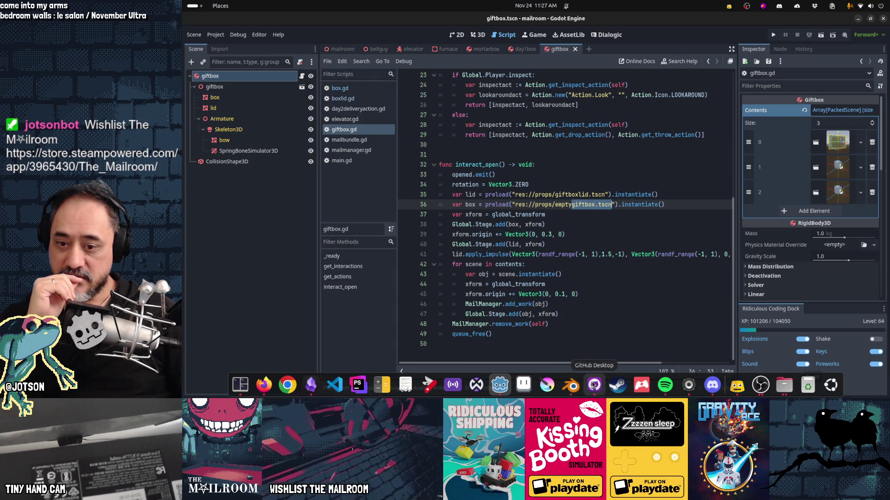
pyautogui.scroll(5, 523, 280)
pyautogui.scroll(2, 523, 281)
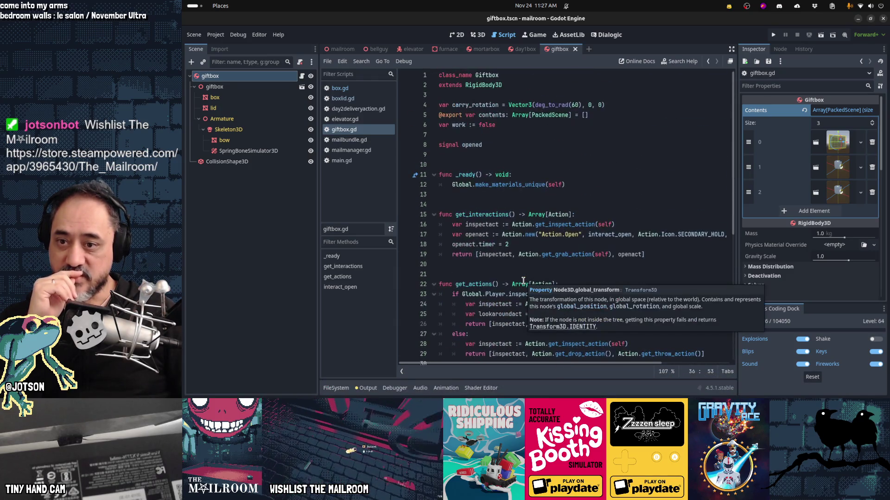
pyautogui.moveTo(354, 133); pyautogui.dragTo(362, 94)
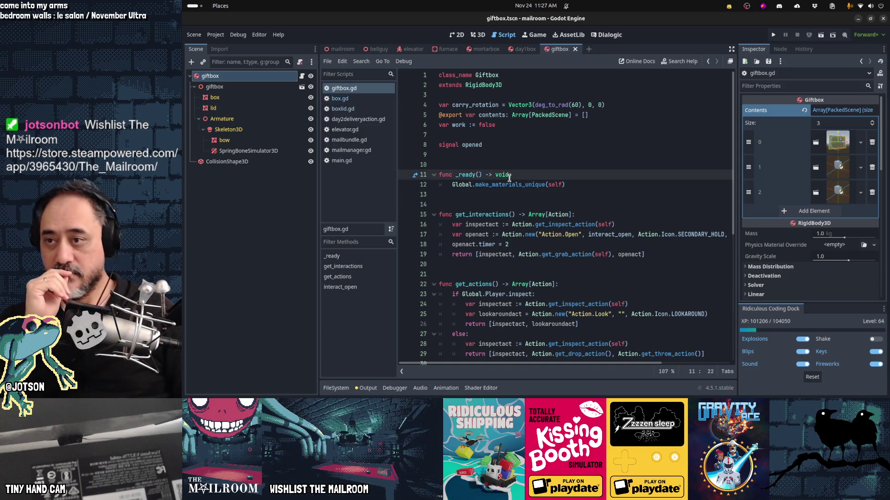
# Compare the opening code of box.gd and giftbox.gd by switching between the two scripts
pyautogui.hotkey('ctrl', 'shift', '.')
pyautogui.hotkey('ctrl', 'Home')
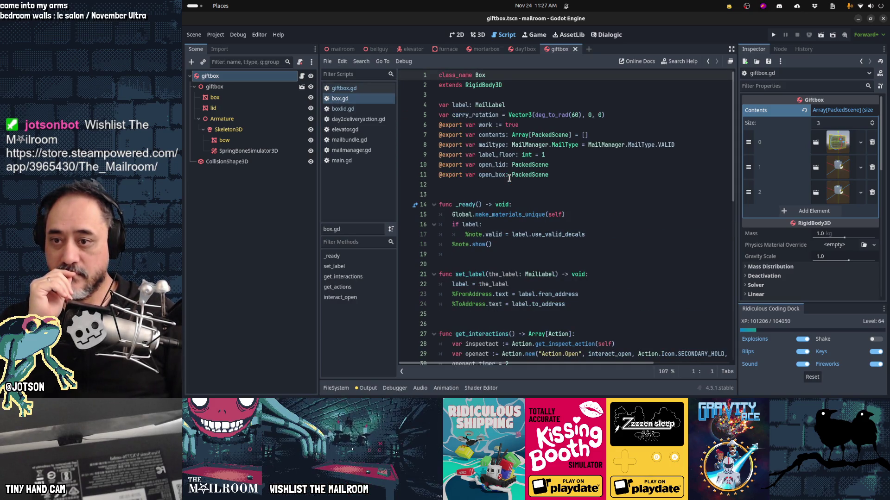
pyautogui.scroll(-6, 509, 178)
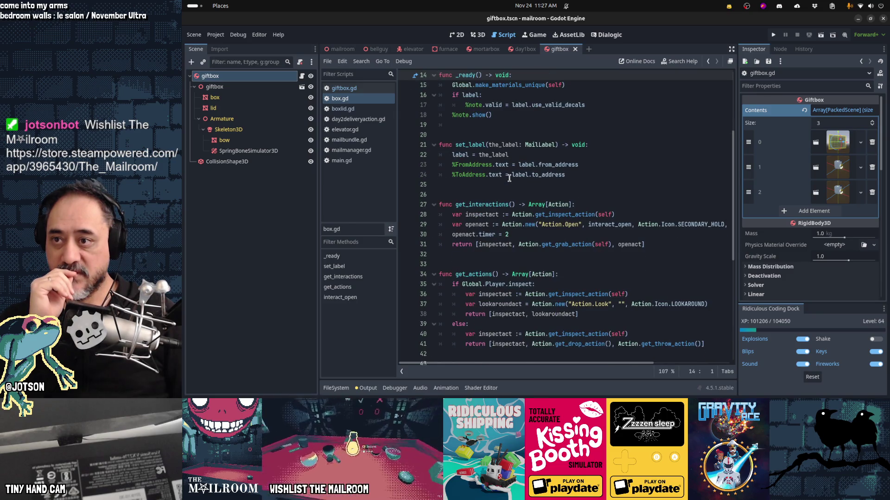
pyautogui.hotkey('ctrl', 'shift', ',')
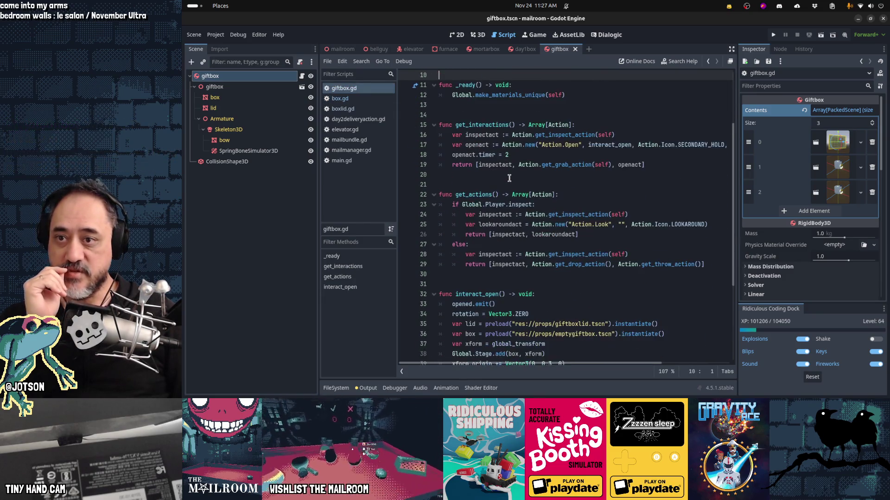
pyautogui.hotkey('ctrl', 'shift', '.')
pyautogui.hotkey('ctrl', 'shift', ',')
pyautogui.hotkey('ctrl', 'shift', '.')
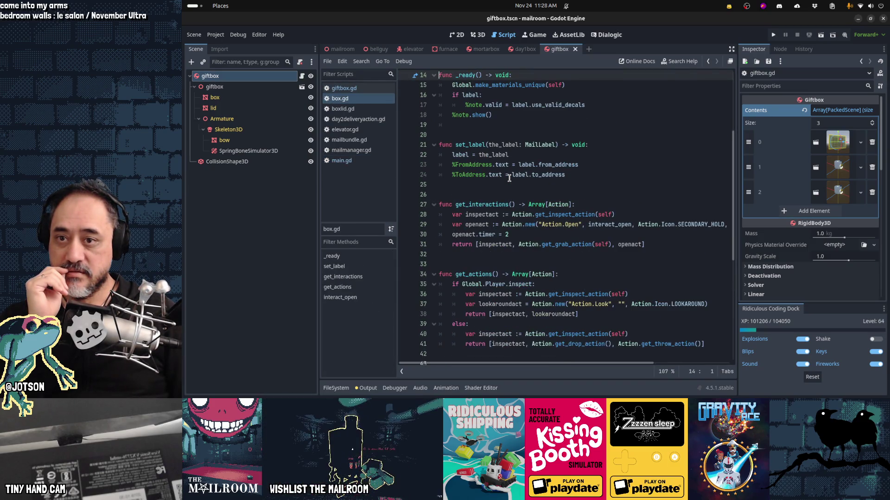
pyautogui.hotkey('ctrl', 'shift', ',')
pyautogui.hotkey('ctrl', 'shift', '.')
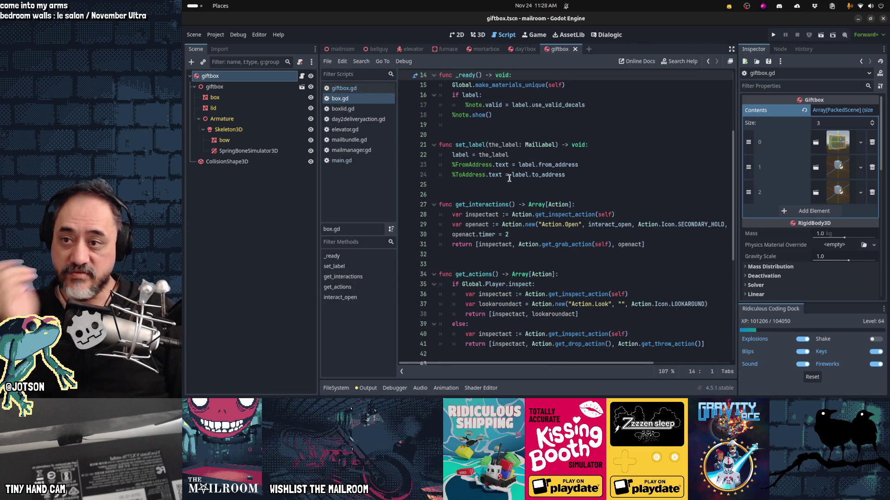
pyautogui.hotkey('ctrl', 'shift', ',')
pyautogui.hotkey('ctrl', 'shift', '.')
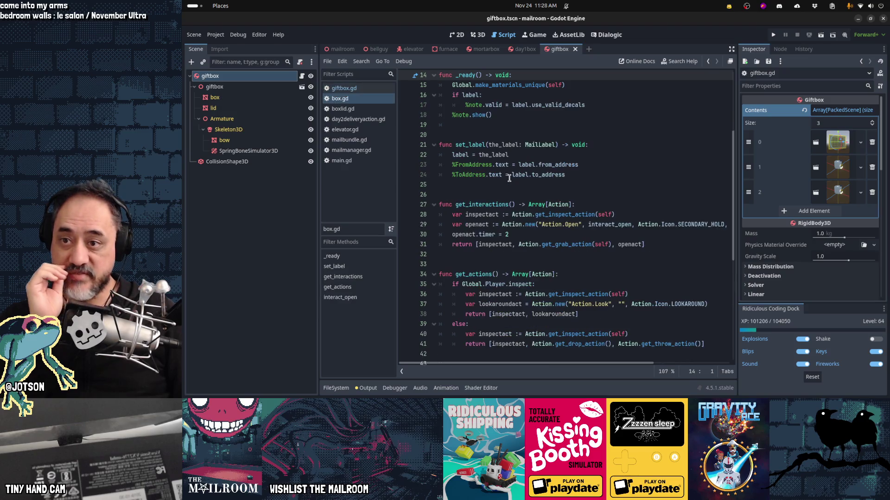
pyautogui.hotkey('ctrl', 'shift', ',')
pyautogui.hotkey('ctrl', 'shift', '.')
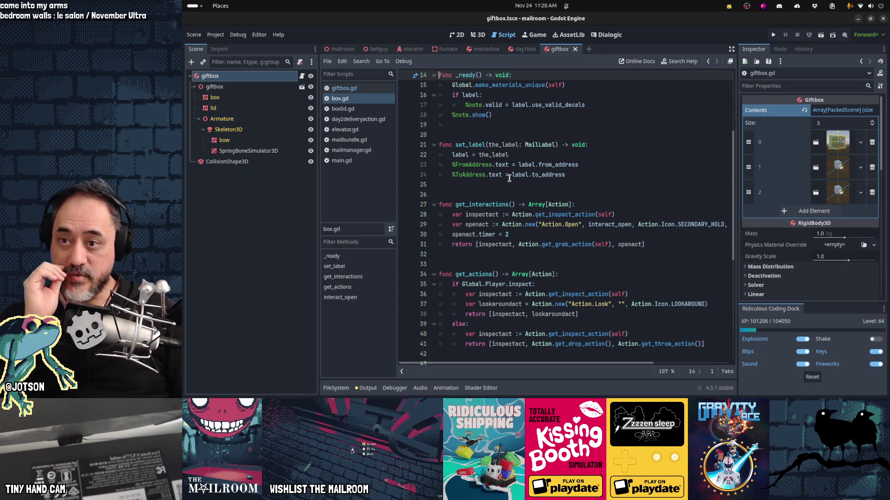
pyautogui.hotkey('ctrl', 'shift', ',')
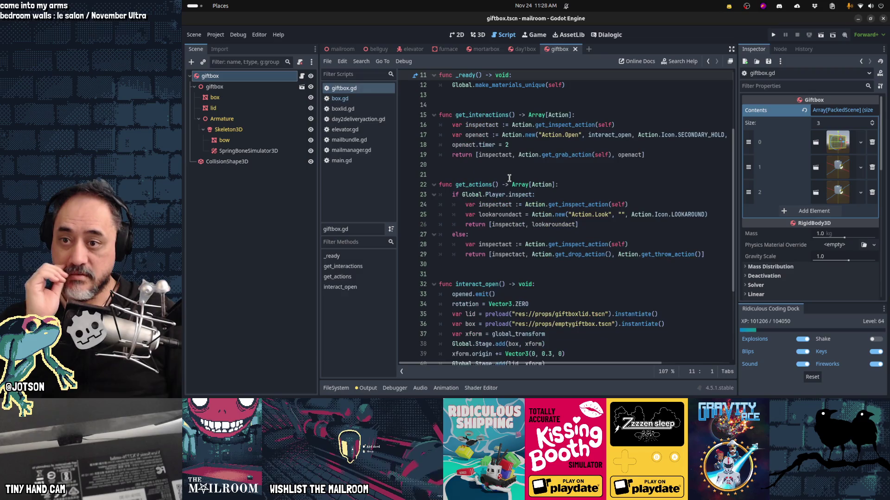
pyautogui.scroll(-2, 508, 178)
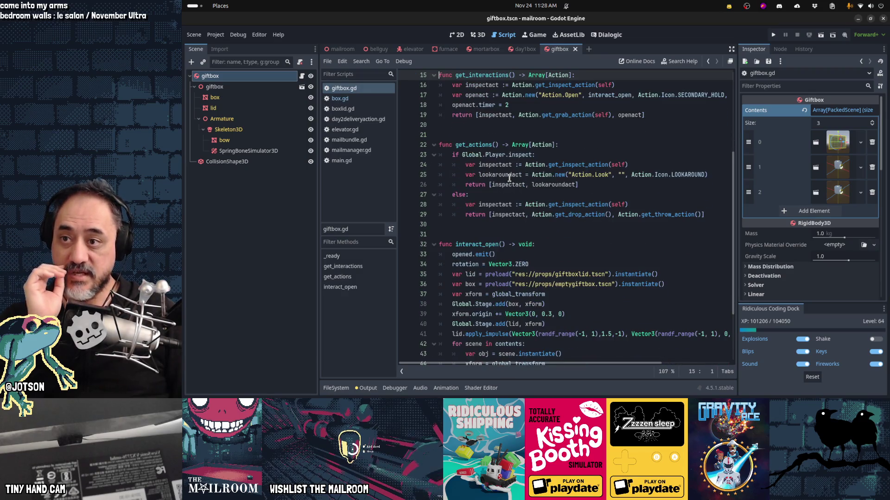
pyautogui.hotkey('ctrl', 'shift', '.')
pyautogui.scroll(-5, 509, 179)
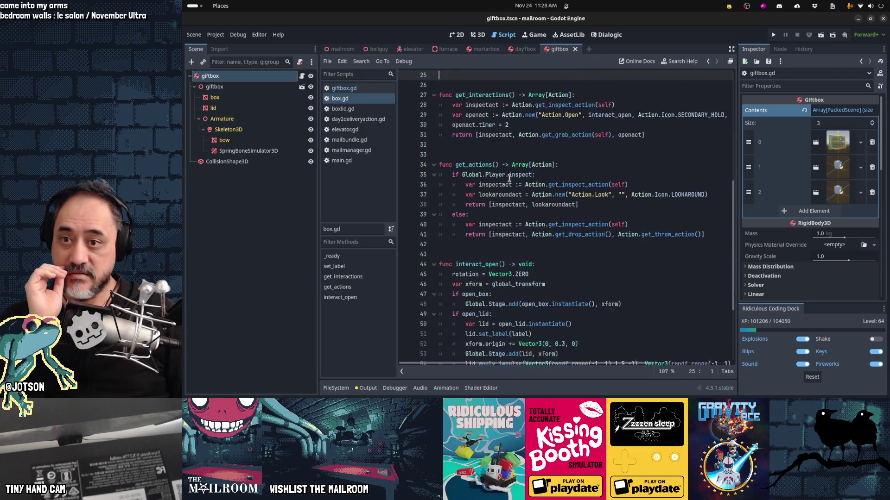
pyautogui.hotkey('ctrl', 'shift', ',')
pyautogui.hotkey('ctrl', 'shift', '.')
pyautogui.hotkey('ctrl', 'shift', ',')
pyautogui.hotkey('ctrl', 'shift', '.')
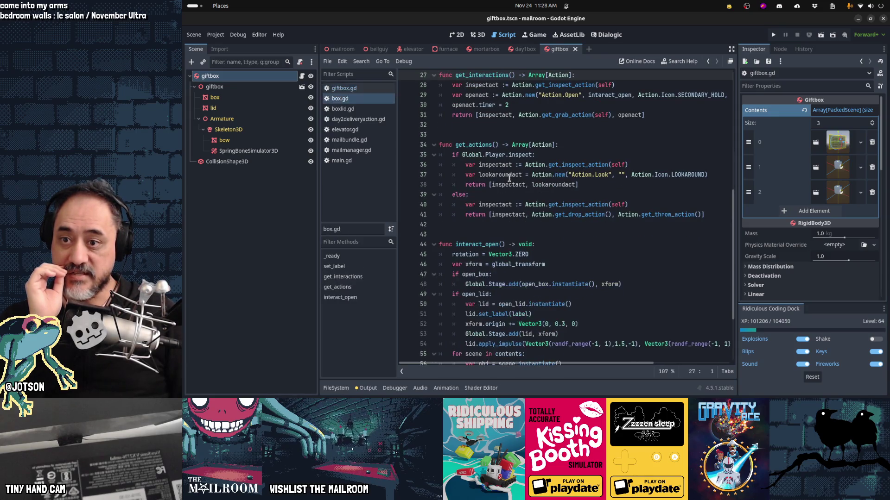
pyautogui.hotkey('ctrl', 'shift', ',')
pyautogui.hotkey('ctrl', 'shift', '.')
pyautogui.hotkey('ctrl', 'shift', ',')
pyautogui.hotkey('ctrl', 'shift', '.')
pyautogui.hotkey('ctrl', 'shift', ',')
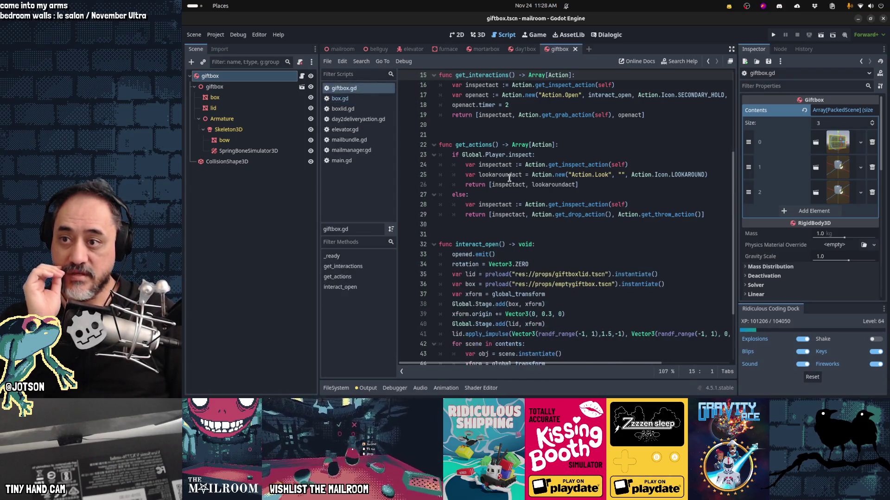
# Compare the interact_open functions of giftbox.gd and box.gd side by side
pyautogui.hotkey('ctrl', 'Down')
pyautogui.hotkey('ctrl', 'Down')
pyautogui.hotkey('ctrl', 'Down')
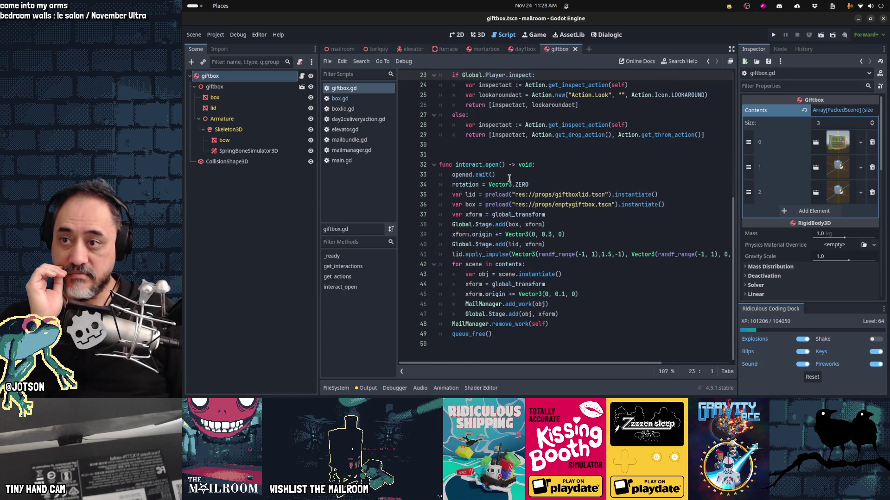
pyautogui.hotkey('ctrl', 'shift', '.')
pyautogui.hotkey('ctrl', 'Down')
pyautogui.hotkey('ctrl', 'Down')
pyautogui.hotkey('ctrl', 'Down')
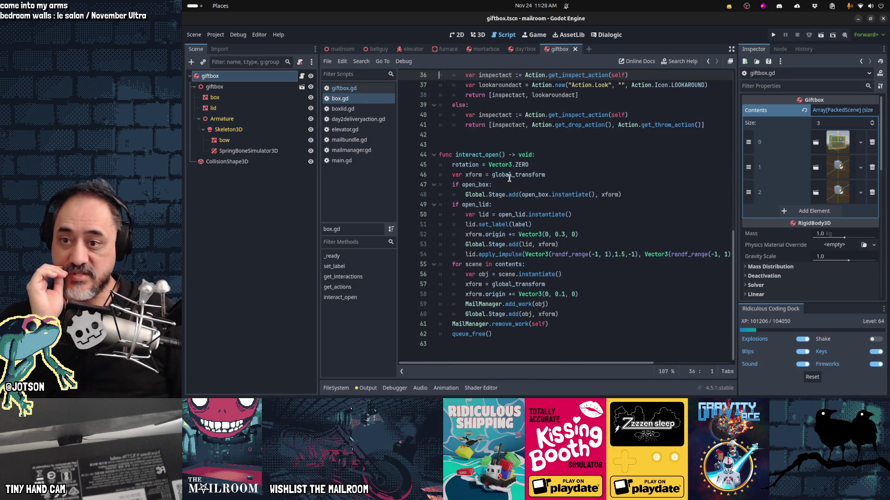
pyautogui.hotkey('ctrl', 'shift', ',')
pyautogui.hotkey('ctrl', 'shift', '.')
pyautogui.hotkey('ctrl', 'shift', ',')
pyautogui.hotkey('ctrl', 'shift', '.')
pyautogui.hotkey('ctrl', 'shift', ',')
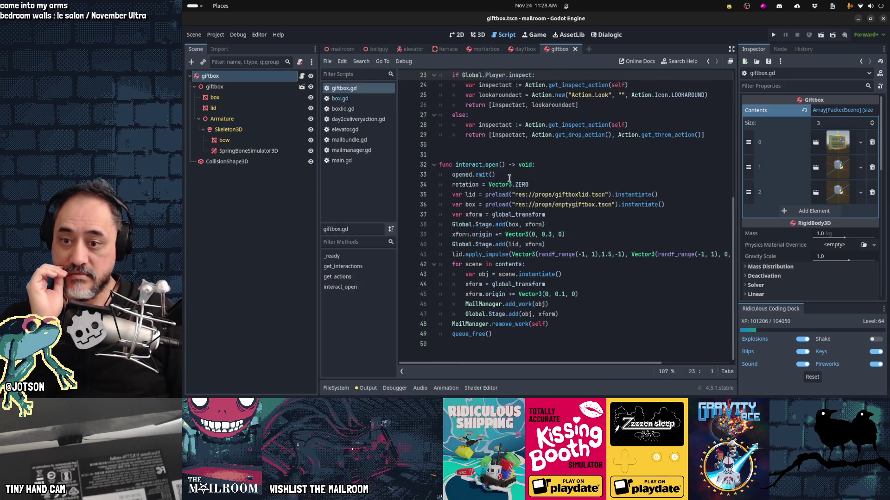
pyautogui.hotkey('ctrl', 'shift', '.')
pyautogui.hotkey('ctrl', 'shift', ',')
pyautogui.hotkey('ctrl', 'shift', '.')
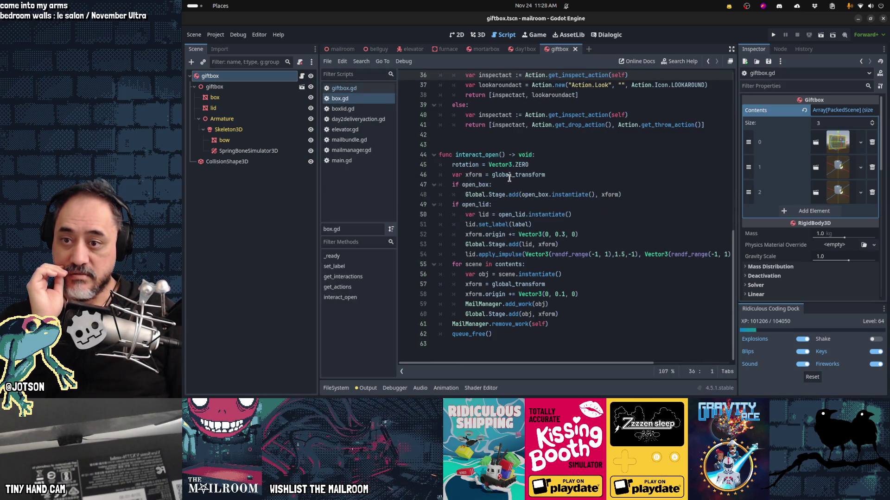
pyautogui.hotkey('ctrl', 'shift', ',')
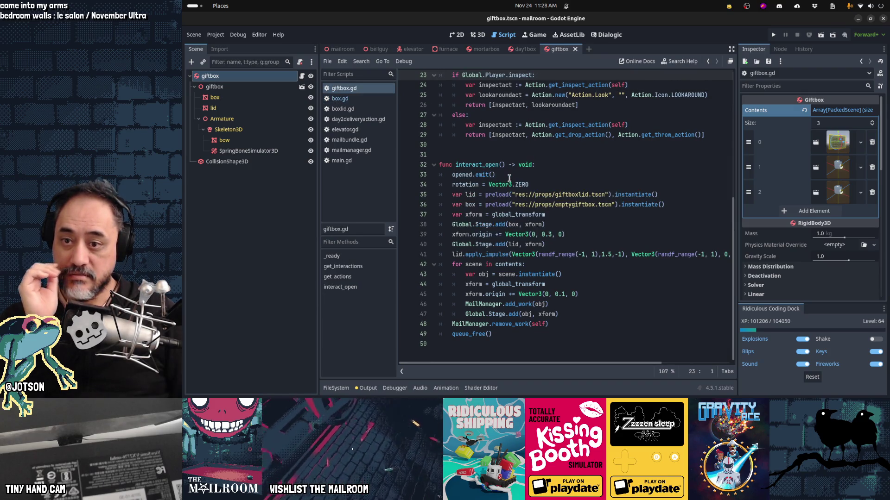
pyautogui.hotkey('ctrl', 'shift', '.')
pyautogui.hotkey('ctrl', 'shift', ',')
pyautogui.hotkey('ctrl', 'shift', '.')
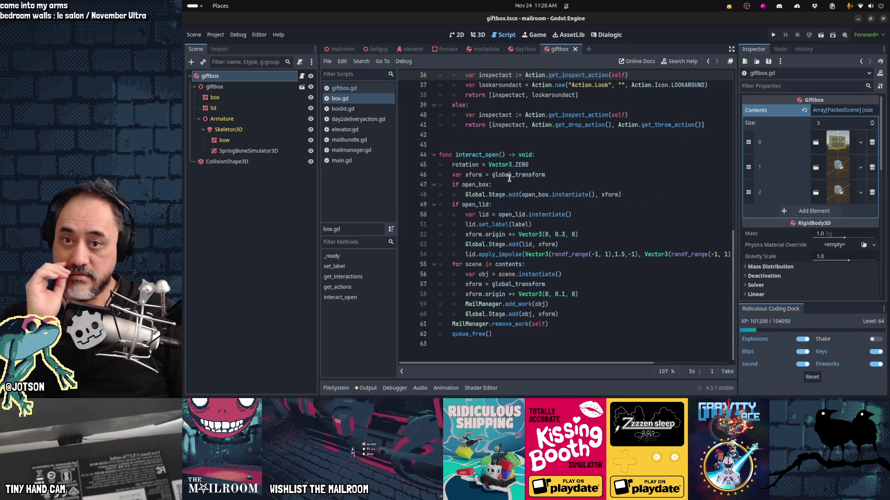
pyautogui.hotkey('ctrl', 'shift', ',')
pyautogui.hotkey('ctrl', 'shift', '.')
pyautogui.hotkey('ctrl', 'shift', ',')
pyautogui.hotkey('ctrl', 'shift', '.')
pyautogui.hotkey('ctrl', 'shift', ',')
# Return to the top of box.gd and move down toward _ready
pyautogui.hotkey('ctrl', 'shift', '.')
pyautogui.hotkey('ctrl', 'Home')
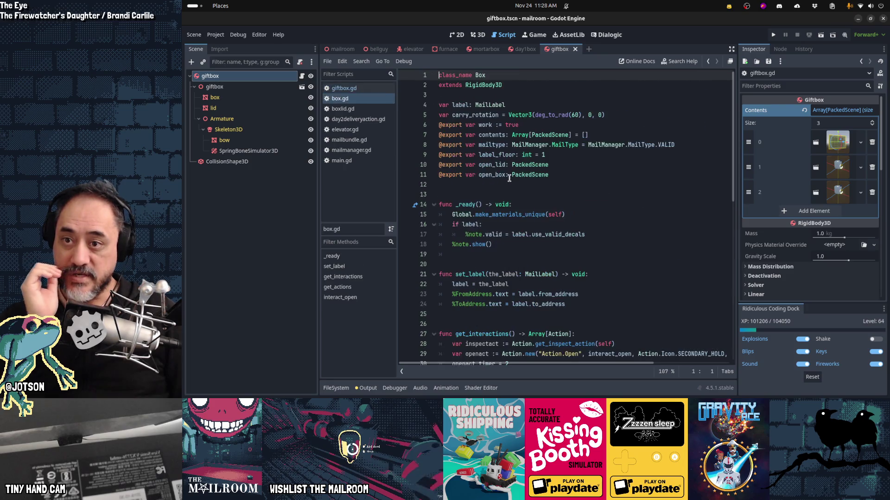
pyautogui.press('Down')
pyautogui.press('Down')
pyautogui.press('Down')
pyautogui.press('Down')
pyautogui.press('Down')
pyautogui.press('Down')
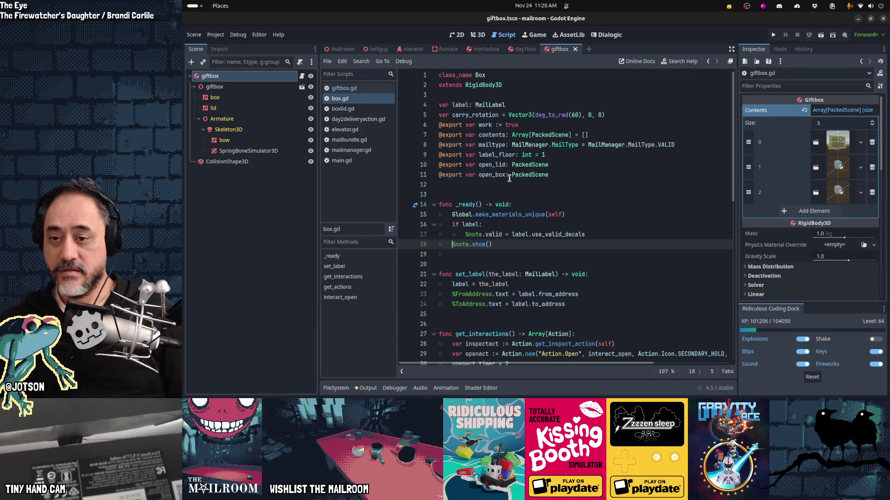
# Add 'and has_node("%note")' to the if label condition and indent %note.show() under it
pyautogui.press('Up')
pyautogui.press('Up')
pyautogui.press('End')
pyautogui.press('Left')
pyautogui.write('and %')
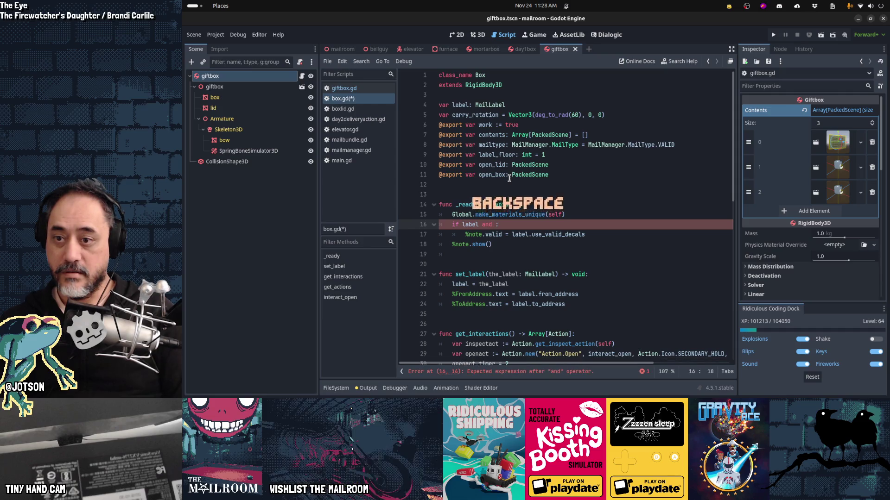
pyautogui.write('_node("%note")')
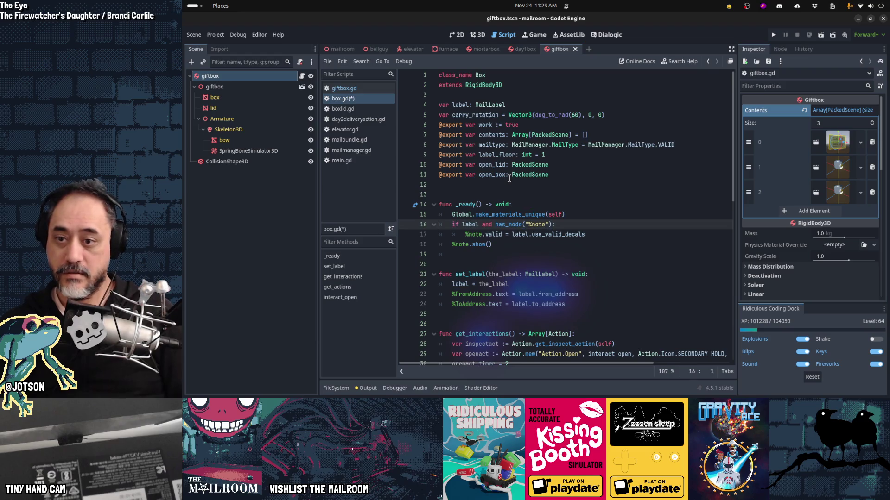
pyautogui.press('Down')
pyautogui.press('Down')
pyautogui.press('Tab')
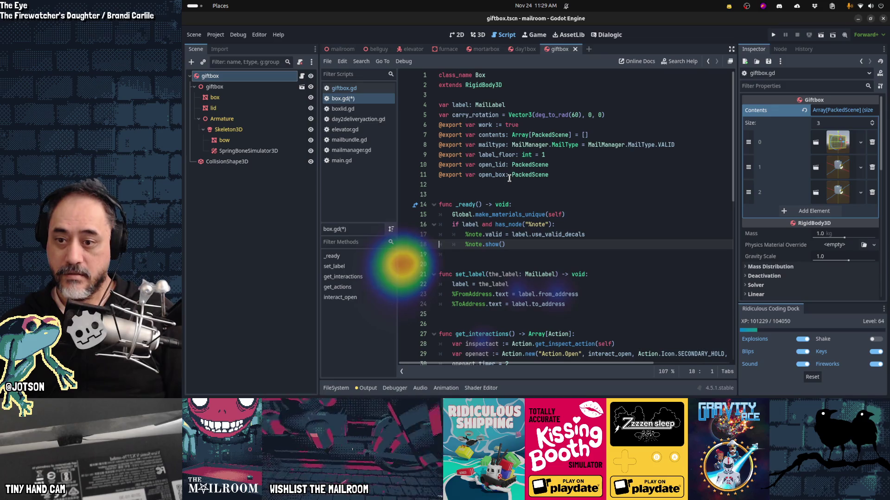
# In set_label, wrap the %FromAddress and %ToAddress lines inside a new 'if label:' block
pyautogui.press('Down')
pyautogui.press('Down')
pyautogui.press('Down')
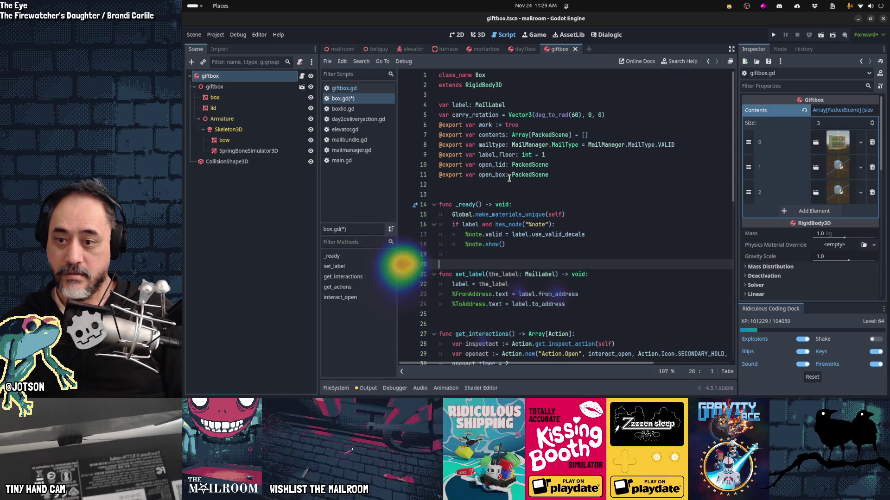
pyautogui.press('End')
pyautogui.press('Return')
pyautogui.write('if ')
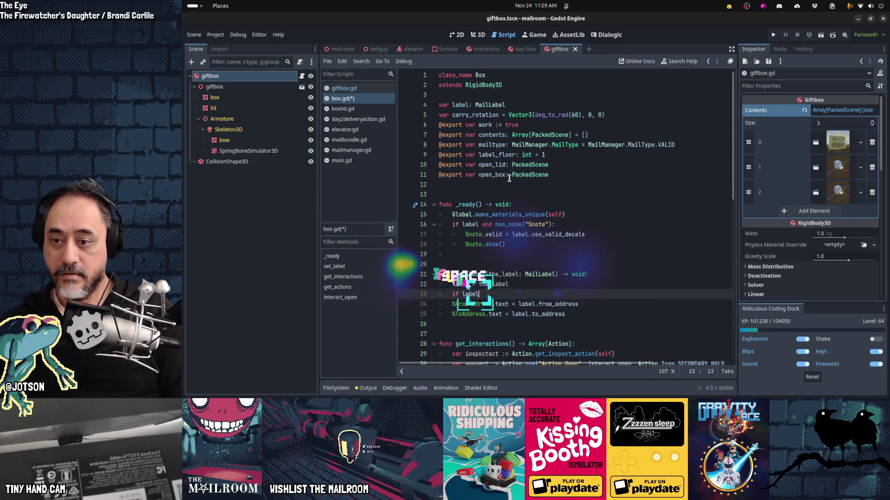
pyautogui.write('label:')
pyautogui.press('Down')
pyautogui.press('Home')
pyautogui.press('Tab')
pyautogui.press('Down')
pyautogui.press('Home')
pyautogui.press('Tab')
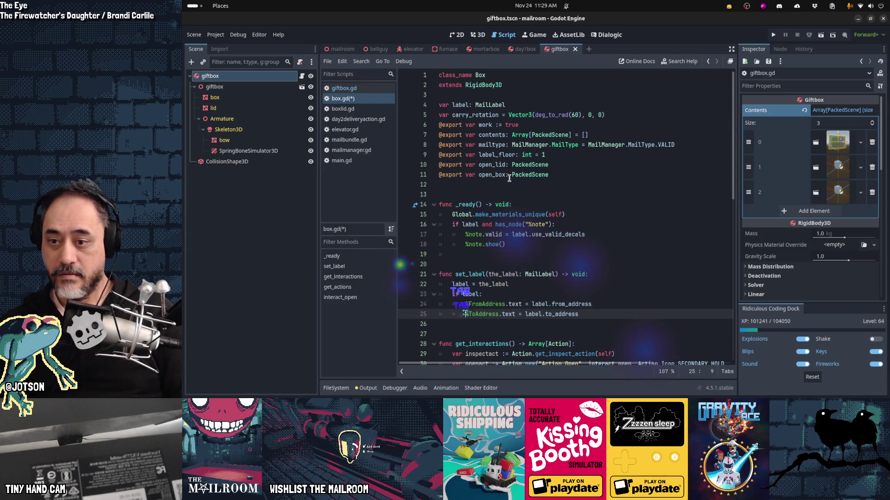
pyautogui.press('Down')
pyautogui.press('Down')
pyautogui.press('Down')
# Review the rest of box.gd and save it
pyautogui.scroll(-4, 509, 178)
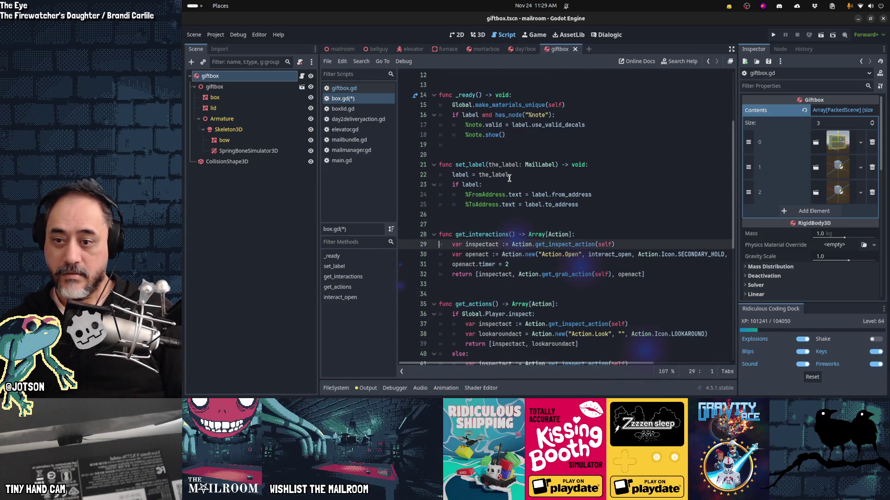
pyautogui.press('Down')
pyautogui.press('Down')
pyautogui.press('Down')
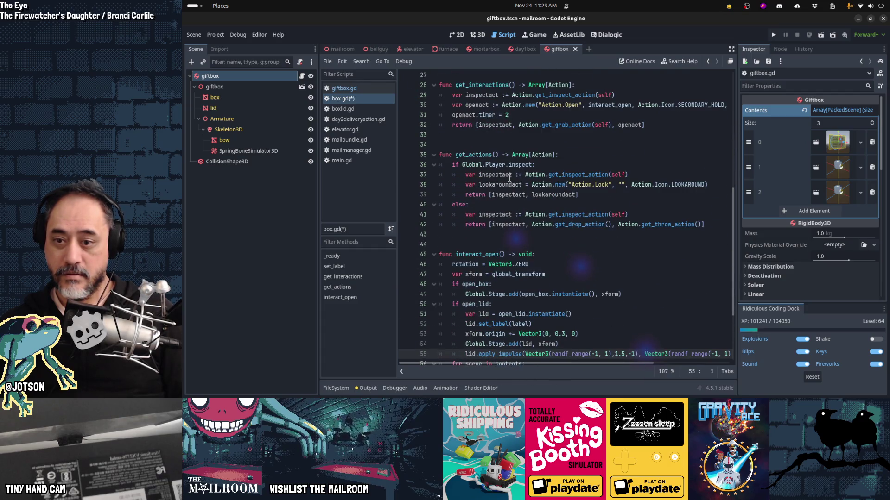
pyautogui.press('Down')
pyautogui.press('Down')
pyautogui.press('Down')
pyautogui.press('Up')
pyautogui.press('Up')
pyautogui.press('Up')
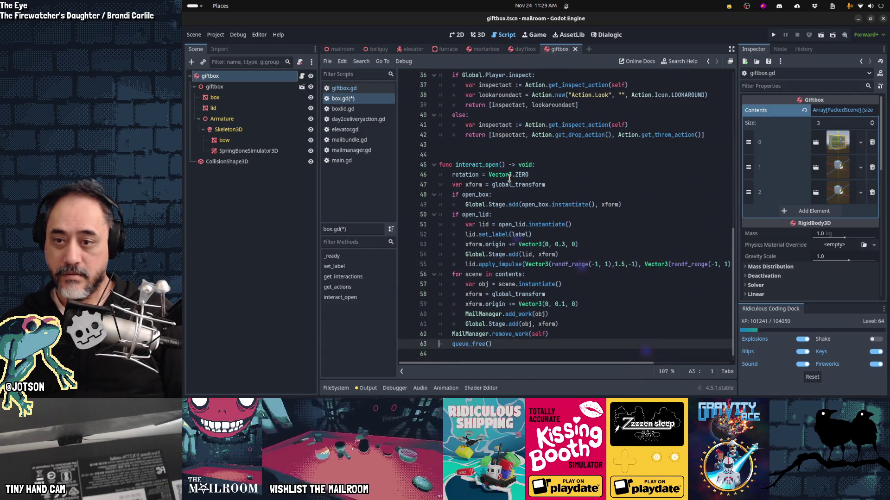
pyautogui.press('Up')
pyautogui.press('Up')
pyautogui.press('Up')
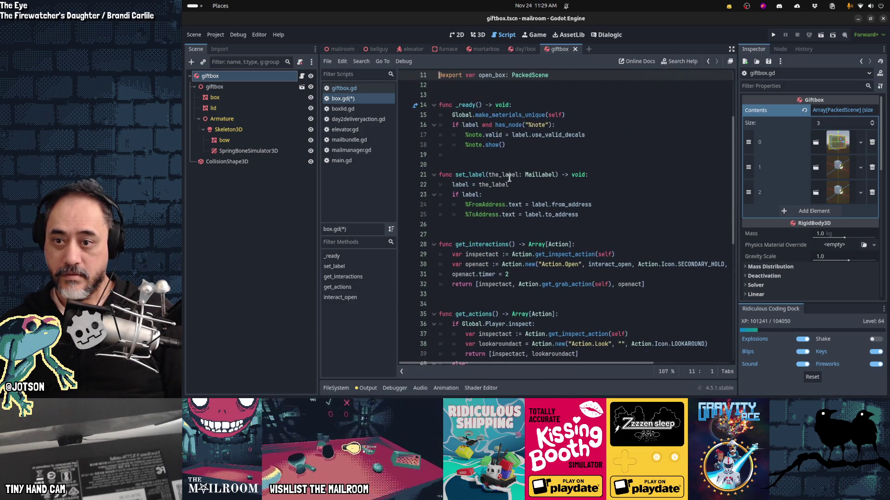
pyautogui.press('Up')
pyautogui.press('Up')
pyautogui.press('Up')
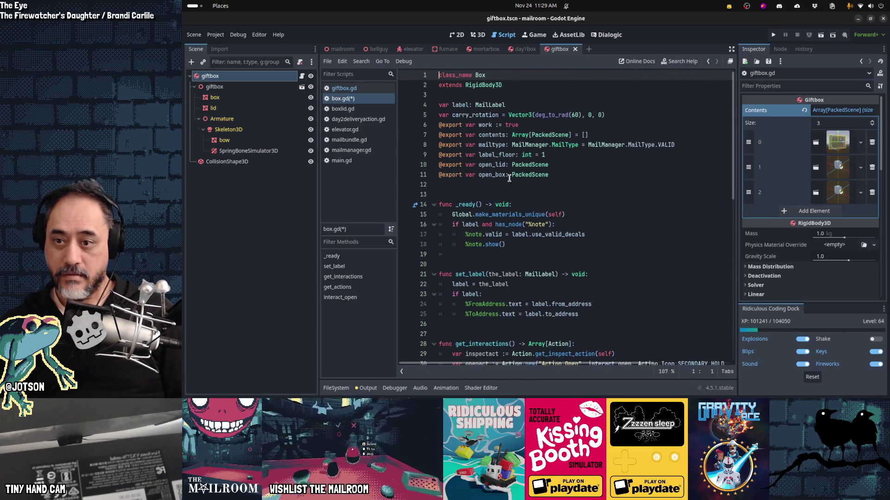
pyautogui.hotkey('ctrl', 's')
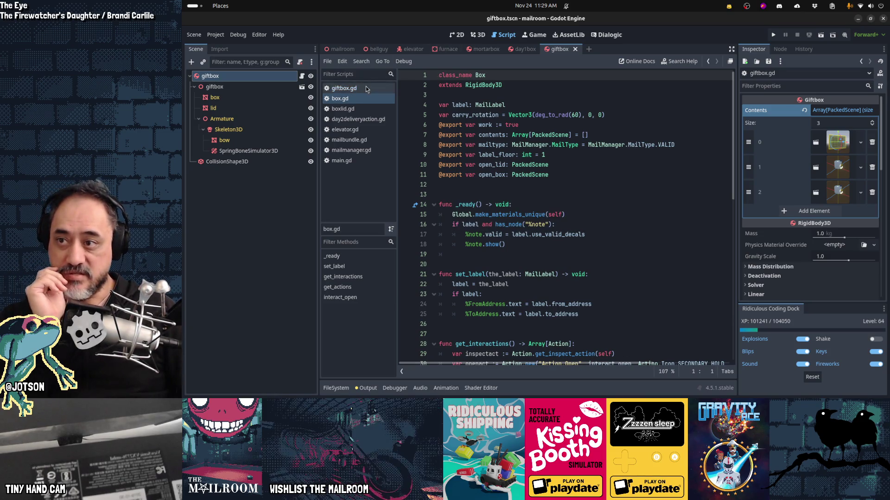
# Load box.gd onto the giftbox node, save the giftbox scene, then detach its script
pyautogui.click(366, 89)
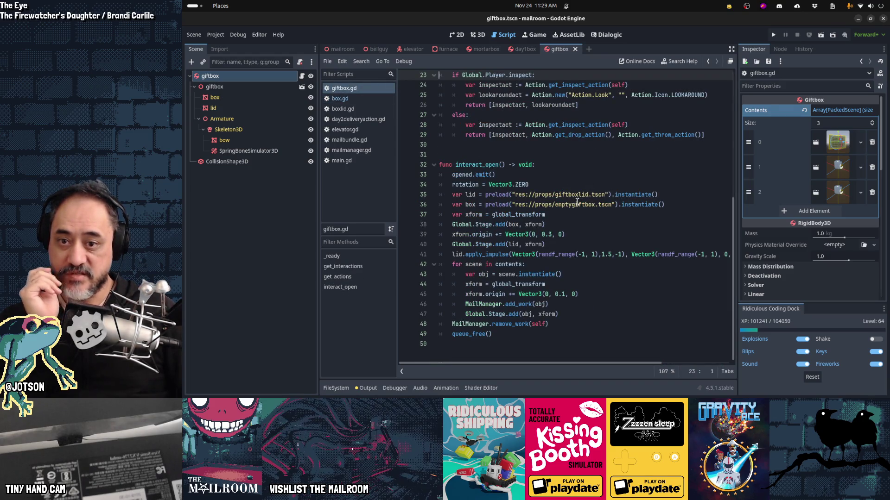
pyautogui.click(253, 78)
pyautogui.click(300, 62)
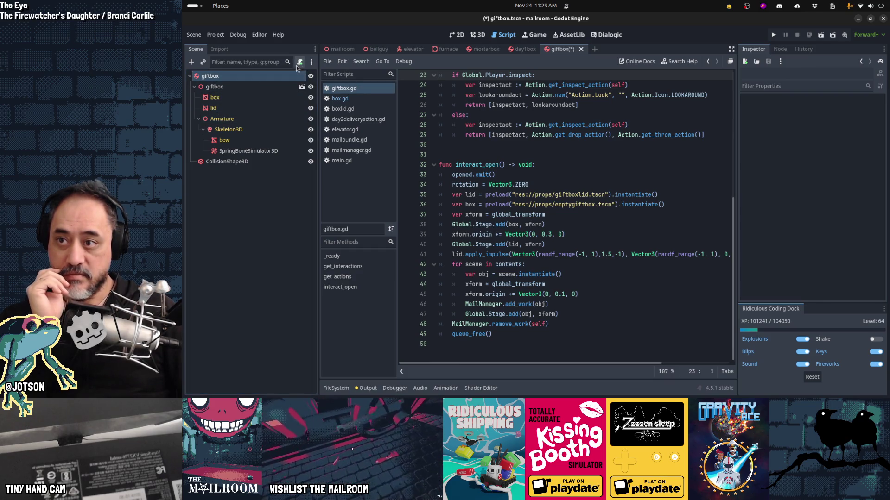
pyautogui.write('box.gd')
pyautogui.press('Return')
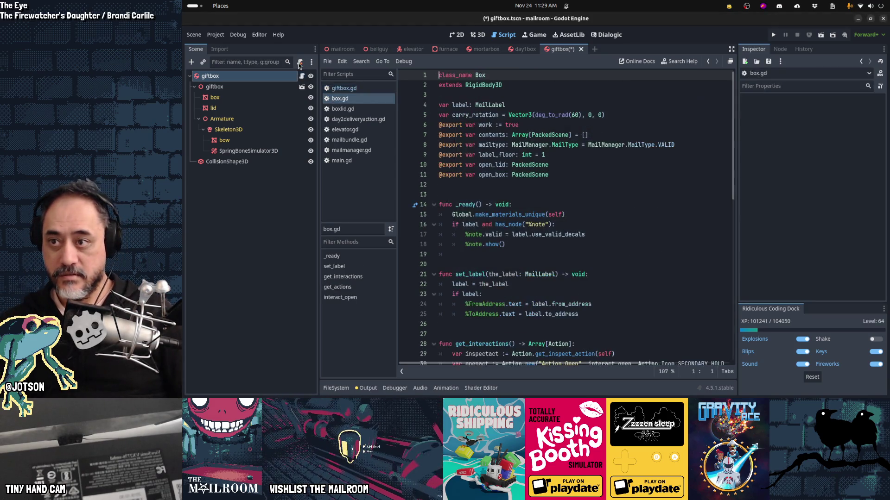
pyautogui.click(272, 76)
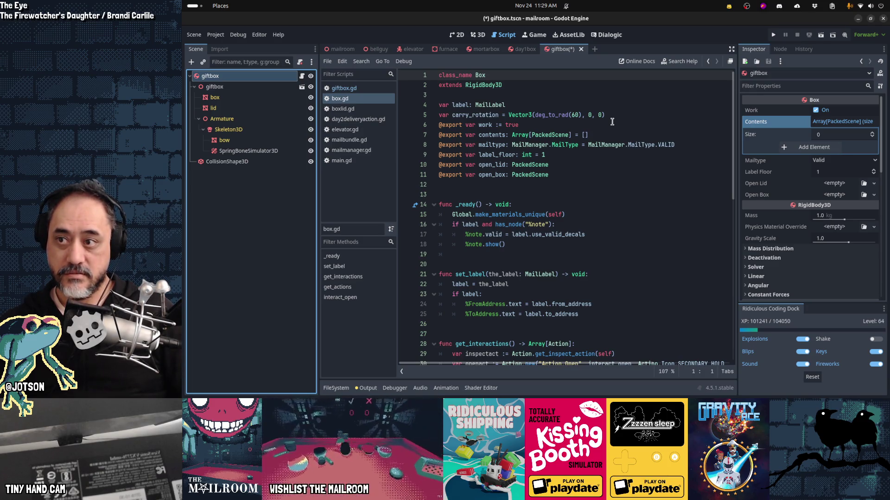
pyautogui.hotkey('ctrl', 's')
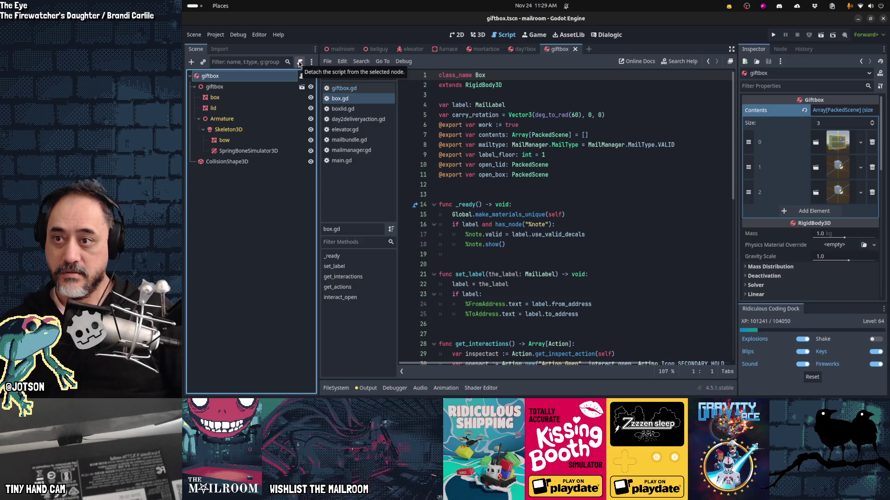
pyautogui.click(300, 63)
# Attach res://props/box.gd to the giftbox node and show its properties
pyautogui.click(299, 63)
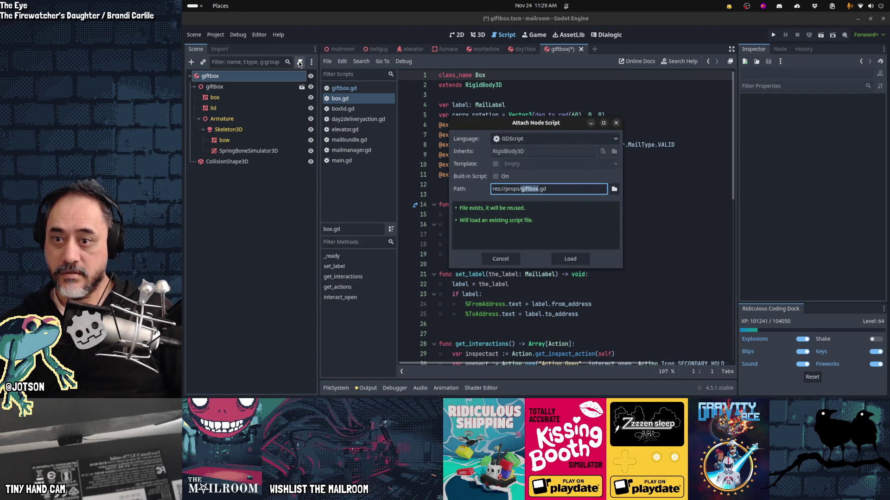
pyautogui.write('n')
pyautogui.press('BackSpace')
pyautogui.write('box')
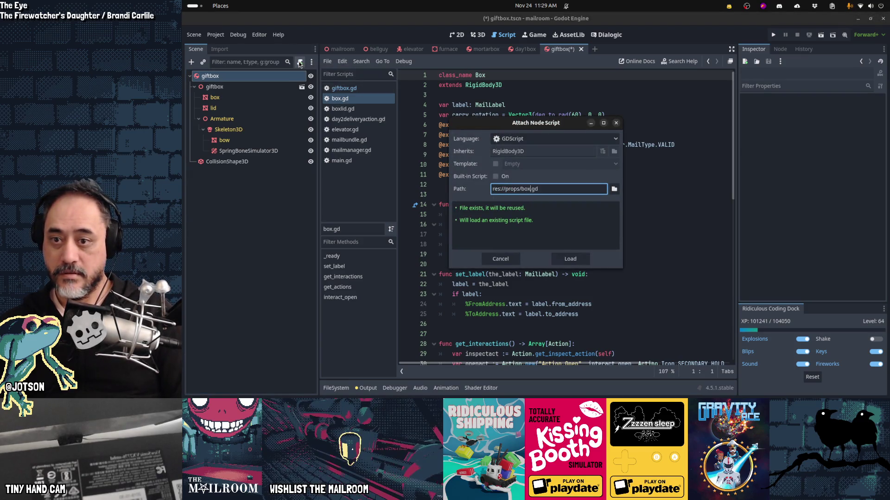
pyautogui.press('Return')
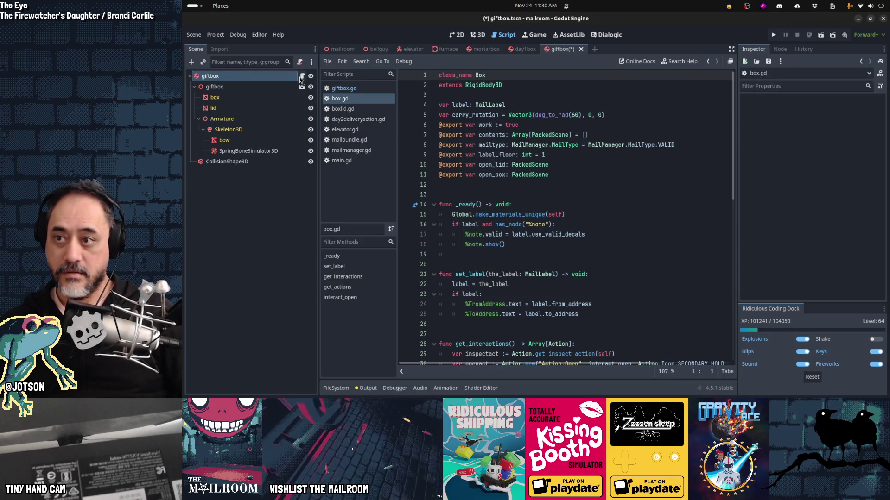
pyautogui.click(260, 75)
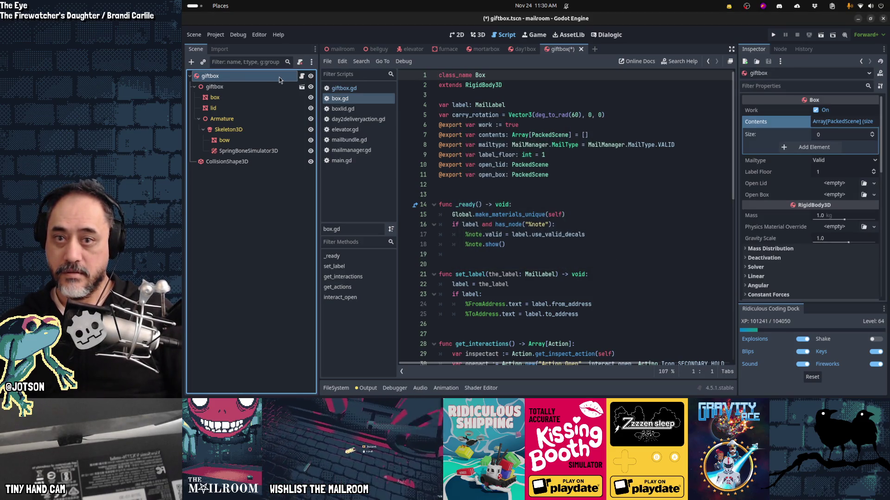
# Give Contents three elements: the gift scene, then tp.tscn in slots 1 and 2
pyautogui.click(813, 147)
pyautogui.click(814, 160)
pyautogui.click(813, 173)
pyautogui.click(851, 148)
pyautogui.write('gift')
pyautogui.press('Return')
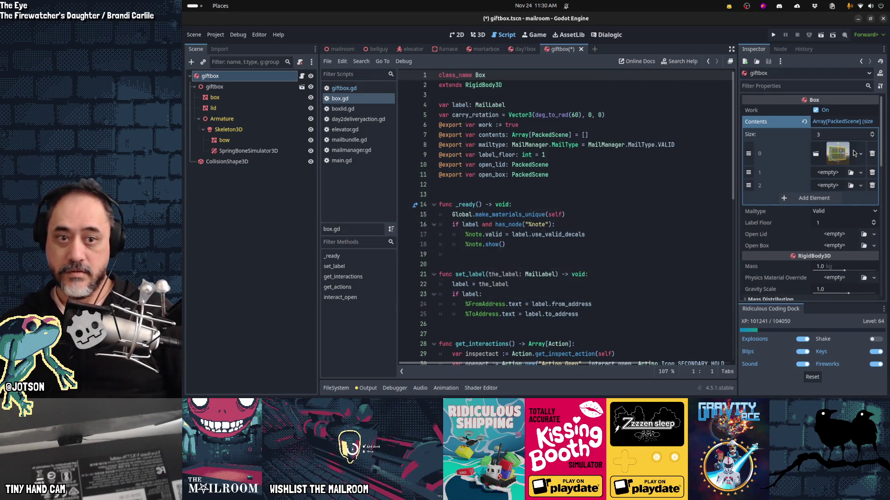
pyautogui.click(851, 173)
pyautogui.write('tp')
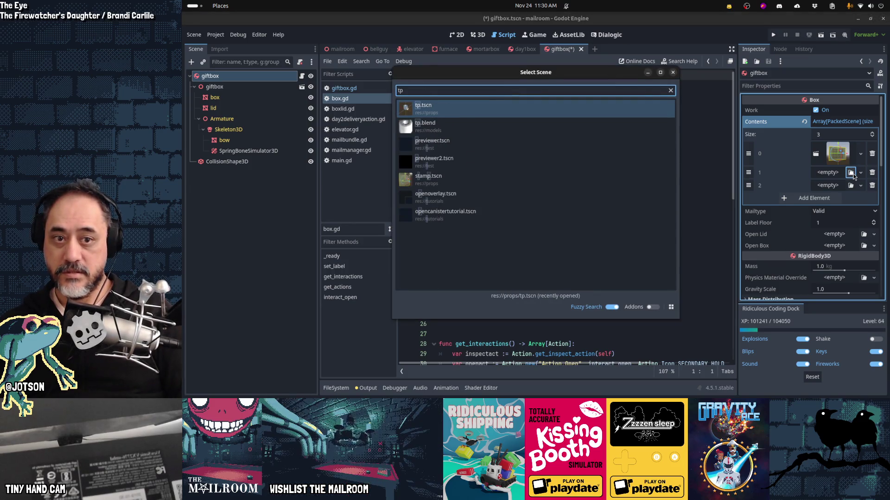
pyautogui.press('Return')
pyautogui.click(850, 199)
pyautogui.write('tp')
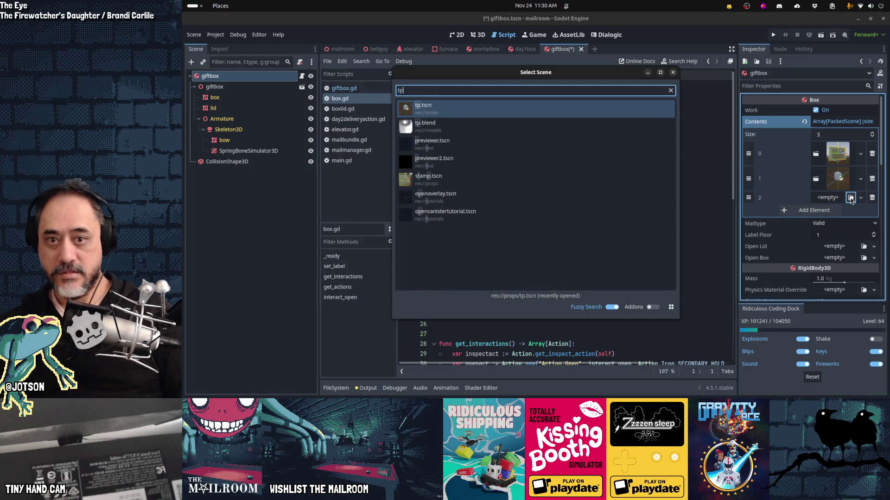
pyautogui.press('Return')
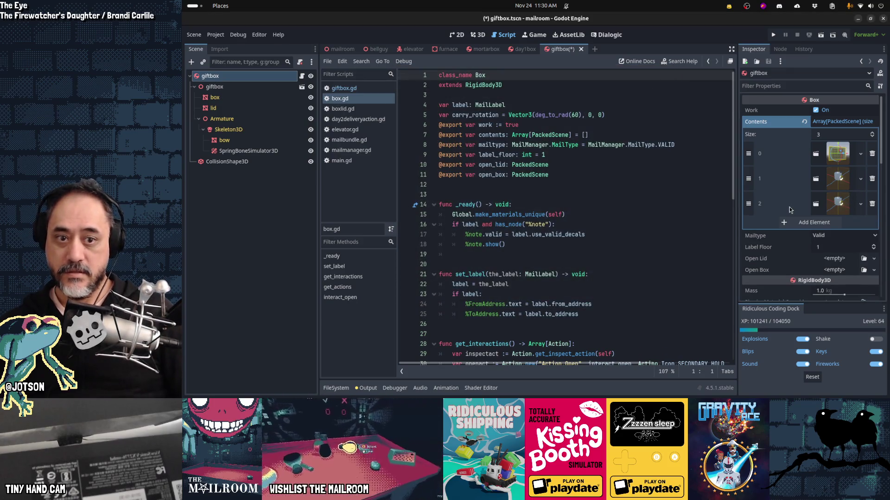
# Set Open Lid to giftboxlid.tscn and Open Box to emptygiftbox.tscn
pyautogui.click(863, 258)
pyautogui.write('giftboxlid')
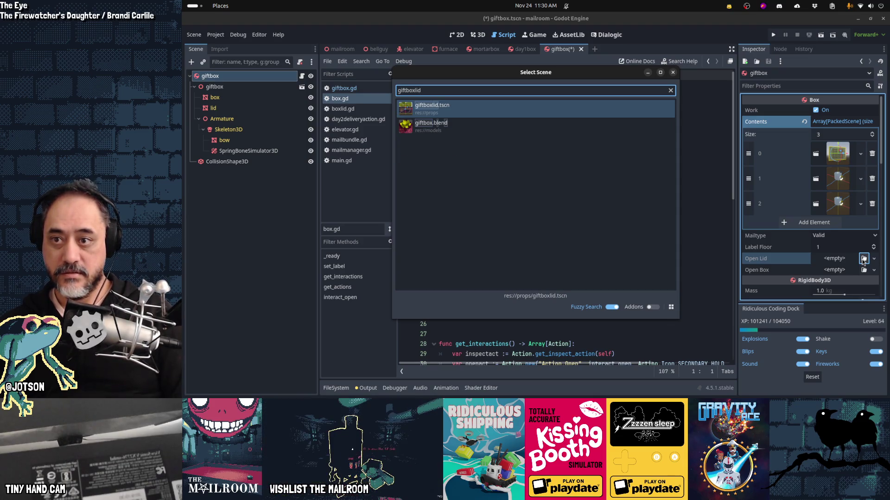
pyautogui.press('Return')
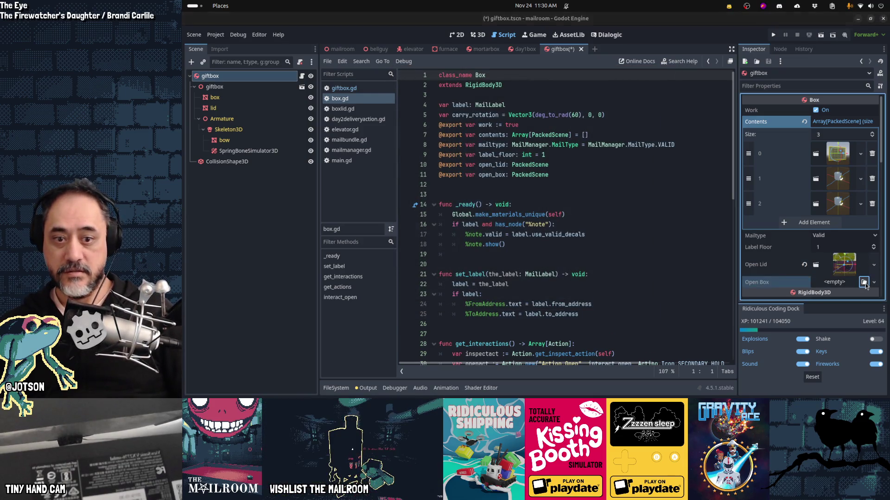
pyautogui.click(863, 282)
pyautogui.write('emptygif')
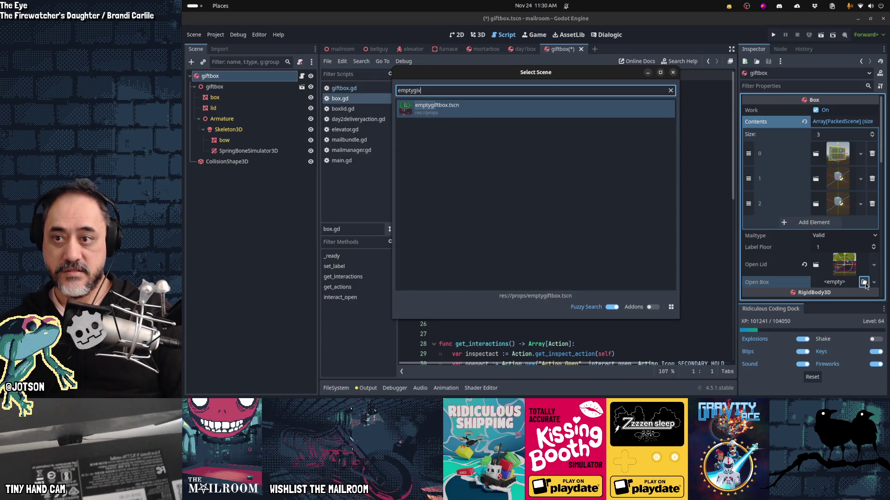
pyautogui.press('Return')
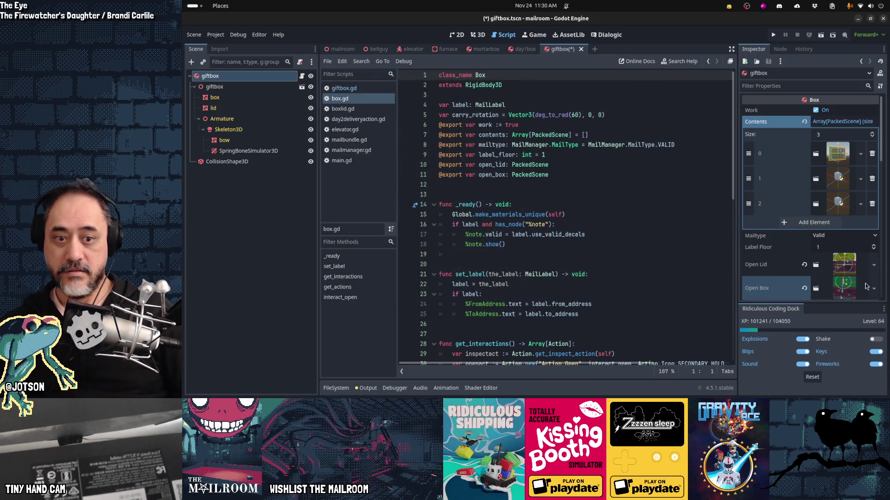
pyautogui.scroll(-2, 865, 287)
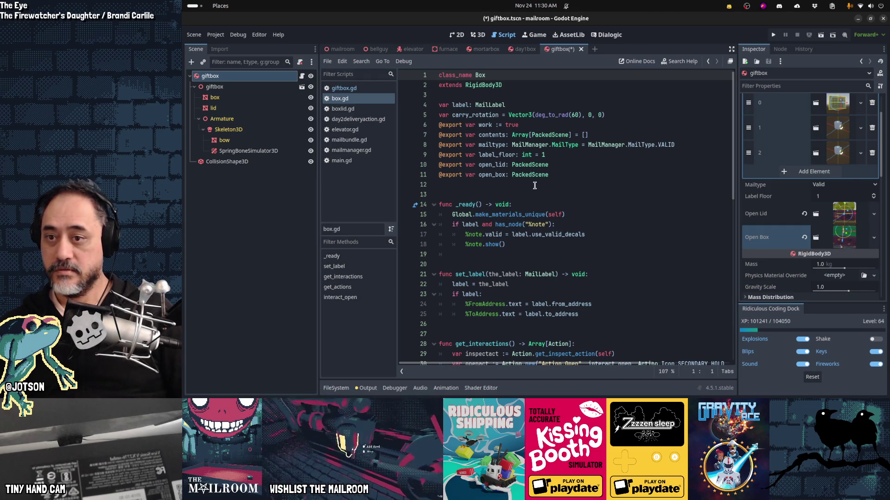
# Save the box.gd script
pyautogui.click(579, 184)
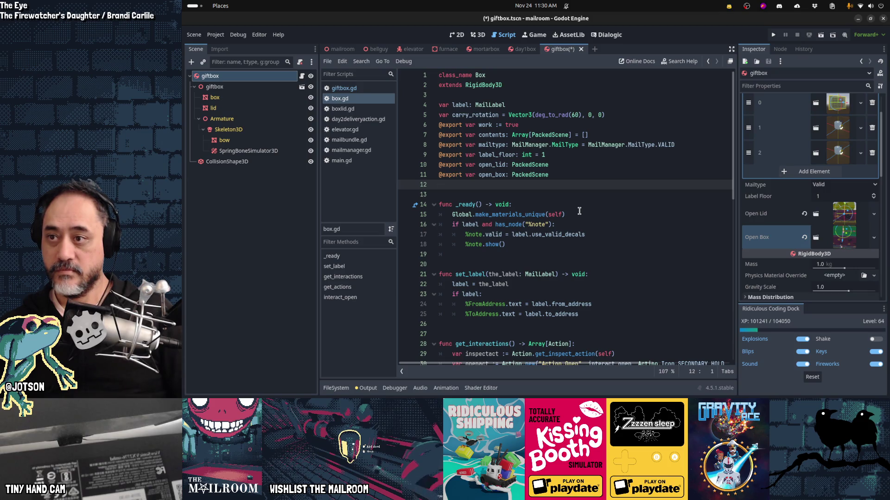
pyautogui.scroll(-8, 579, 211)
pyautogui.hotkey('ctrl', 's')
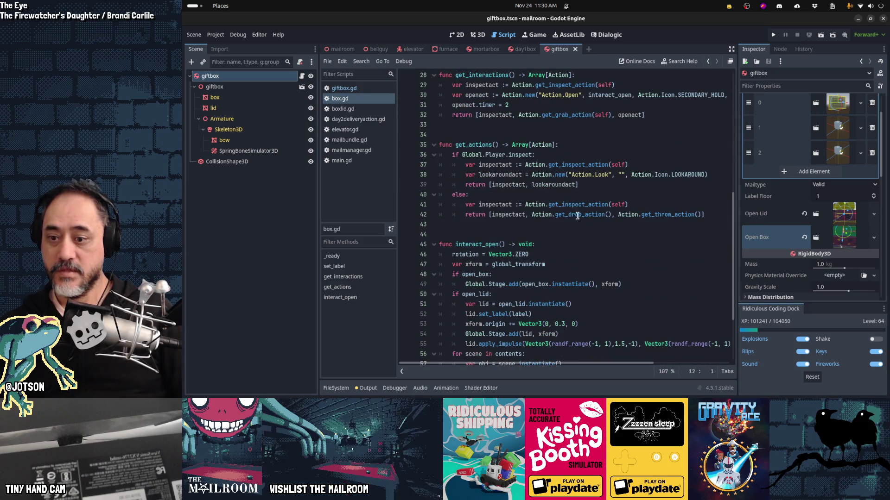
# Filter the FileSystem for giftbox.gd and remove props/giftbox.gd from the project
pyautogui.click(337, 389)
pyautogui.click(425, 289)
pyautogui.write('giftbox.gd')
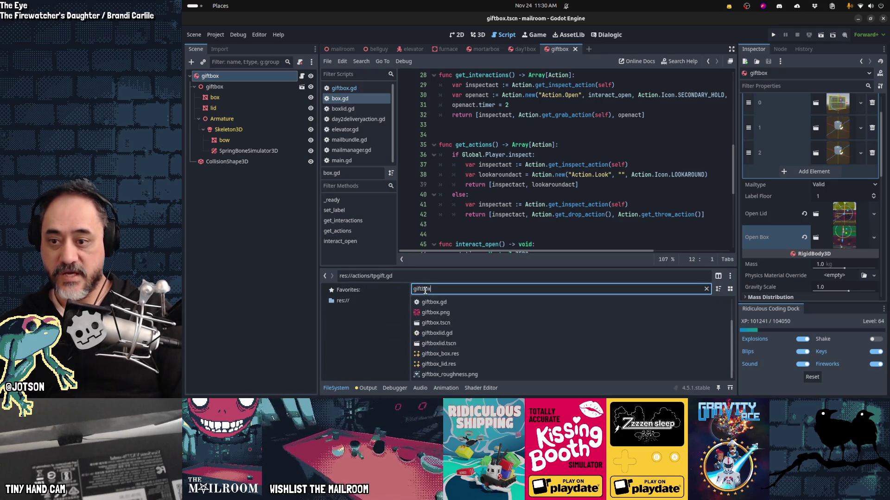
pyautogui.click(431, 313)
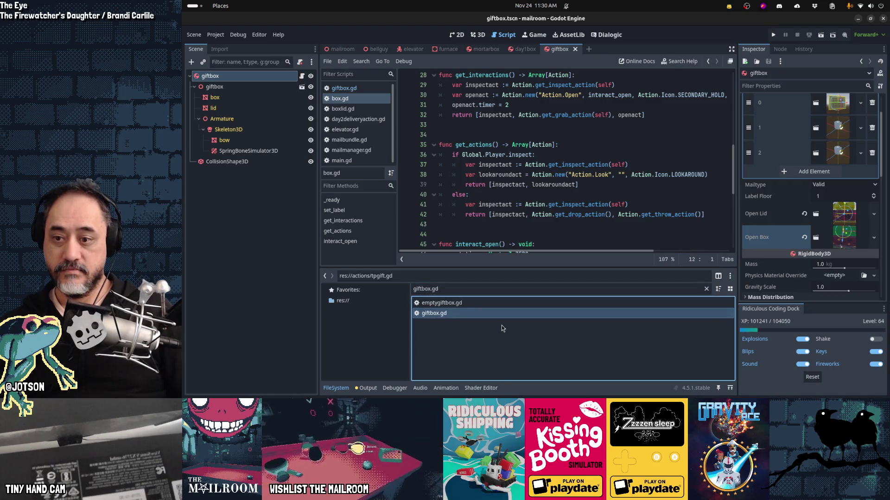
pyautogui.press('Delete')
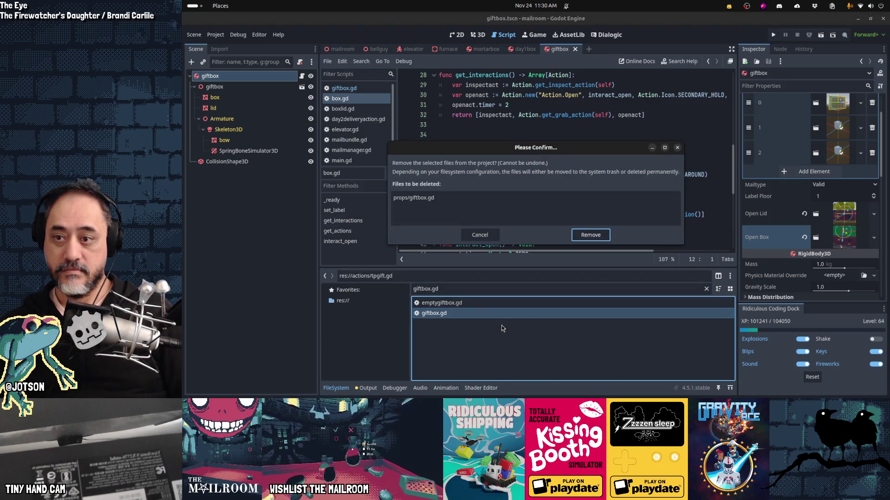
pyautogui.press('Return')
# Look over emptygiftbox.gd, close it, and return to box.gd's _ready function
pyautogui.doubleClick(453, 305)
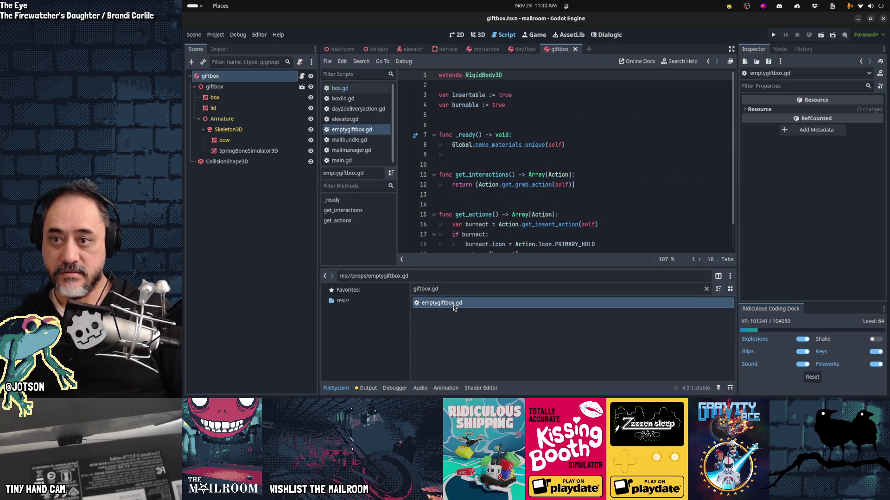
pyautogui.scroll(-1, 530, 199)
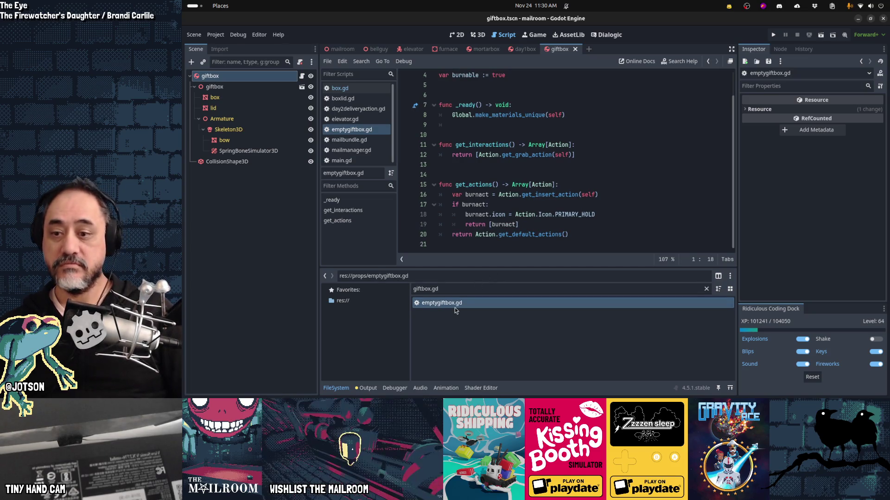
pyautogui.scroll(1, 522, 211)
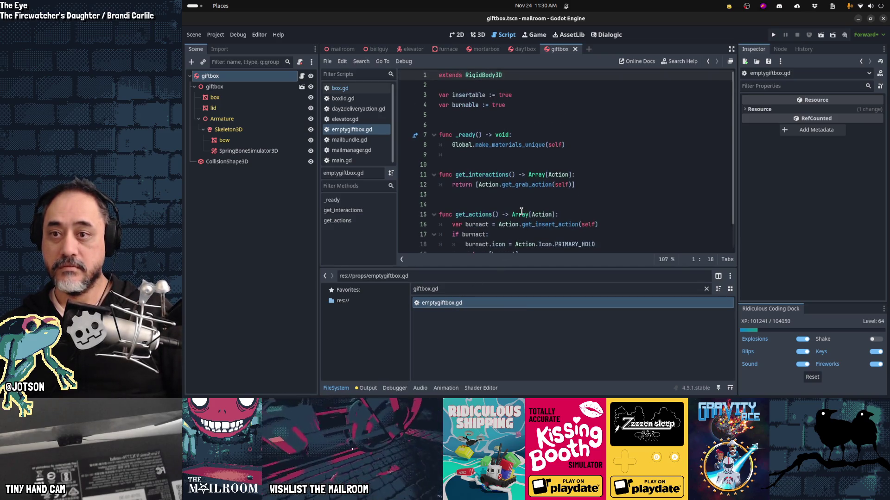
pyautogui.hotkey('ctrl', 'w')
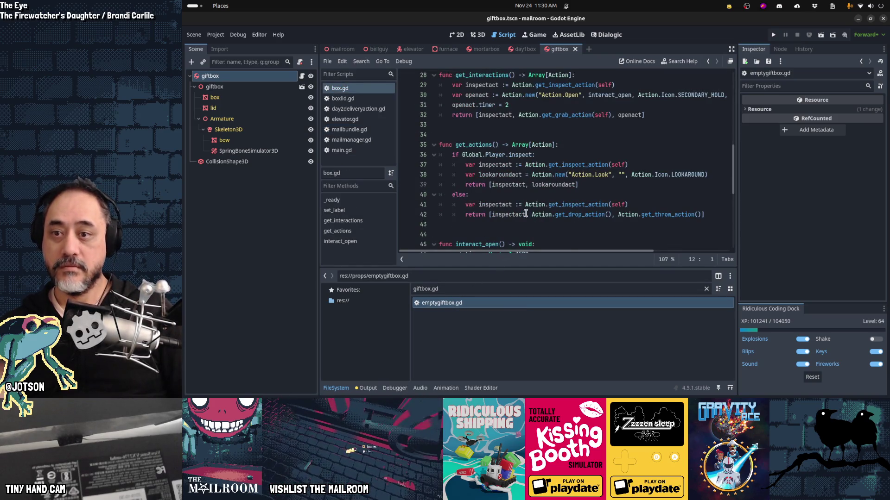
pyautogui.scroll(-7, 524, 199)
pyautogui.scroll(15, 526, 214)
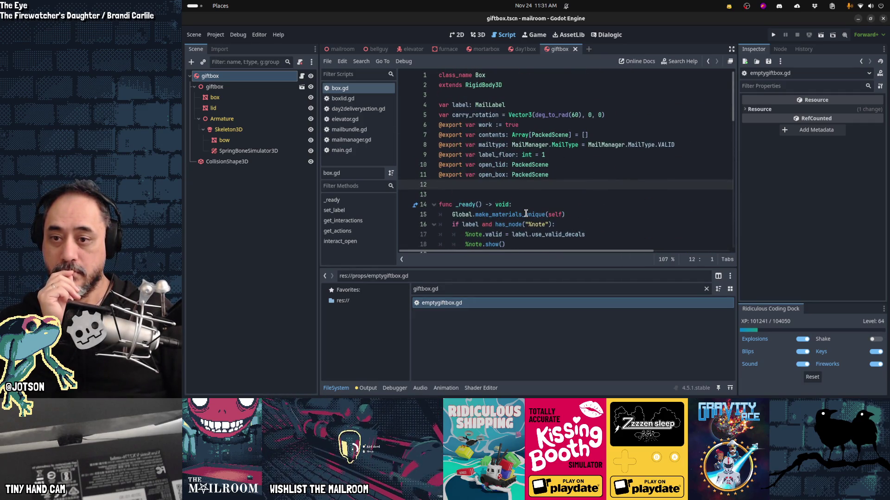
pyautogui.scroll(-1, 526, 214)
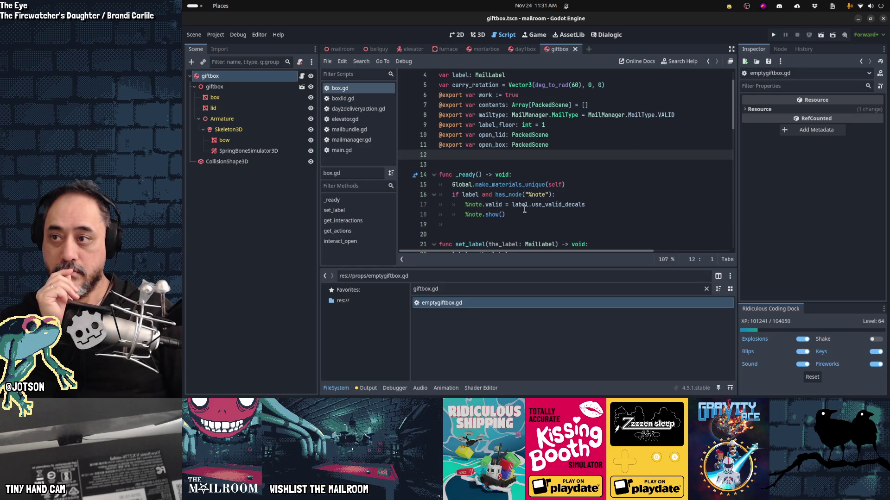
pyautogui.click(567, 175)
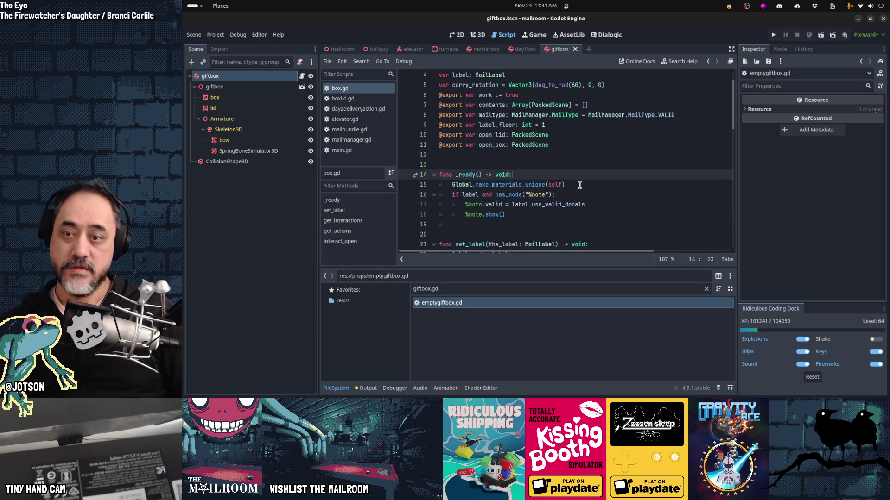
# Run the game and select the unresolved 'Giftbox' type on main.gd line 335
pyautogui.press('F5')
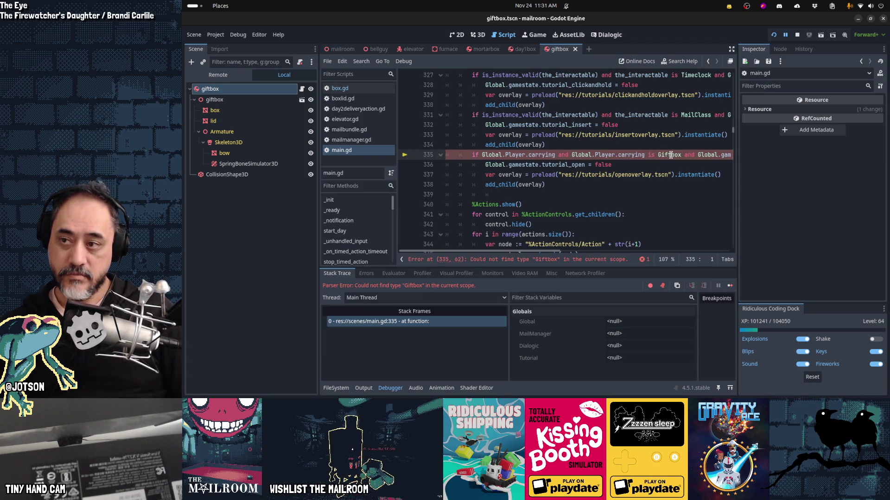
pyautogui.doubleClick(670, 155)
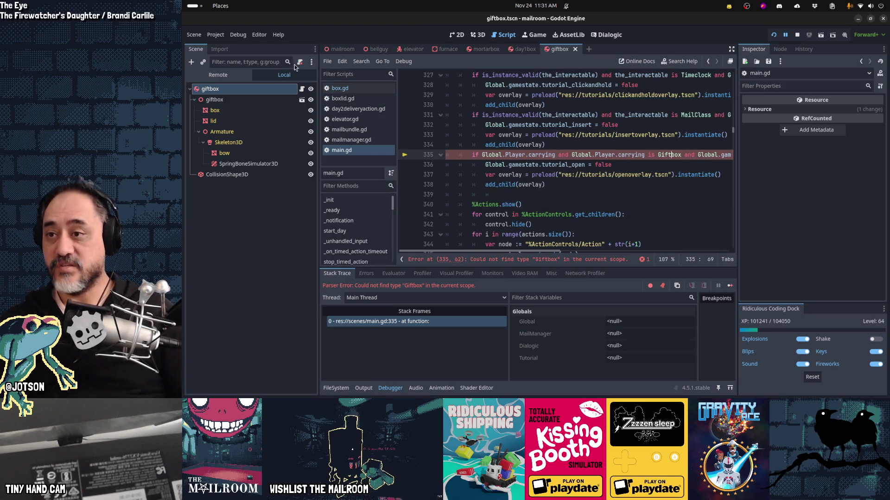
# Make the giftbox node's script unique and save it as giftbox.gd
pyautogui.click(294, 90)
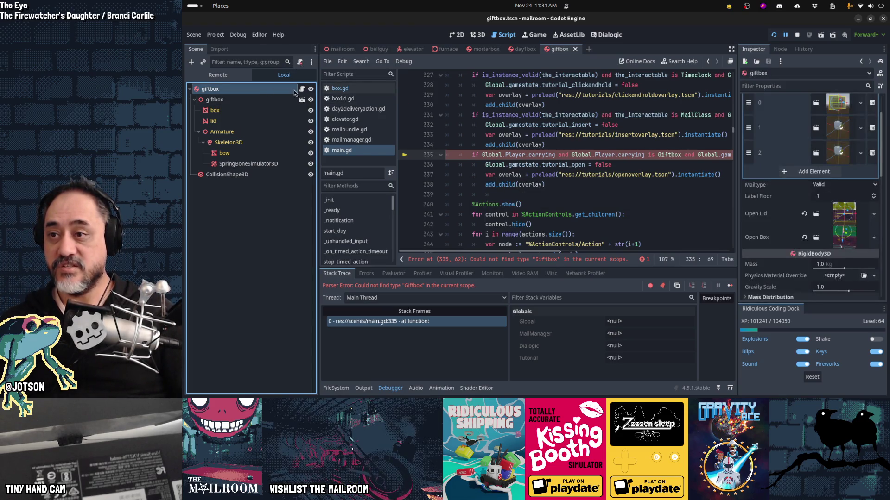
pyautogui.click(302, 89)
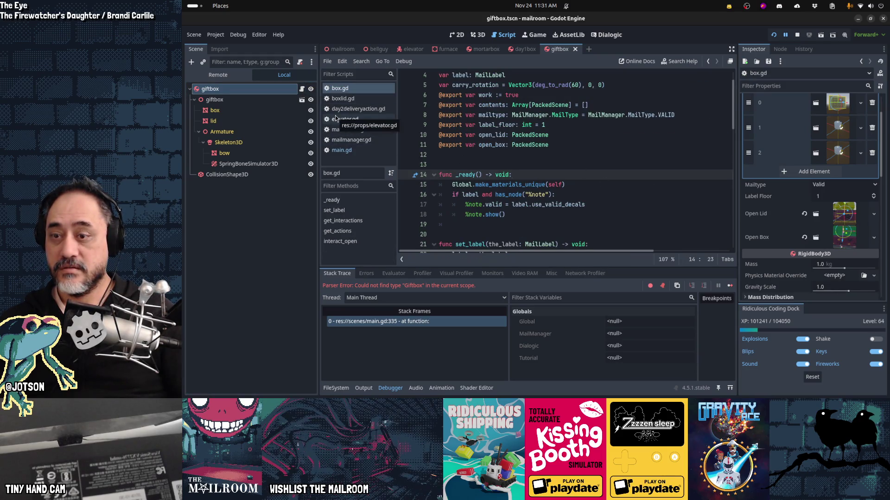
pyautogui.scroll(-5, 814, 238)
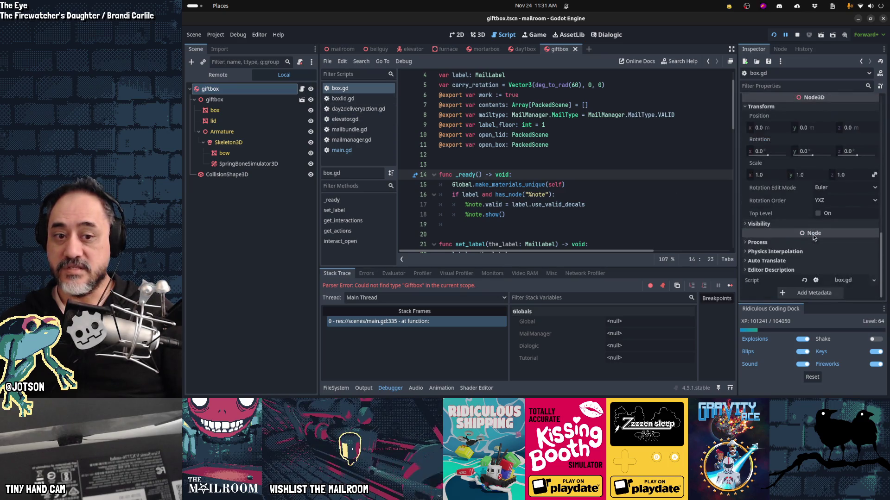
pyautogui.click(874, 281)
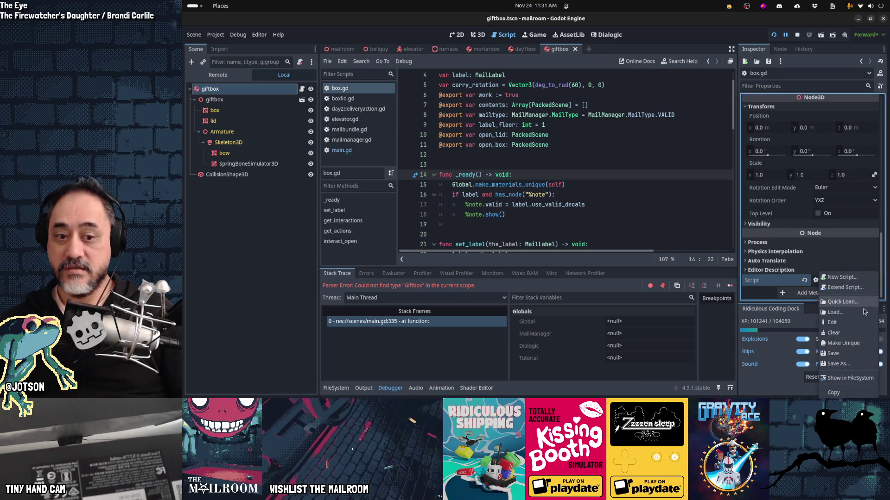
pyautogui.click(843, 322)
pyautogui.click(874, 282)
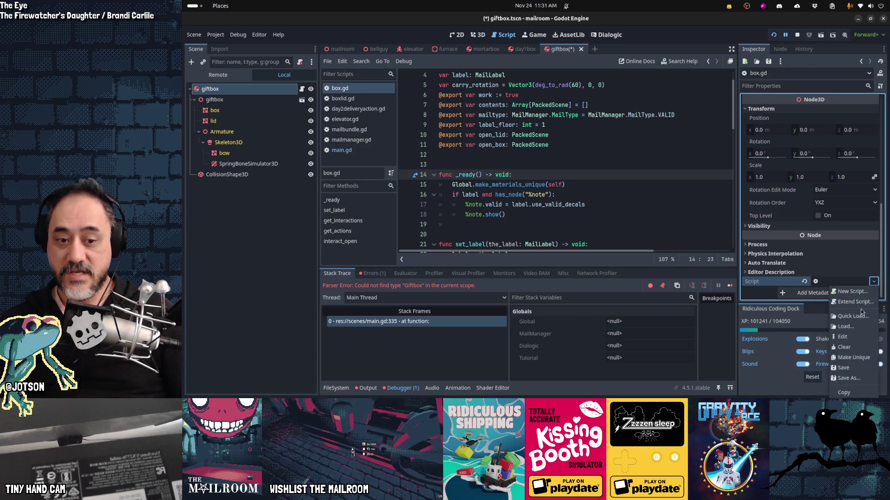
pyautogui.click(857, 379)
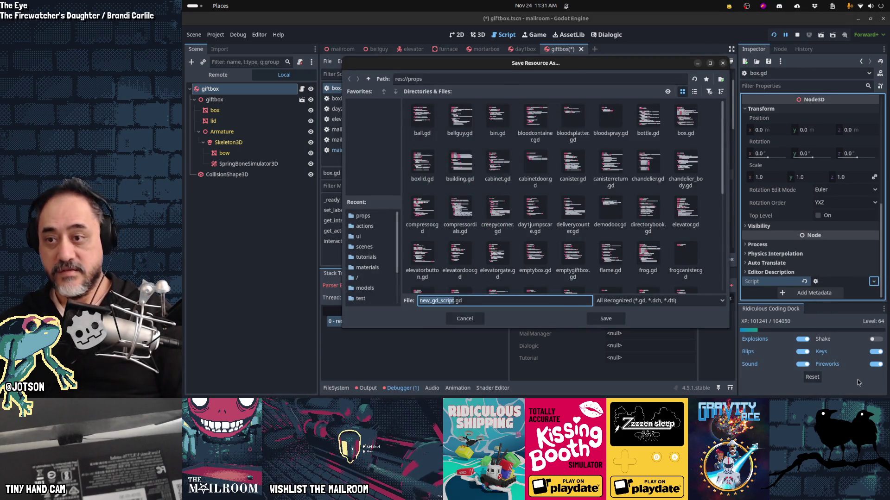
pyautogui.write('tbox')
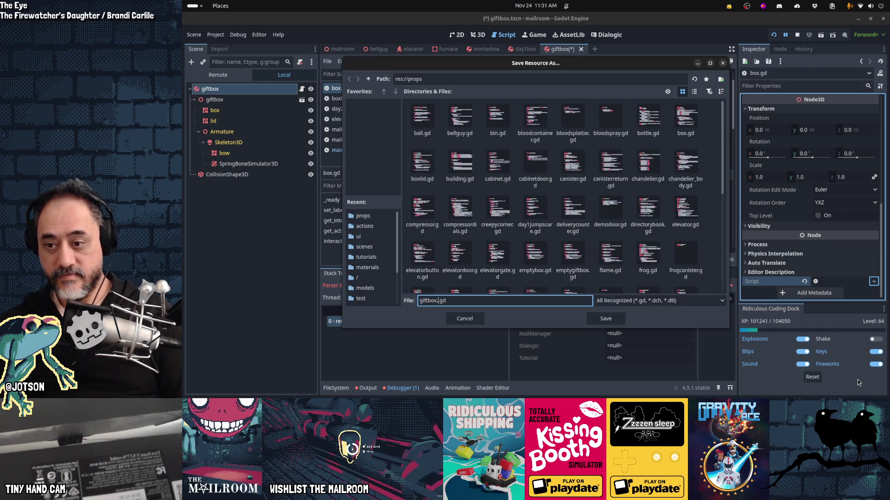
pyautogui.press('Return')
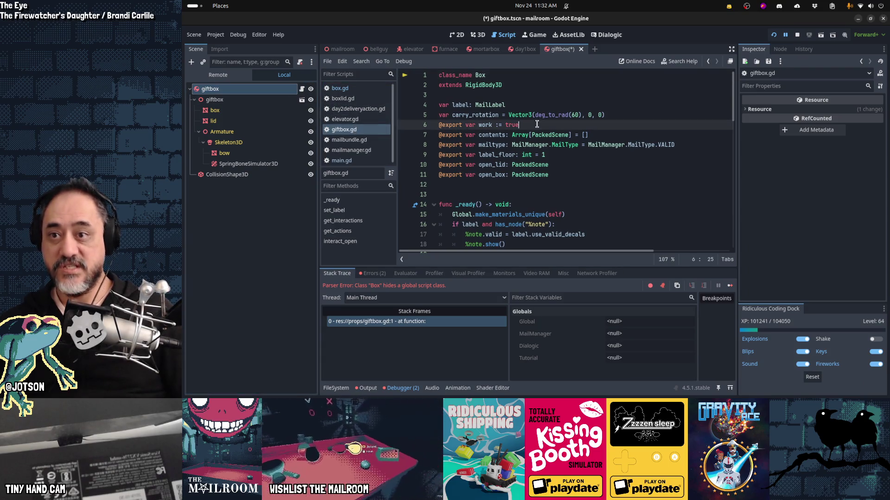
# Reduce giftbox.gd to 'class_name Giftbox extends Box' and save it
pyautogui.hotkey('ctrl', 'End')
pyautogui.hotkey('ctrl', 'Home')
pyautogui.press('End')
pyautogui.press('BackSpace')
pyautogui.press('BackSpace')
pyautogui.press('BackSpace')
pyautogui.write('Giftbox extends ')
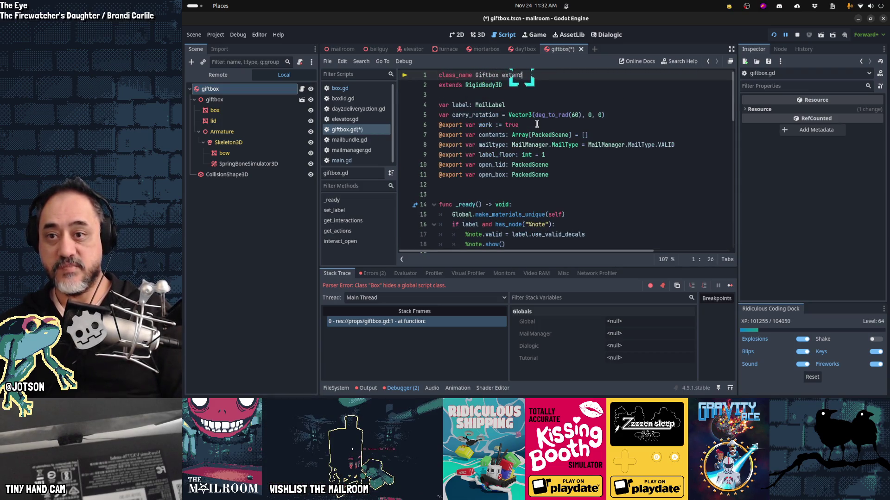
pyautogui.write('Box')
pyautogui.press('Return')
pyautogui.press('Return')
pyautogui.hotkey('ctrl', 'shift', 'End')
pyautogui.press('Delete')
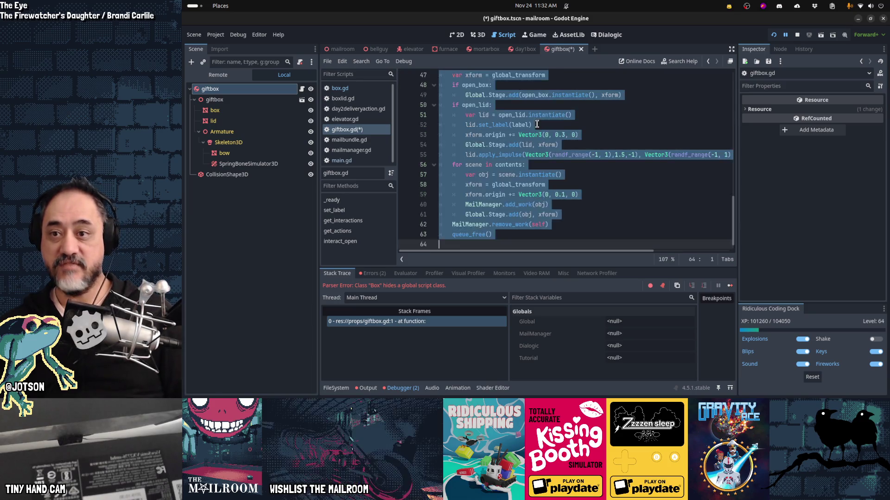
pyautogui.hotkey('ctrl', 's')
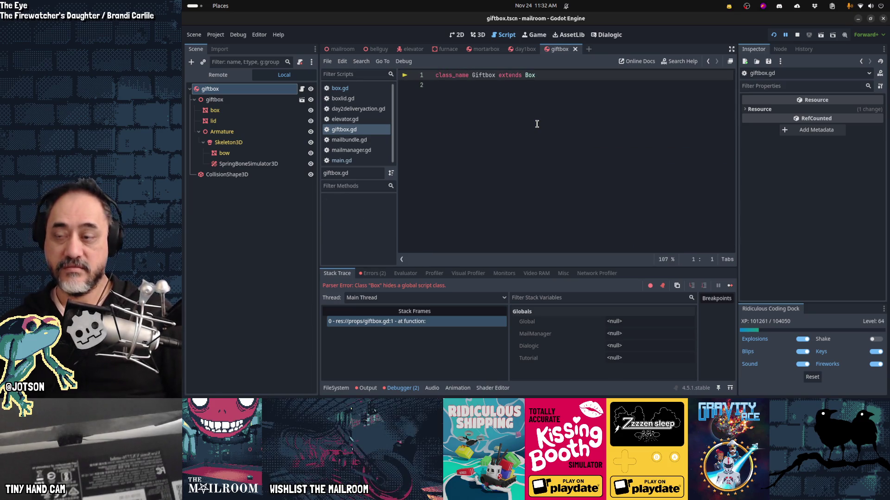
# Add three entries to the giftbox's Contents array and begin choosing the first entry's scene
pyautogui.click(288, 91)
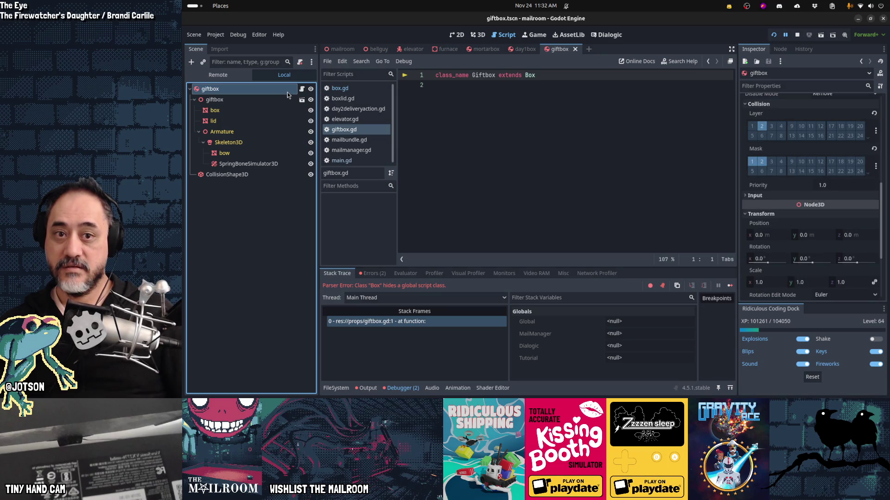
pyautogui.scroll(10, 779, 166)
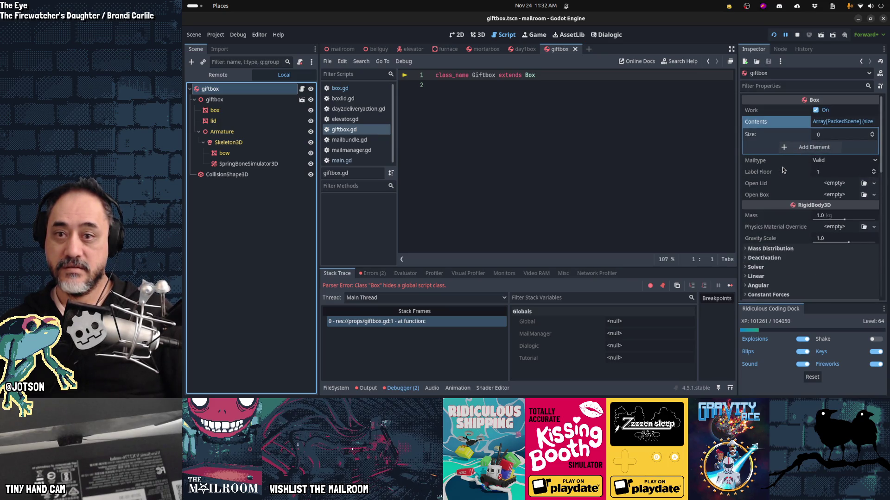
pyautogui.click(805, 147)
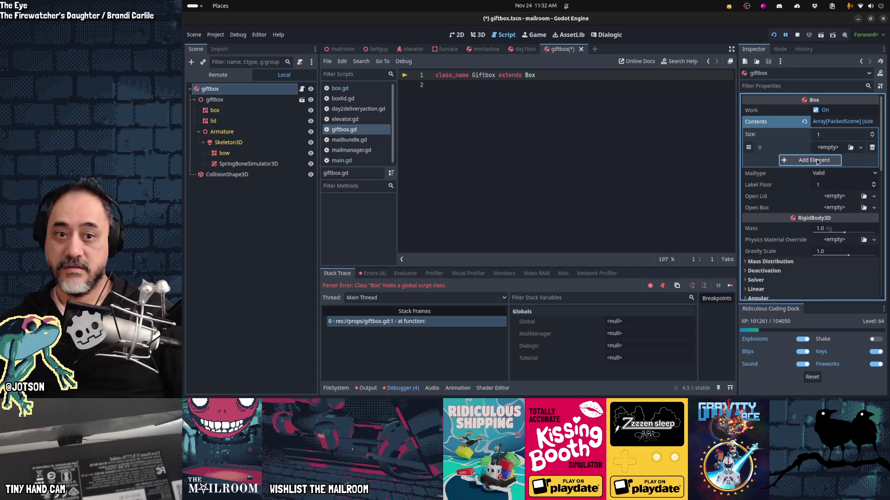
pyautogui.click(816, 160)
pyautogui.click(815, 172)
pyautogui.click(850, 147)
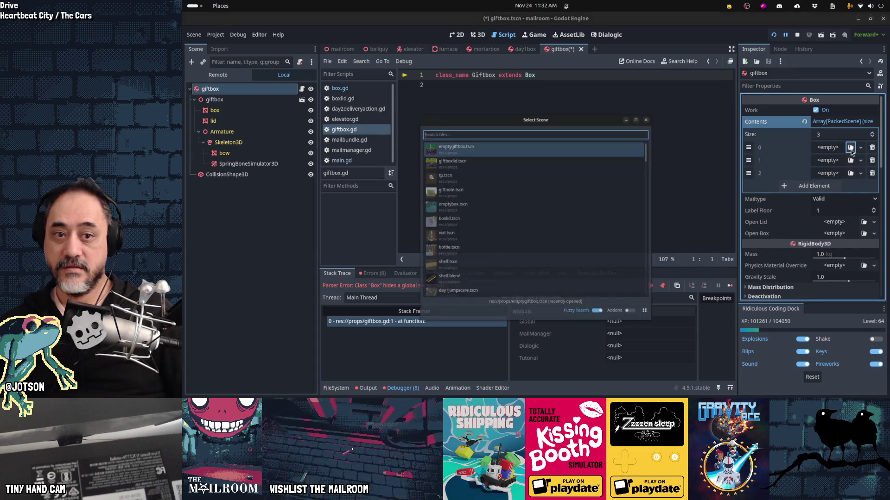
pyautogui.write('giftboxlid')
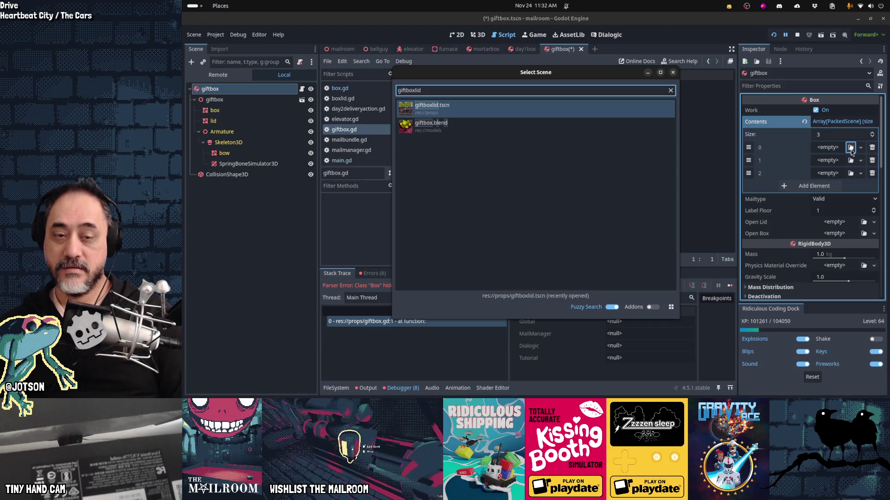
# Load giftnote, tp and tp scenes into Contents slots 0–2
pyautogui.hotkey('ctrl', 'a')
pyautogui.write('f')
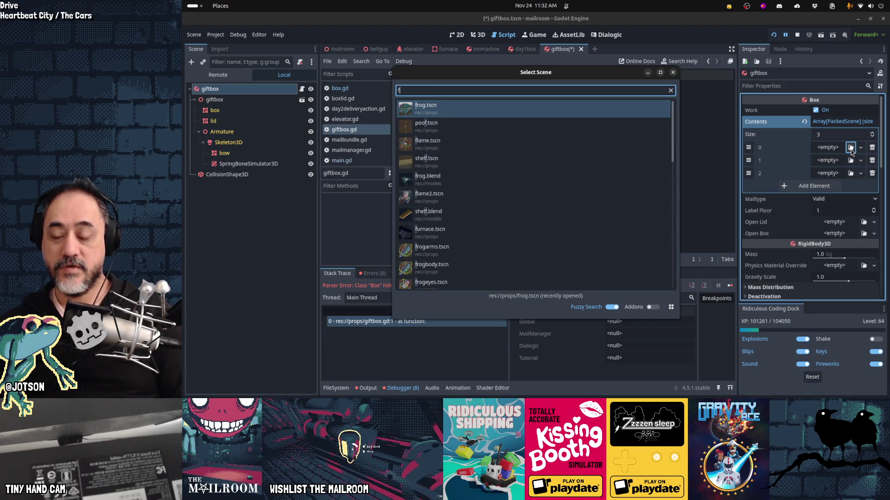
pyautogui.write('ro')
pyautogui.press('BackSpace')
pyautogui.press('BackSpace')
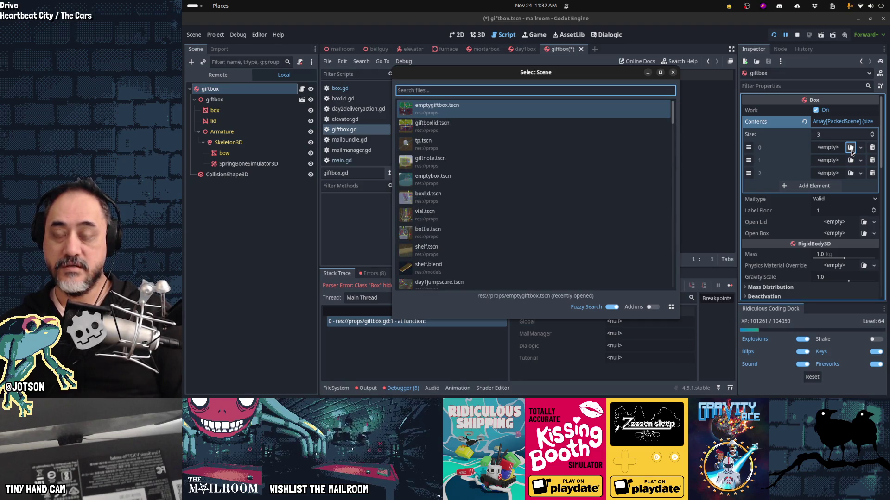
pyautogui.write('frog')
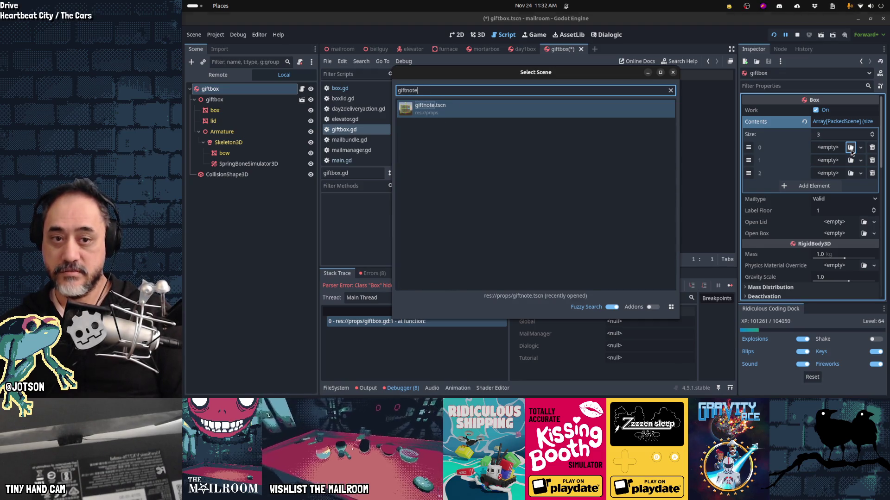
pyautogui.press('Return')
pyautogui.click(850, 173)
pyautogui.write('tp')
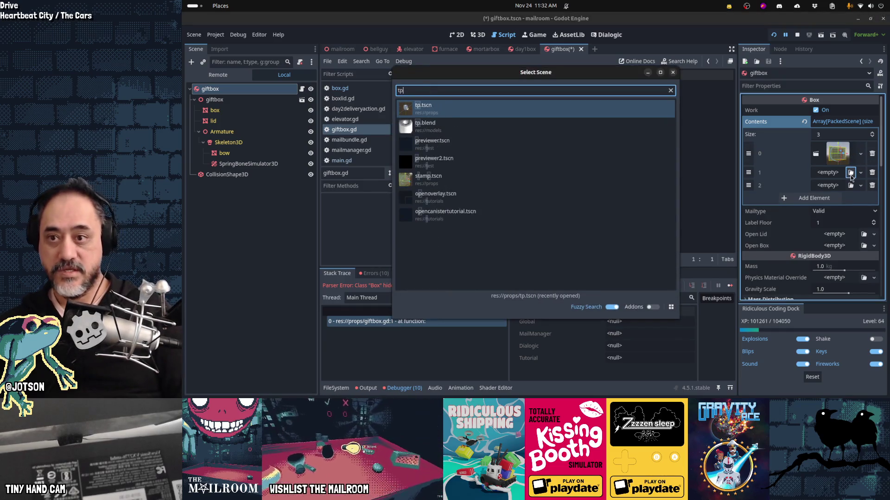
pyautogui.press('Return')
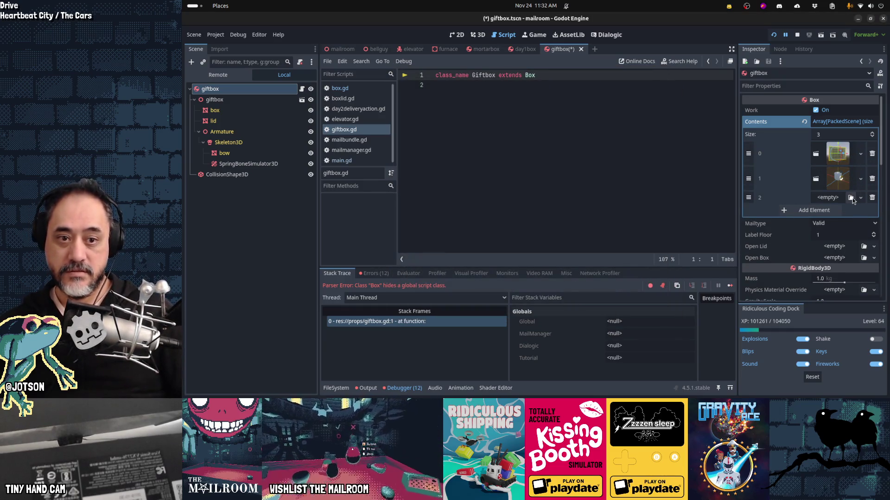
pyautogui.click(851, 198)
pyautogui.write('tp')
pyautogui.press('Return')
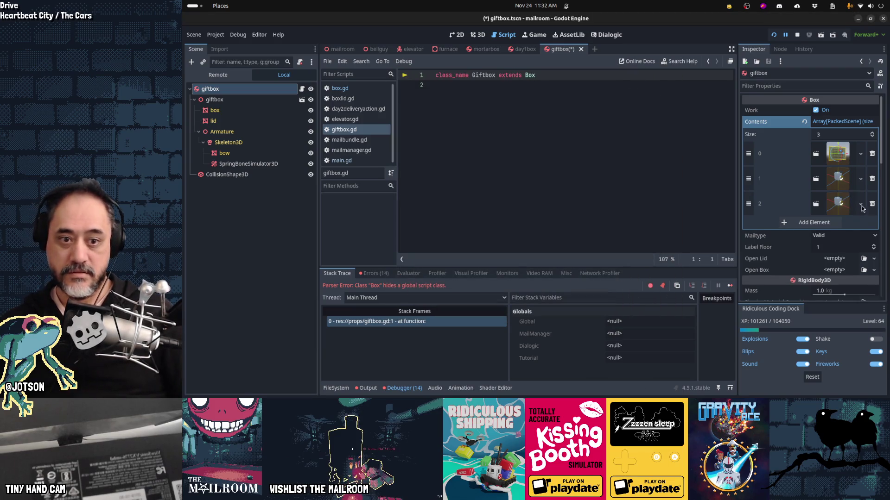
# Set Open Lid to giftboxlid and Open Box to emptygiftbox, then save giftbox.tscn
pyautogui.click(864, 258)
pyautogui.write('giftboxlid')
pyautogui.press('Return')
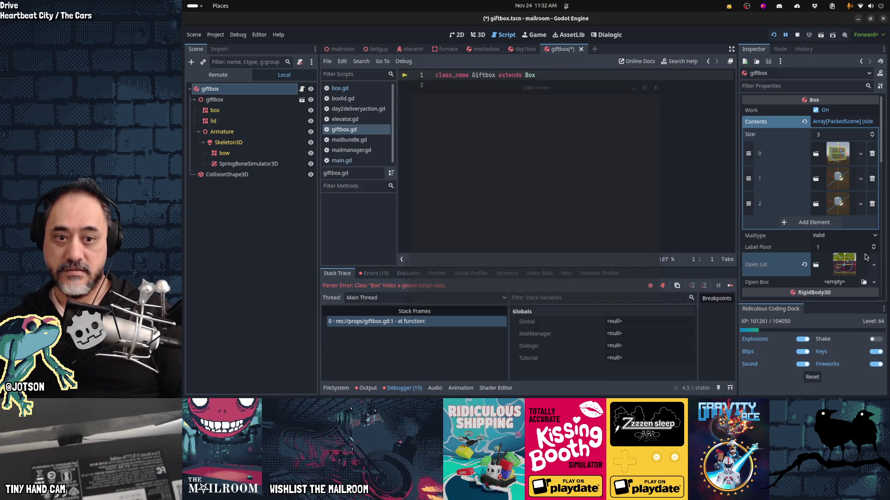
pyautogui.click(864, 282)
pyautogui.write('emptygify')
pyautogui.press('Return')
pyautogui.hotkey('ctrl', 's')
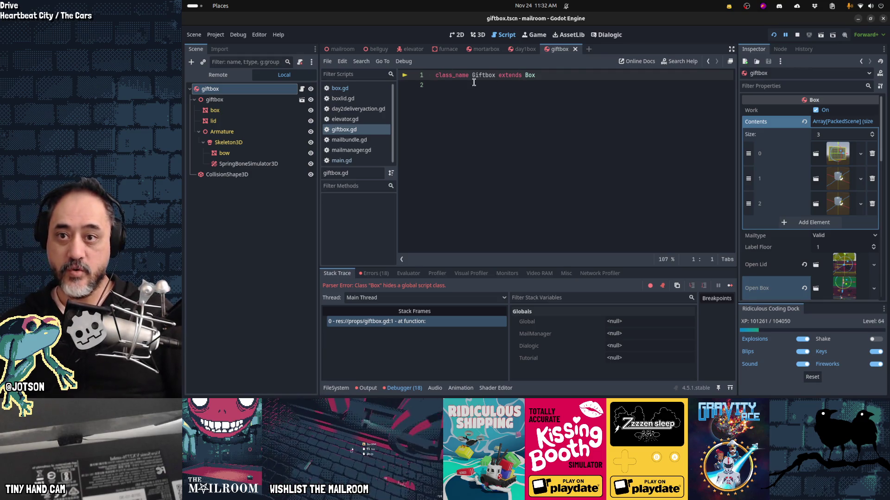
pyautogui.click(498, 103)
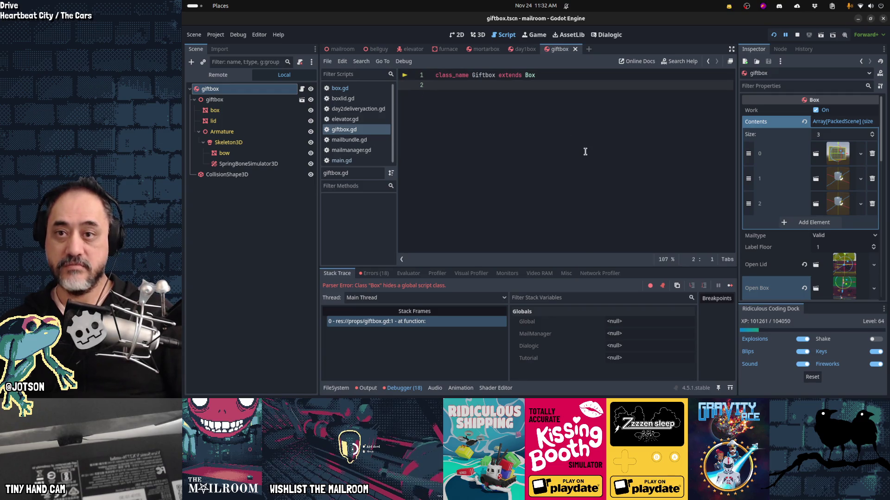
# Run the game, set the red gift box on the table and hold to open it
pyautogui.press('F5')
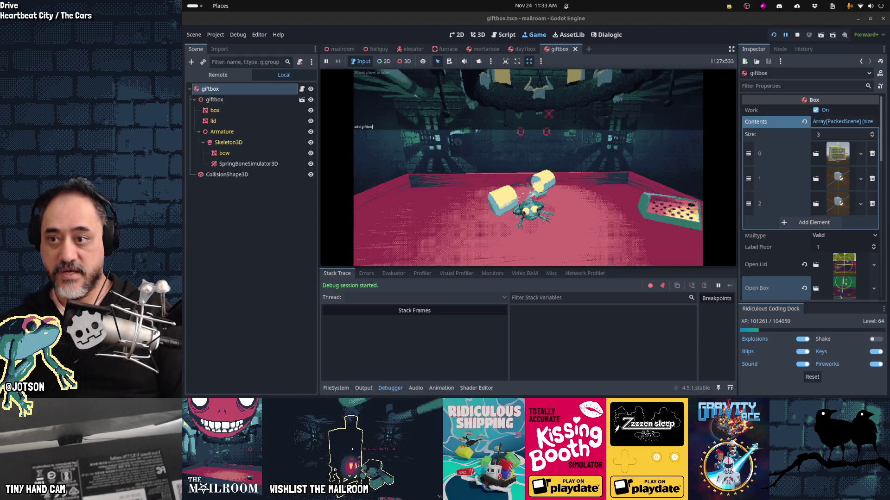
pyautogui.click(527, 167)
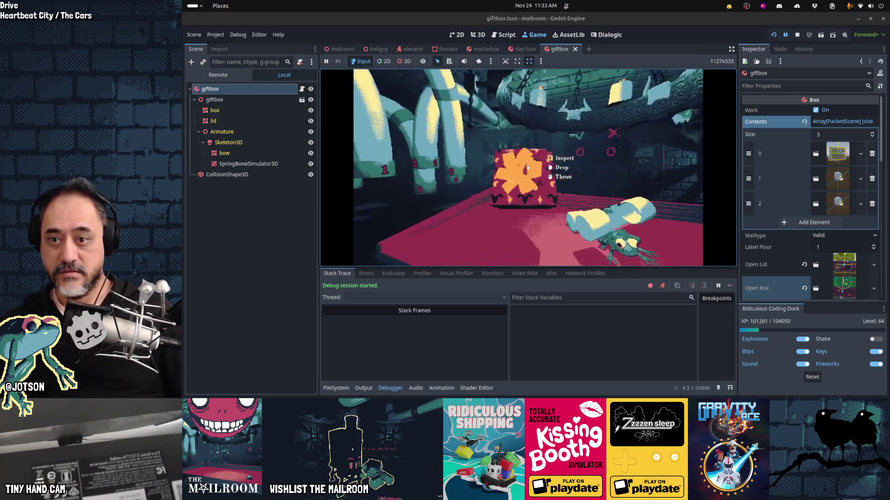
pyautogui.click(527, 167)
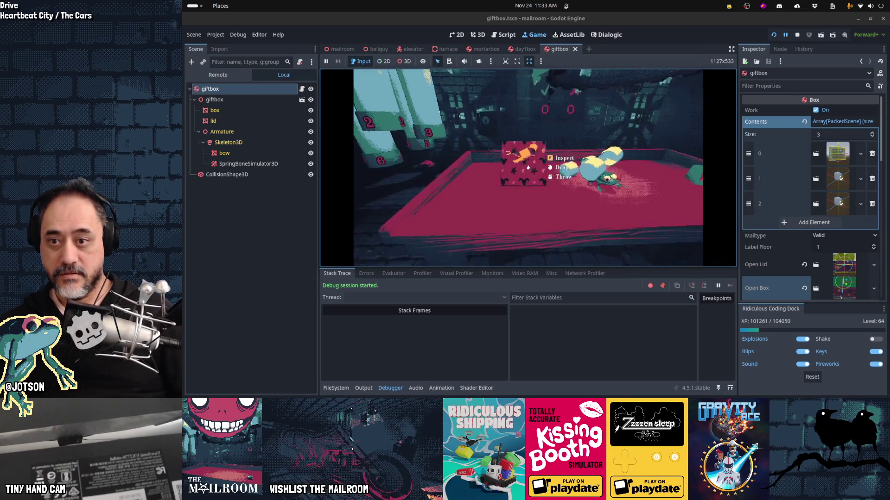
pyautogui.rightClick(527, 167)
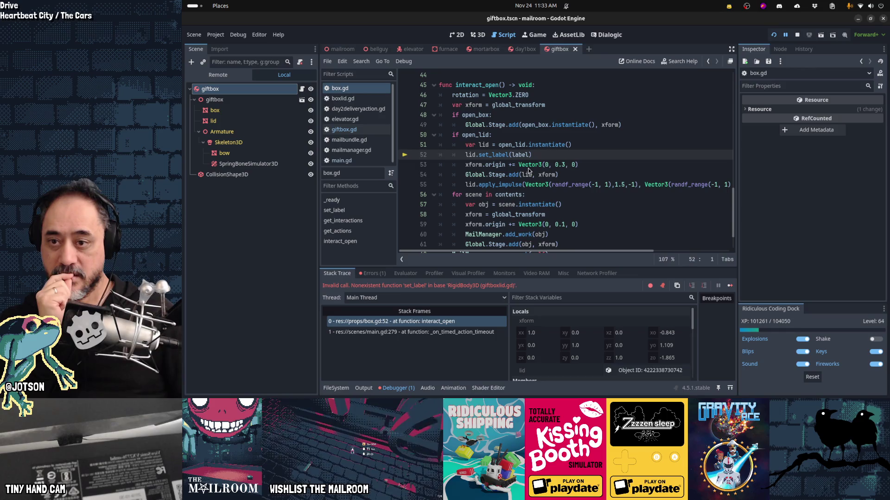
# Wrap lid.set_label(label) on box.gd line 52 in an 'if label:' check and resume the game
pyautogui.press('Home')
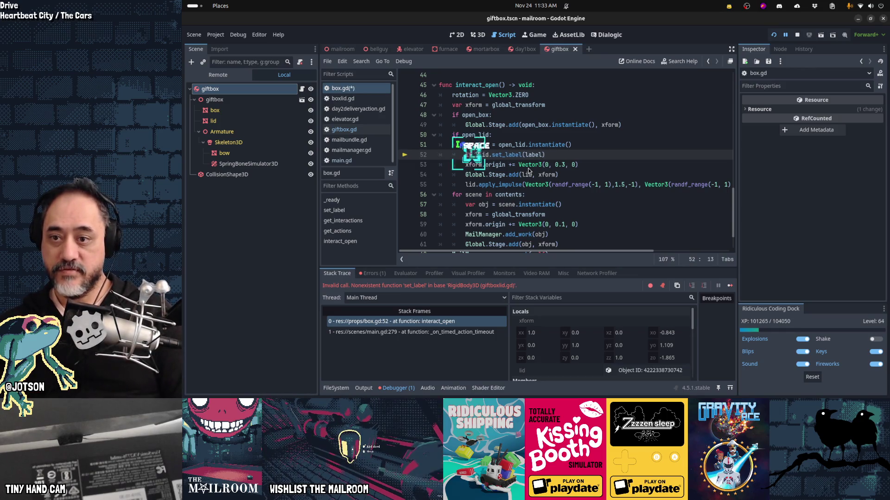
pyautogui.write(':')
pyautogui.press('Return')
pyautogui.press('Tab')
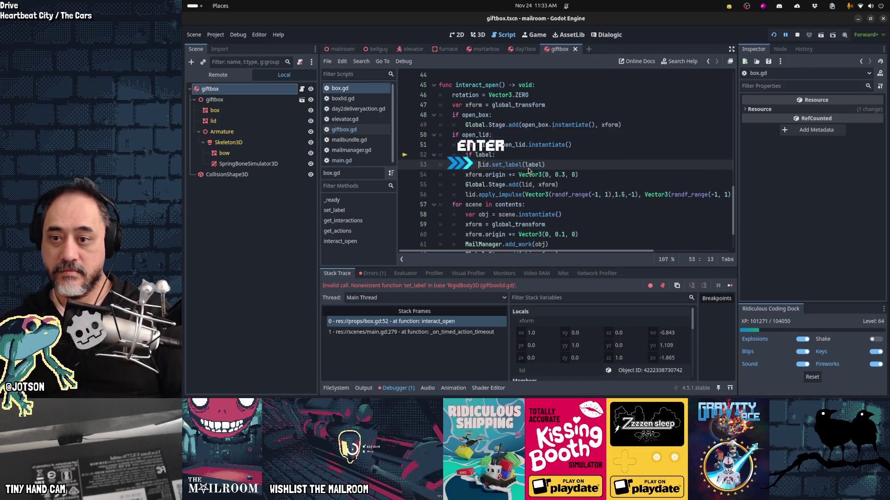
pyautogui.press('F12')
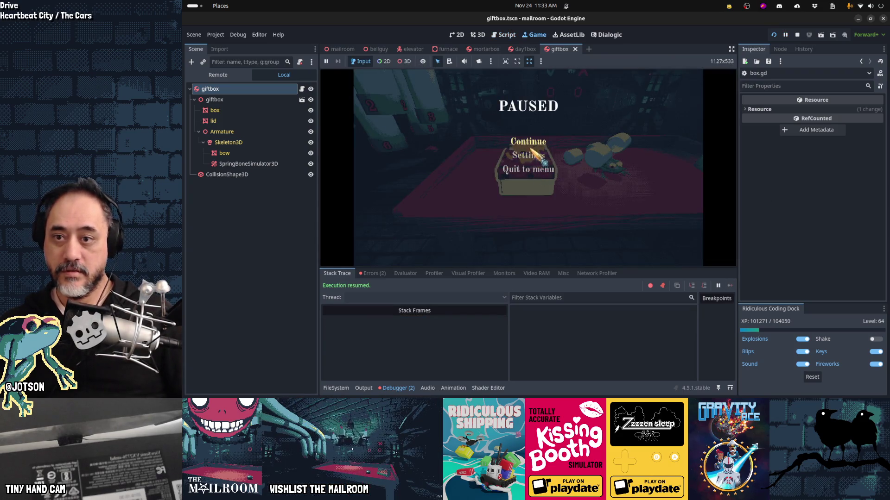
# Resume the game, open the gift box and move it around the table
pyautogui.click(531, 149)
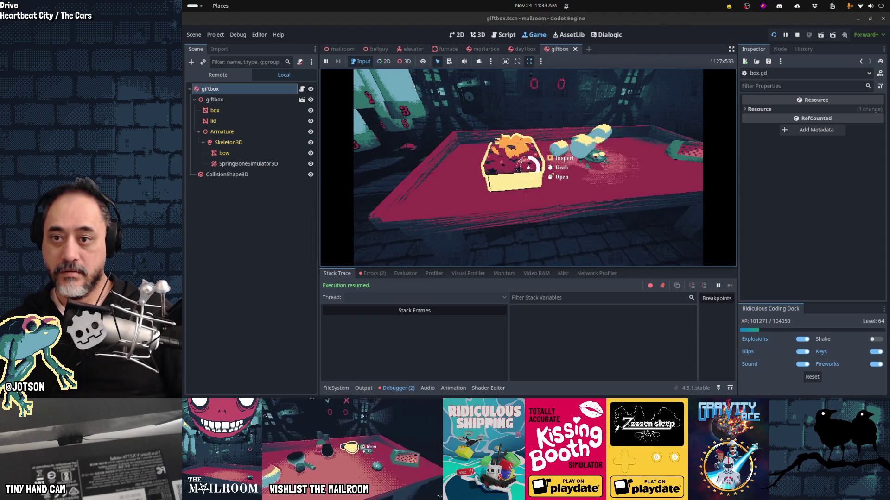
pyautogui.rightClick(528, 165)
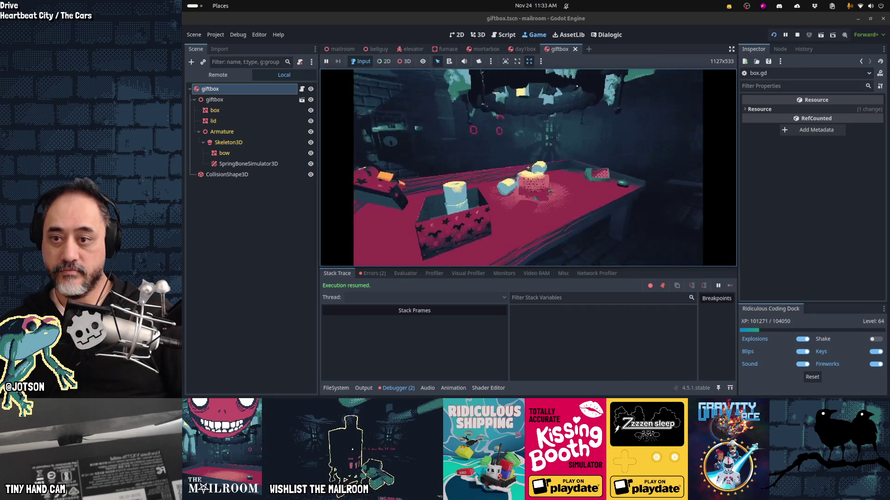
pyautogui.click(528, 166)
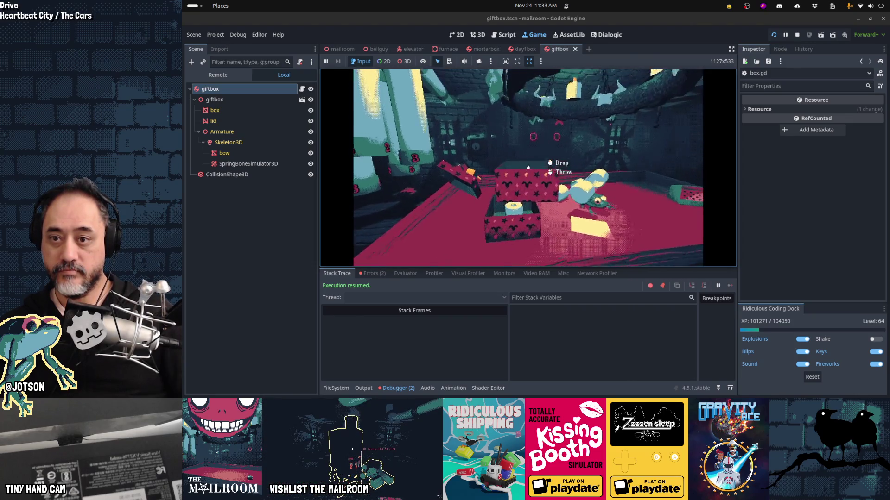
pyautogui.click(527, 167)
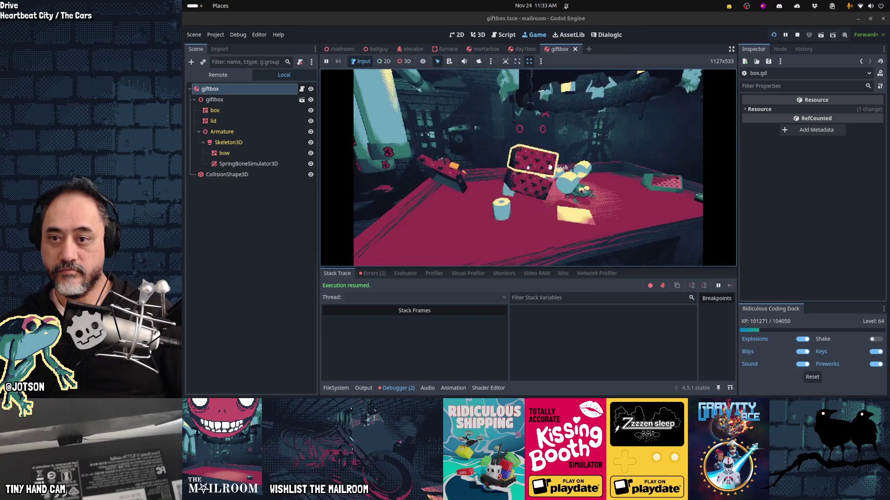
pyautogui.click(527, 167)
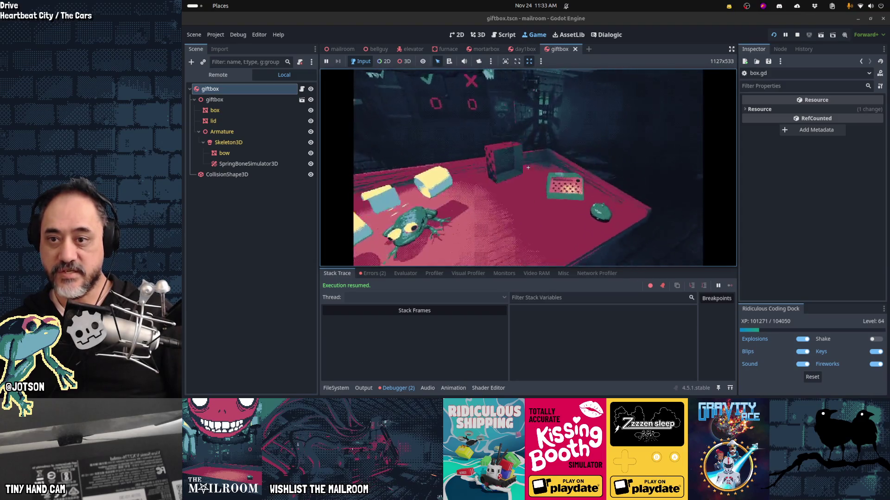
pyautogui.click(528, 167)
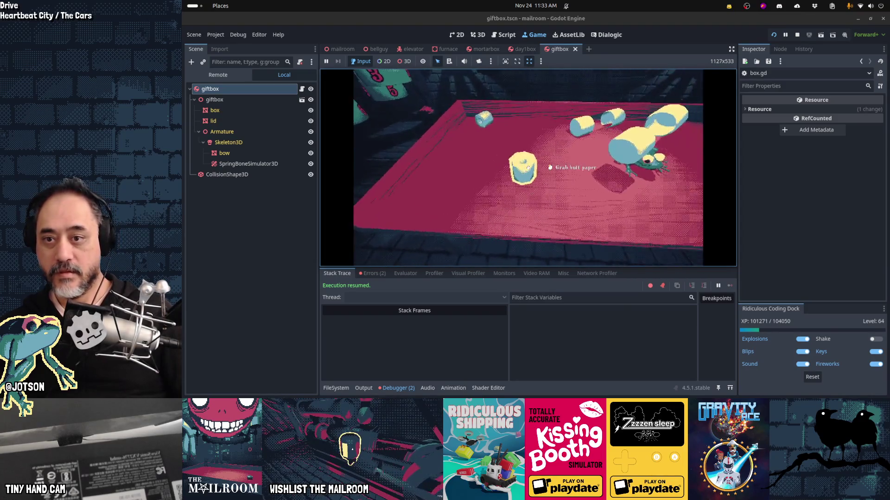
pyautogui.click(528, 167)
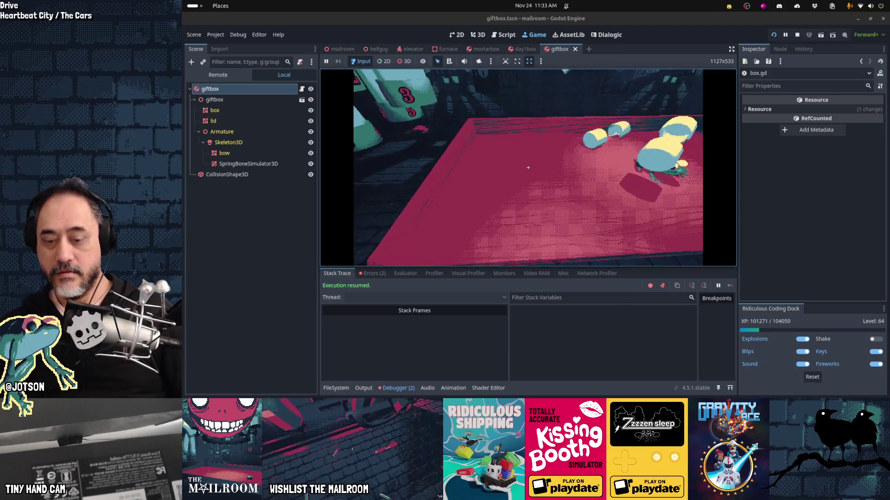
# Spawn a new gift box from the console, read its gift note, and drop the lid back on
pyautogui.click(528, 167)
pyautogui.write('iftbox')
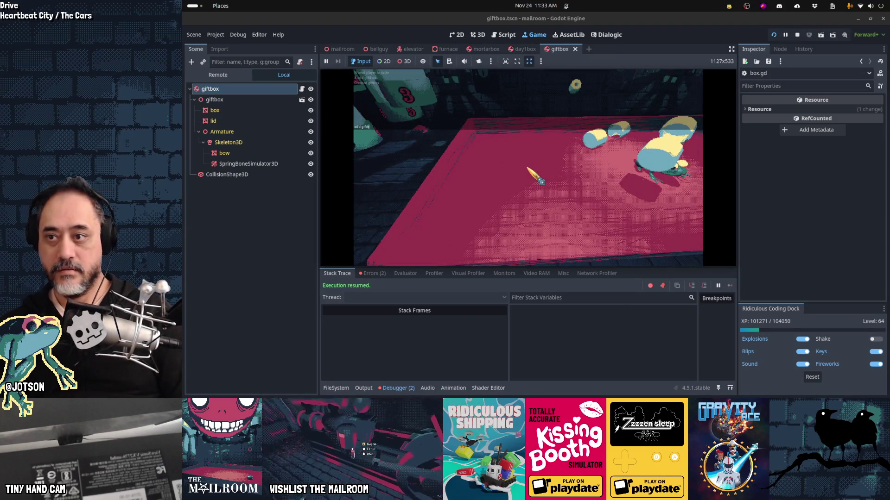
pyautogui.press('Return')
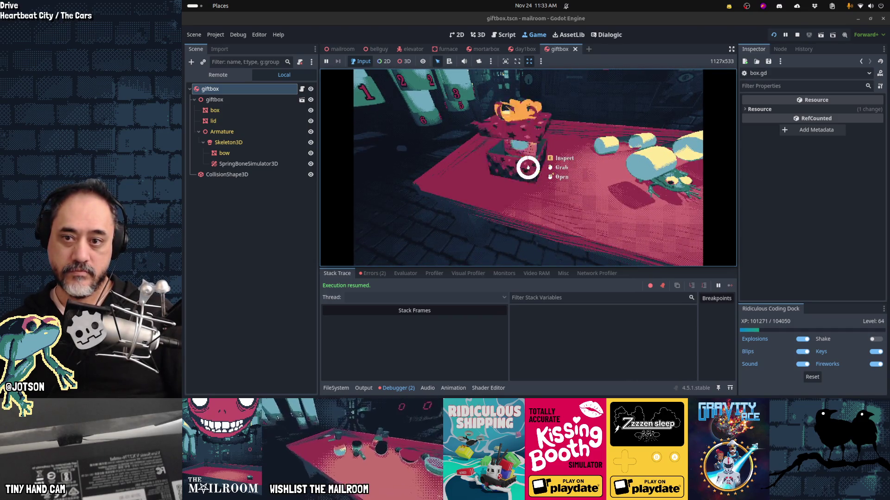
pyautogui.press('e')
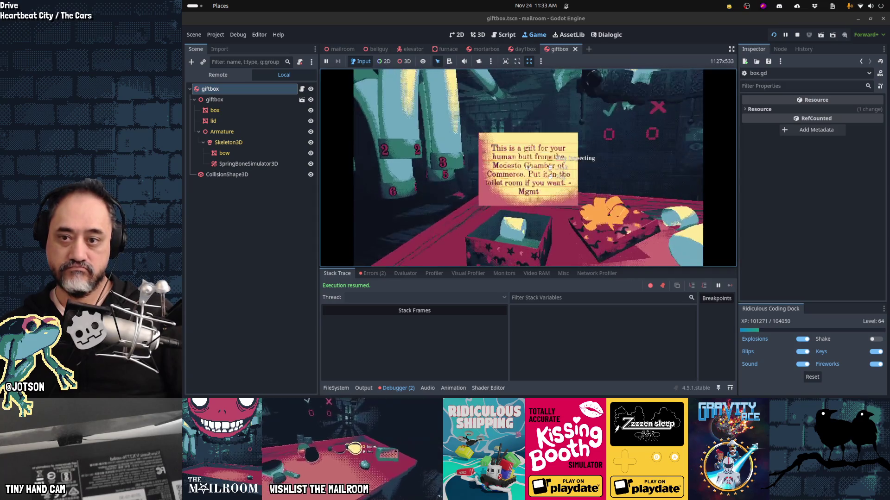
pyautogui.click(527, 167)
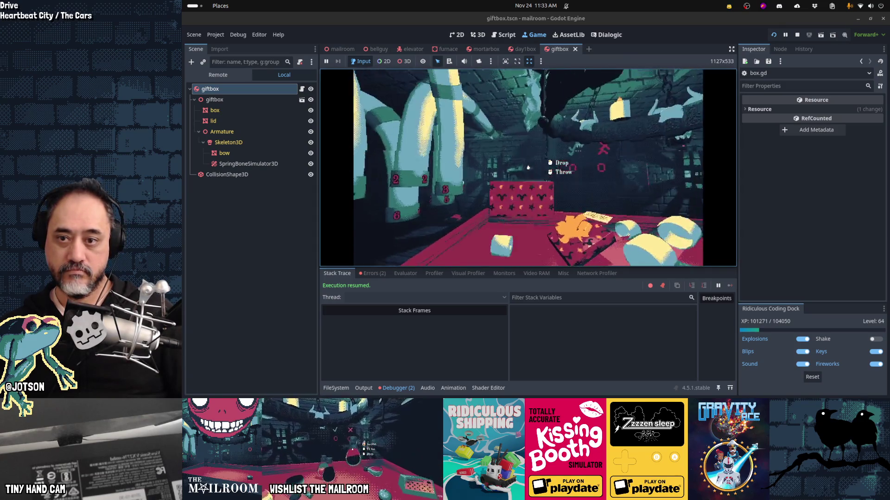
pyautogui.click(527, 167)
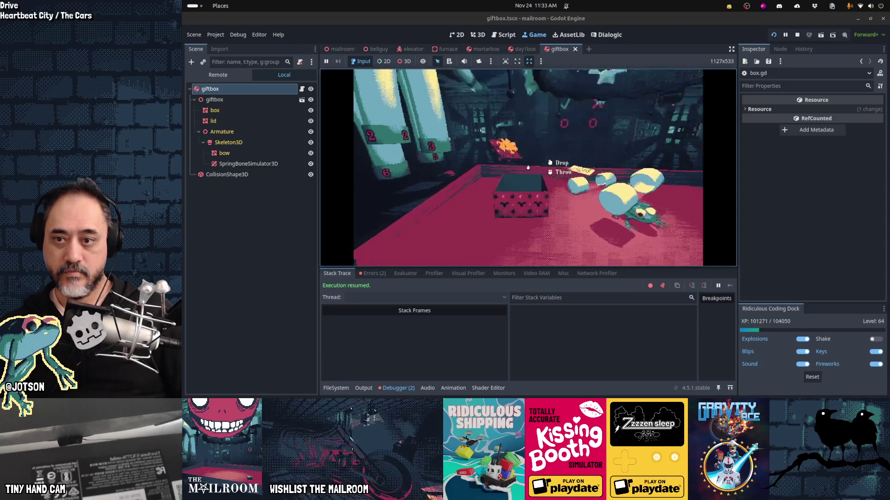
# Spawn a mortar box with 'add morx', hold to open it, and pause the game
pyautogui.write('add')
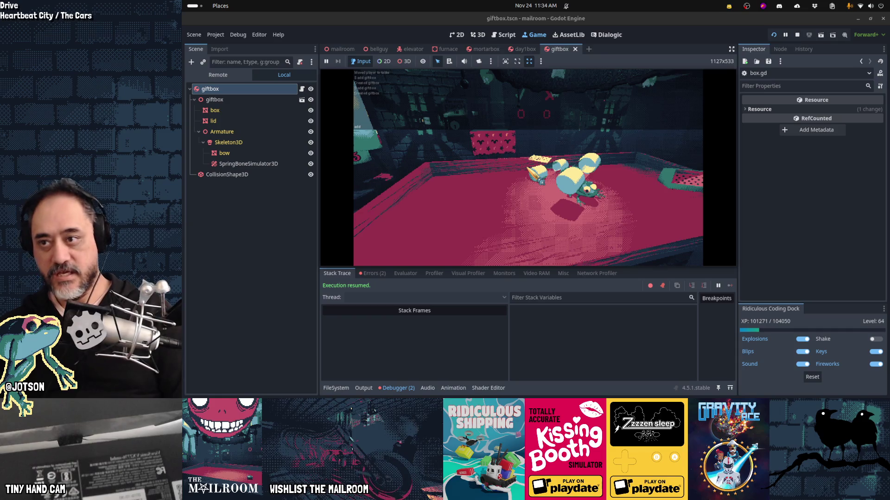
pyautogui.write(' mortarbo')
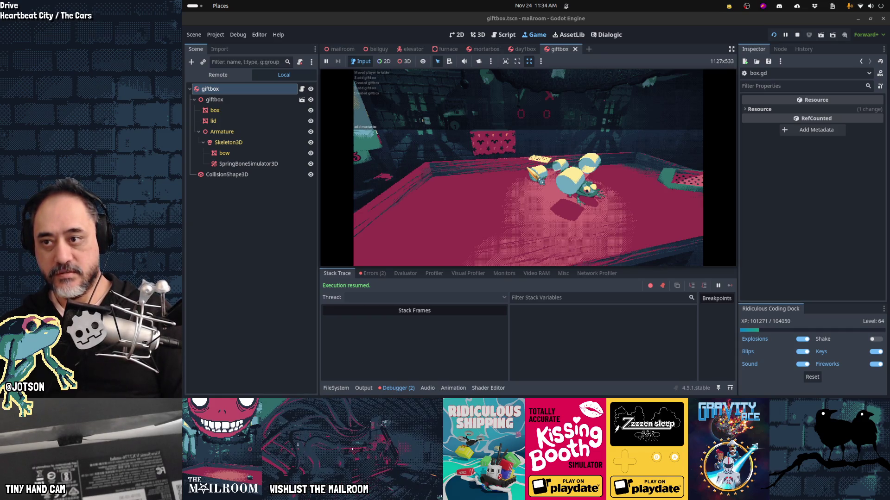
pyautogui.write('x')
pyautogui.press('Return')
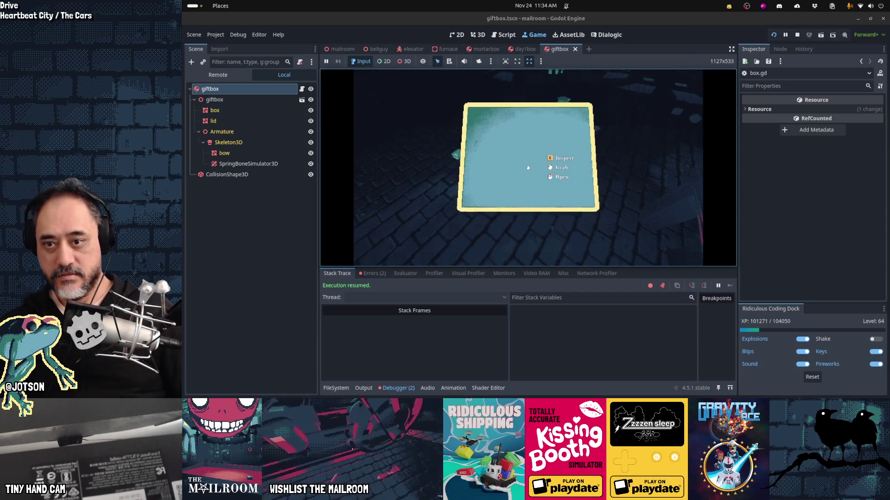
pyautogui.click(528, 167)
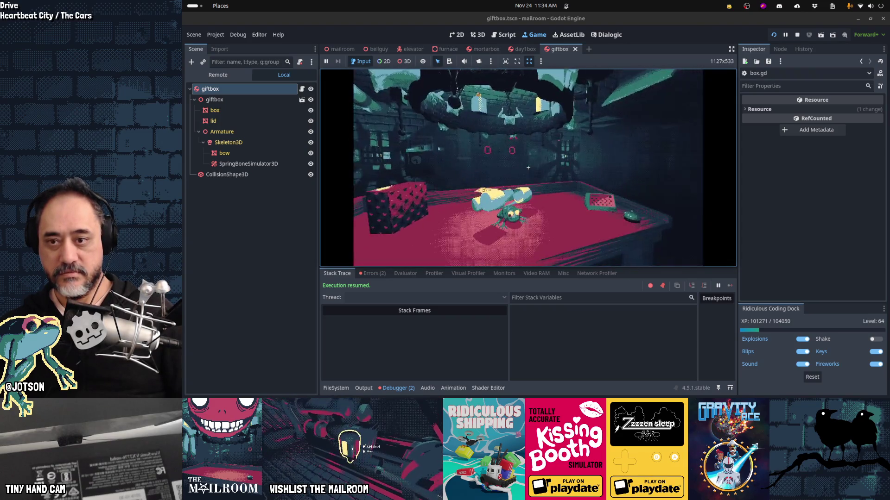
pyautogui.press('Escape')
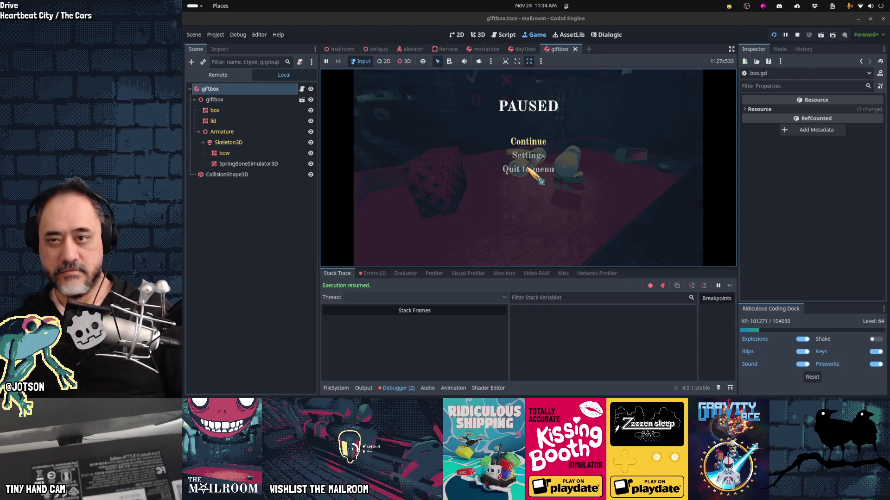
pyautogui.click(484, 48)
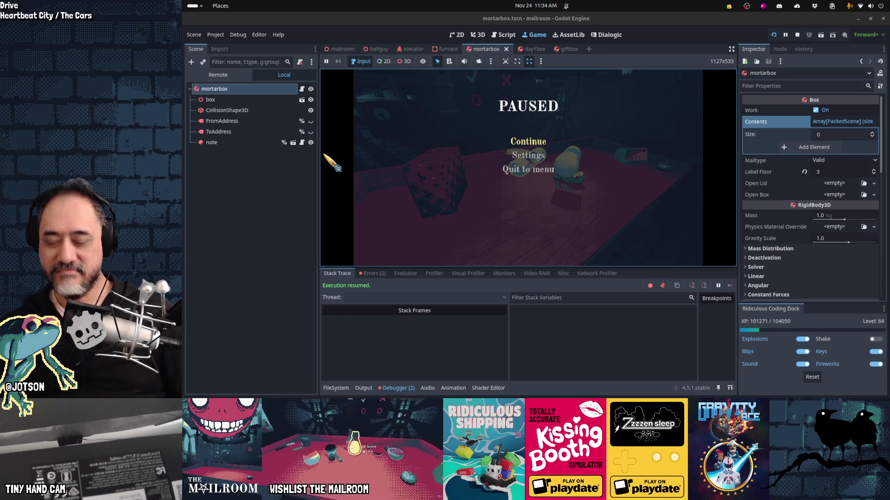
# Resume the game, spawn a mail box with 'add dox', and hold to open it
pyautogui.click(517, 142)
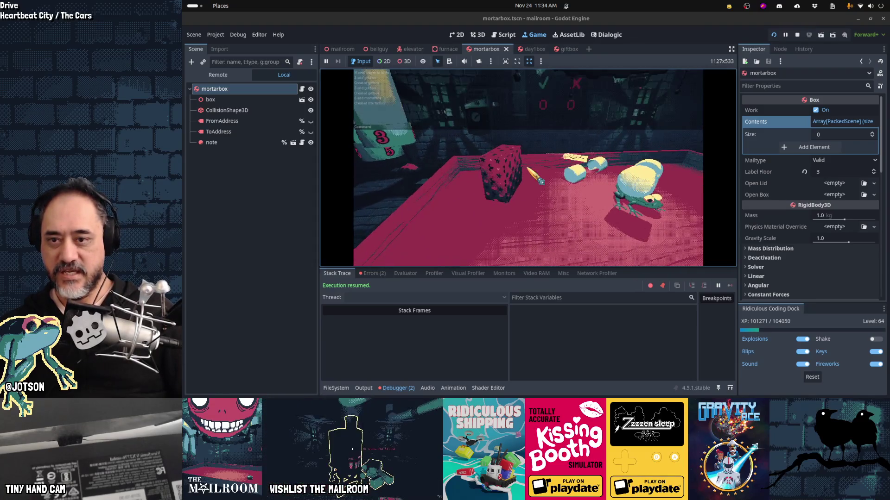
pyautogui.press('`')
pyautogui.write('add d')
pyautogui.write('ox')
pyautogui.press('Return')
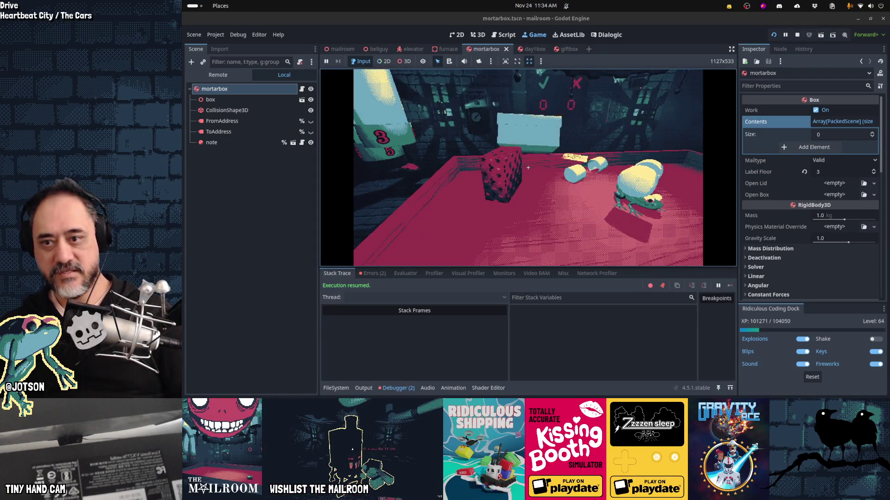
pyautogui.press('s')
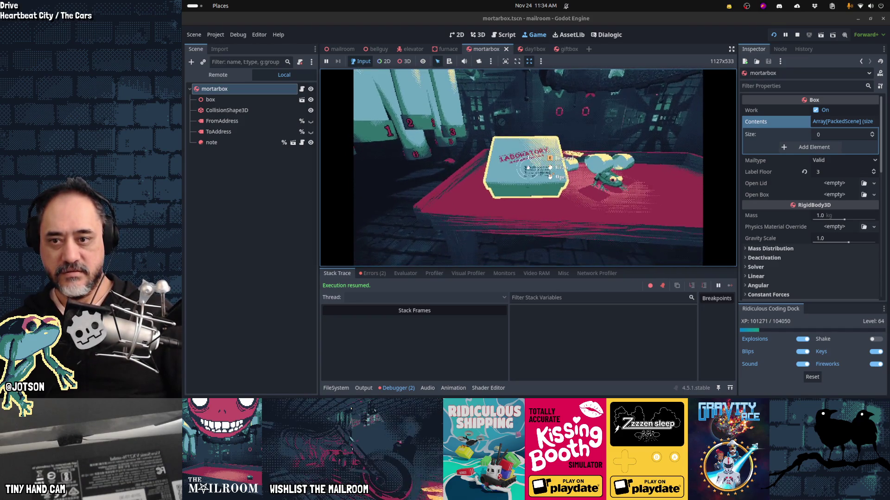
pyautogui.press('e')
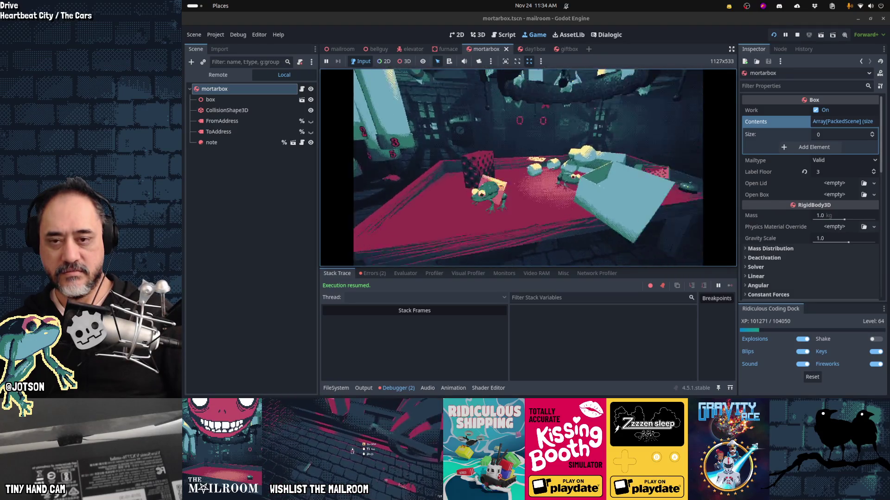
# Drop the red LABORATORY label card on the table, then stop the game
pyautogui.click(528, 167)
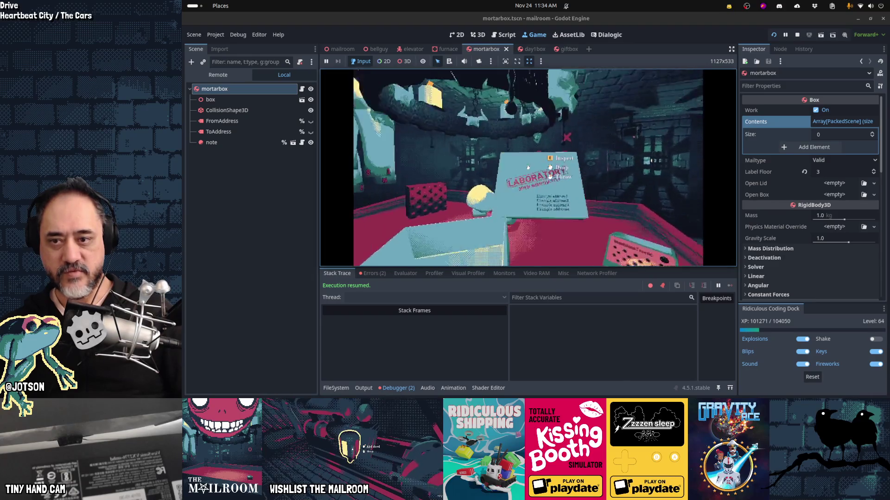
pyautogui.click(528, 167)
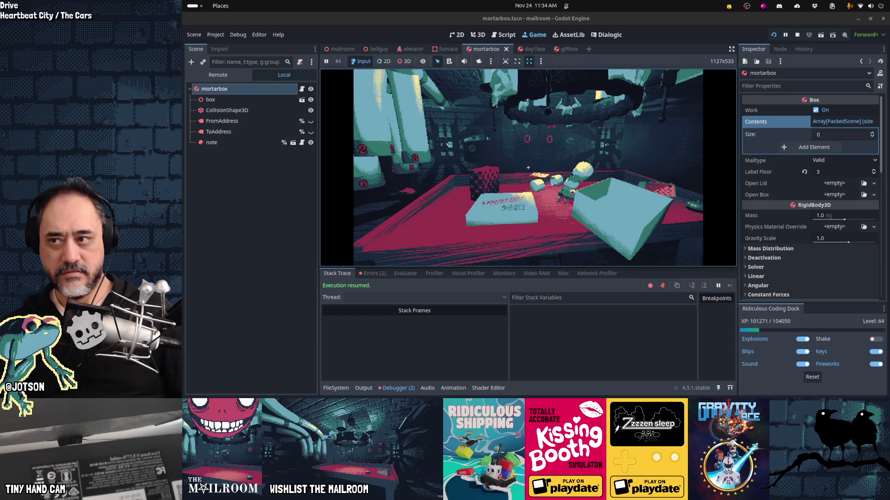
pyautogui.press('Escape')
pyautogui.press('Escape')
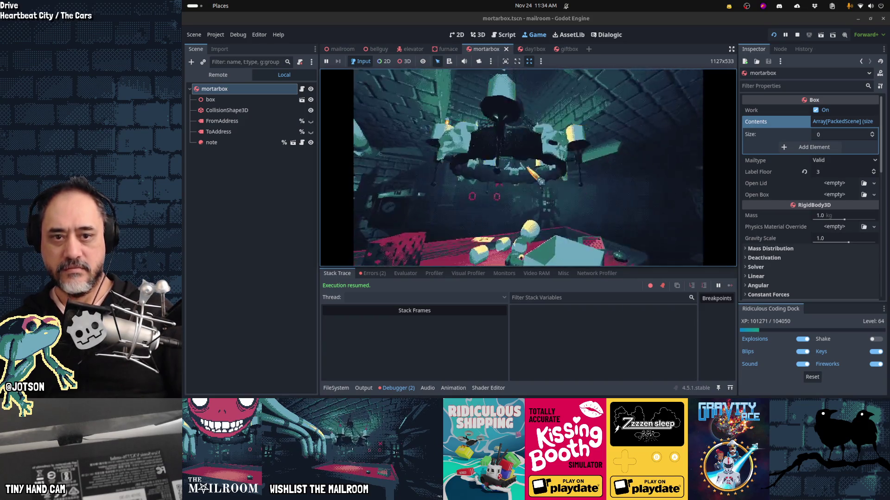
pyautogui.press('Escape')
pyautogui.click(531, 171)
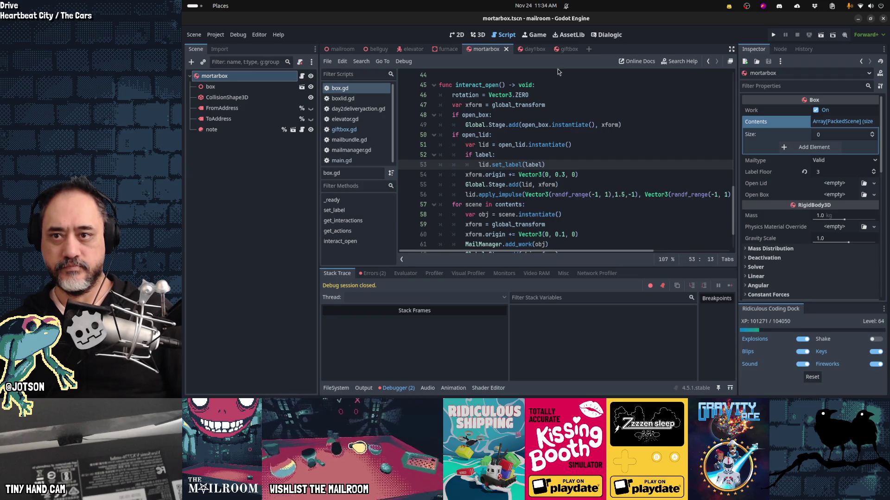
# Show box.gd from the day1box scene and start a text search near line 18
pyautogui.click(537, 49)
pyautogui.click(386, 86)
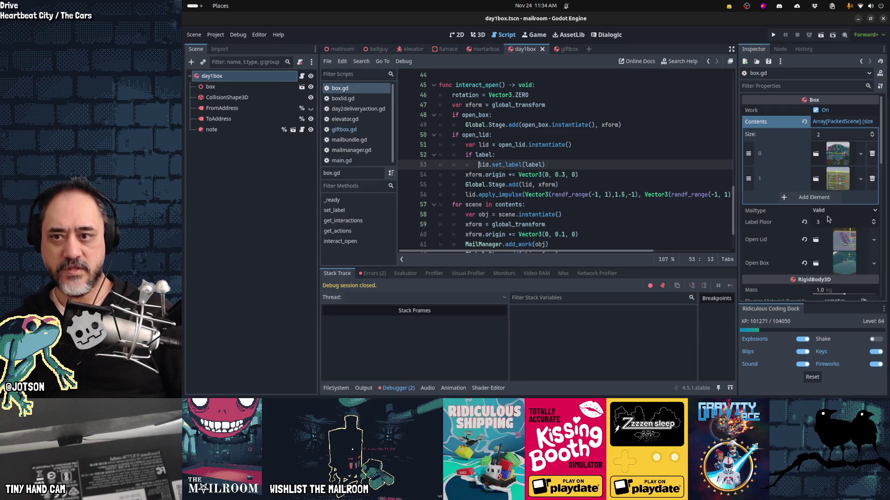
pyautogui.scroll(12, 559, 217)
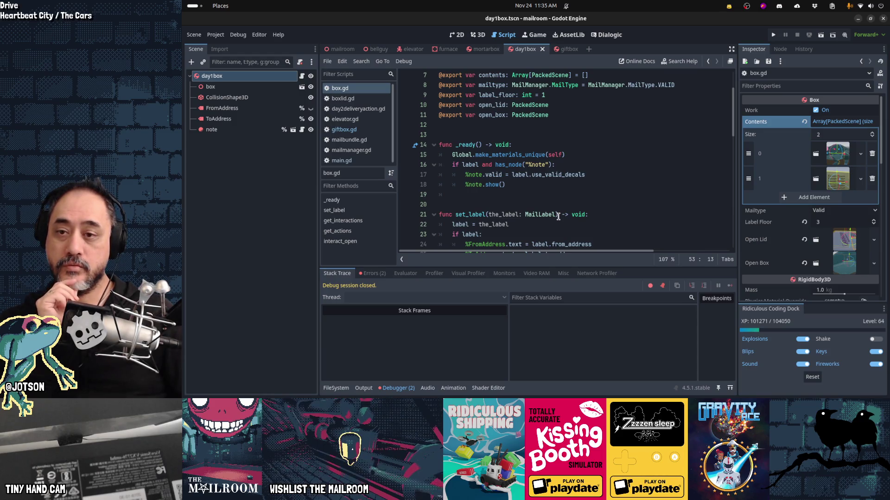
pyautogui.click(541, 186)
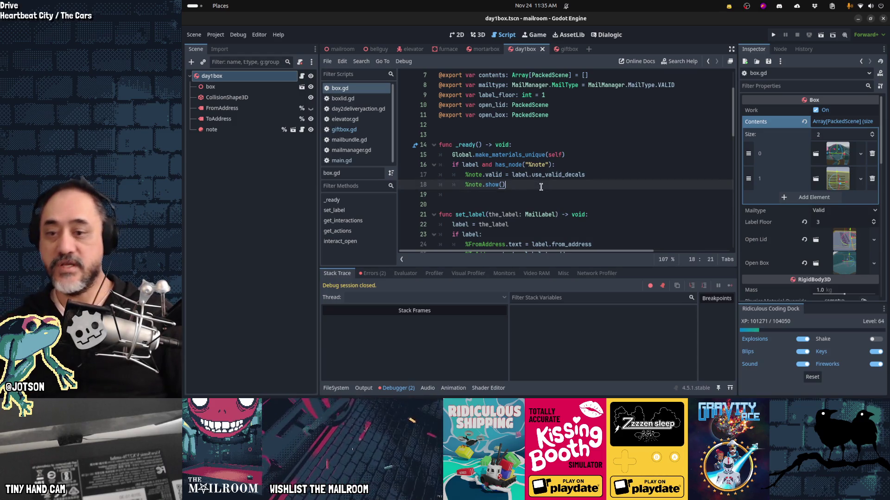
pyautogui.hotkey('ctrl', 'f')
pyautogui.write('d')
pyautogui.press('BackSpace')
# Search box.gd for create_, then move to the empty line 19 in _ready
pyautogui.write('create_')
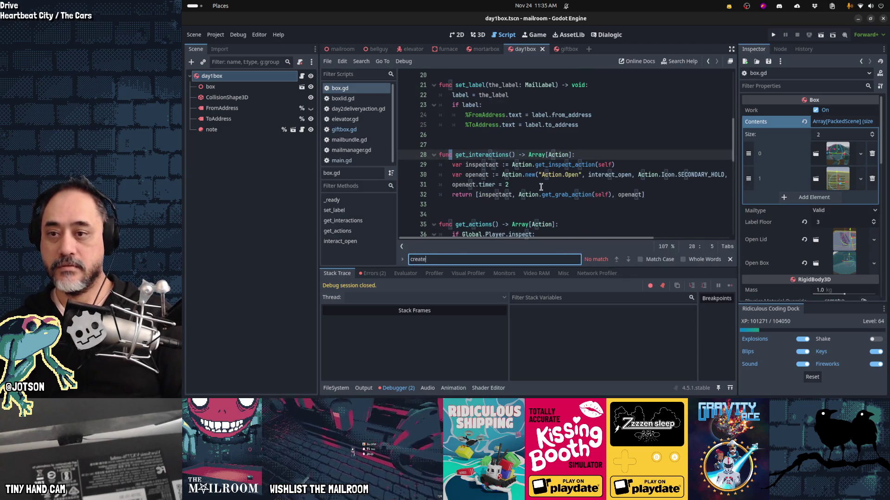
pyautogui.press('Escape')
pyautogui.press('Up')
pyautogui.press('Up')
pyautogui.press('Up')
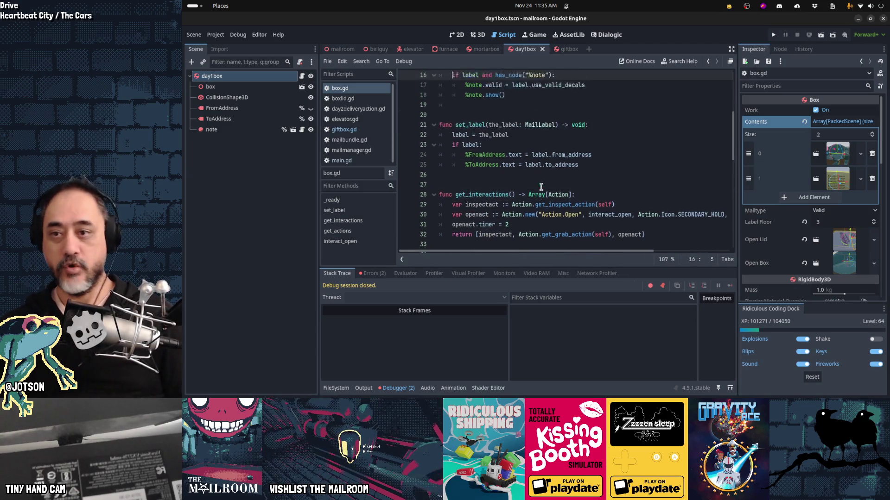
pyautogui.press('Down')
pyautogui.press('Down')
pyautogui.press('Down')
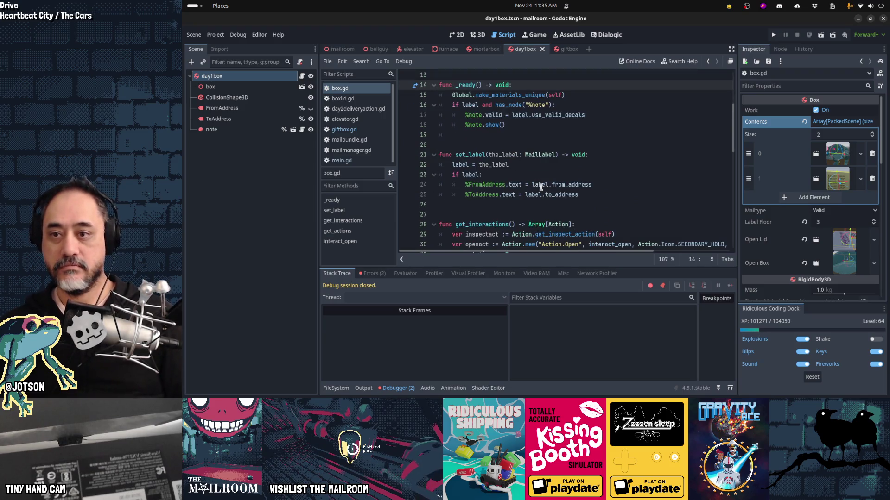
pyautogui.scroll(2, 541, 187)
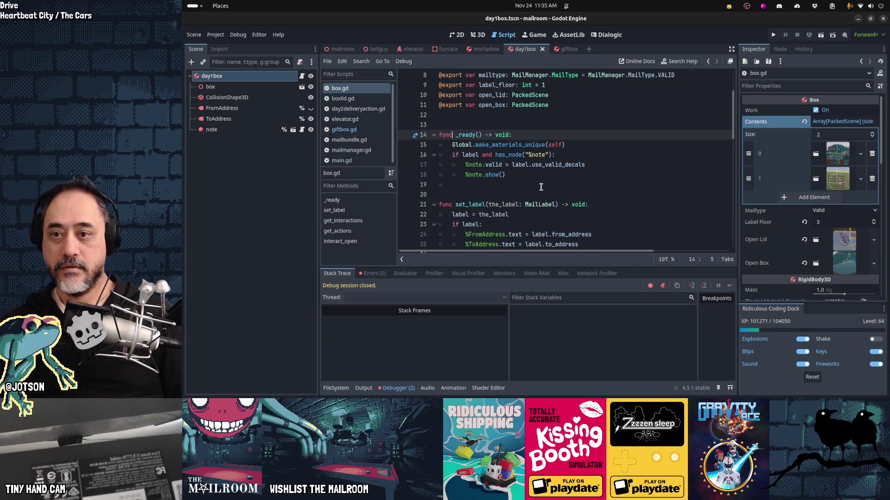
pyautogui.press('Down')
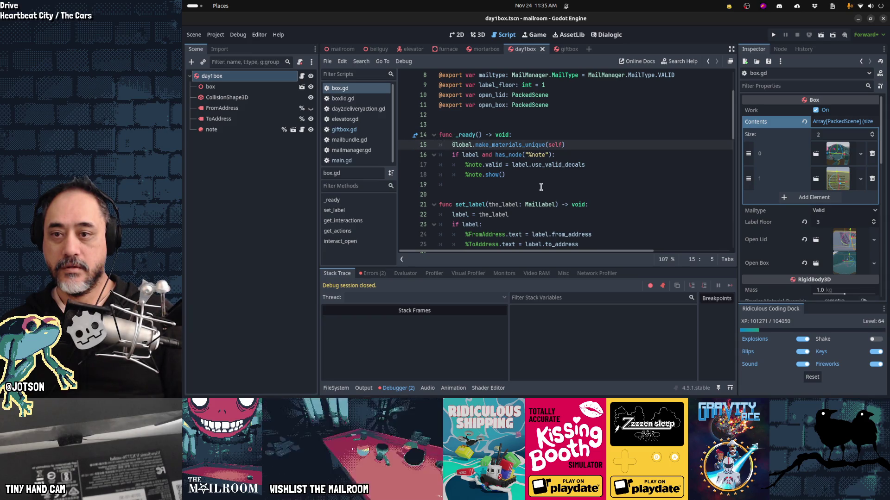
pyautogui.press('Down')
pyautogui.press('Down')
pyautogui.press('Down')
# Add the condition 'if label == null and mailtype and label_floor > 0:' on line 19
pyautogui.write('if label ')
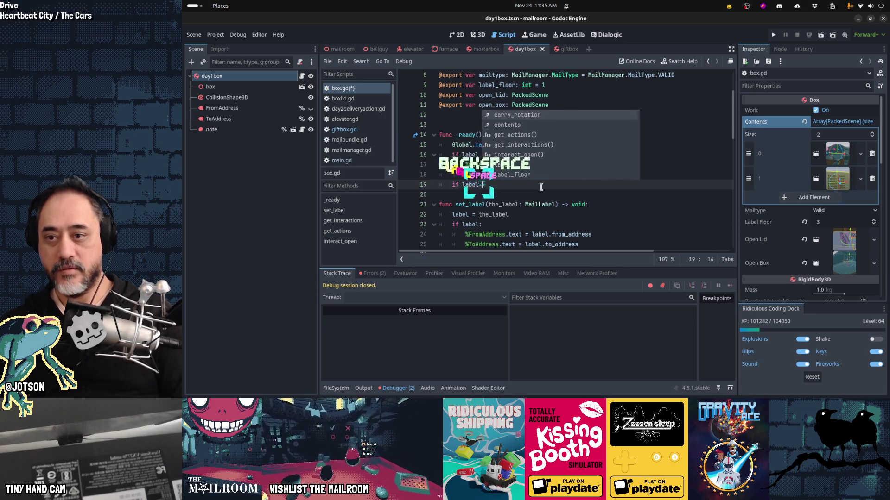
pyautogui.write('== null and ')
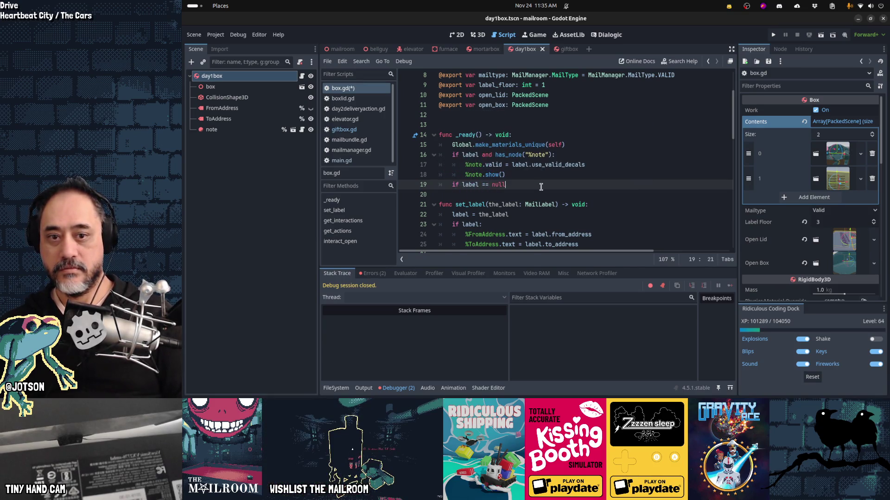
pyautogui.write('MailType')
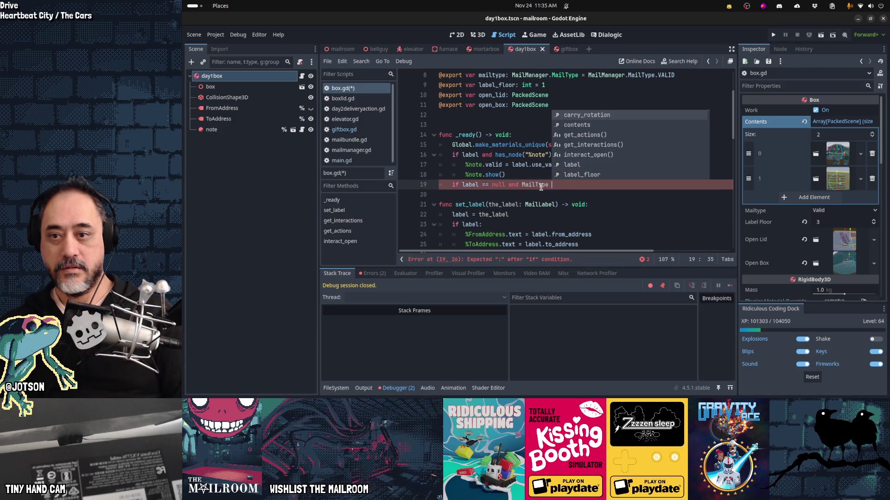
pyautogui.press('BackSpace')
pyautogui.press('BackSpace')
pyautogui.press('BackSpace')
pyautogui.write('mail')
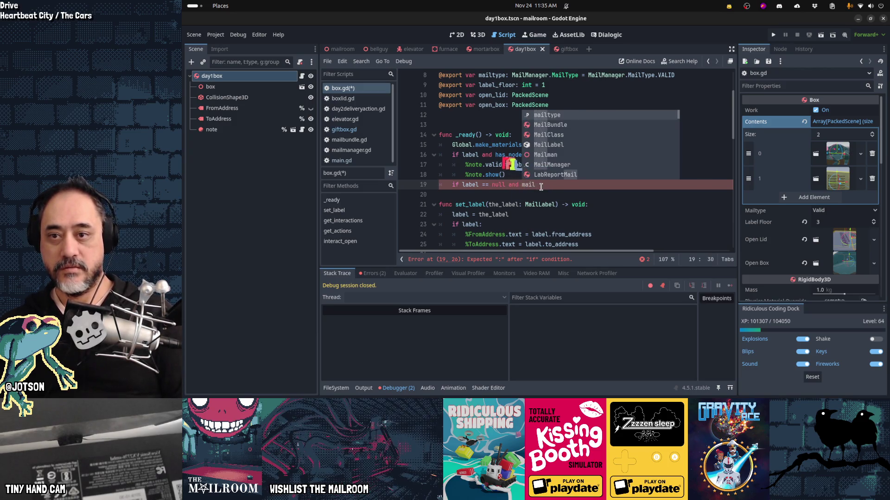
pyautogui.press('Return')
pyautogui.write('and ')
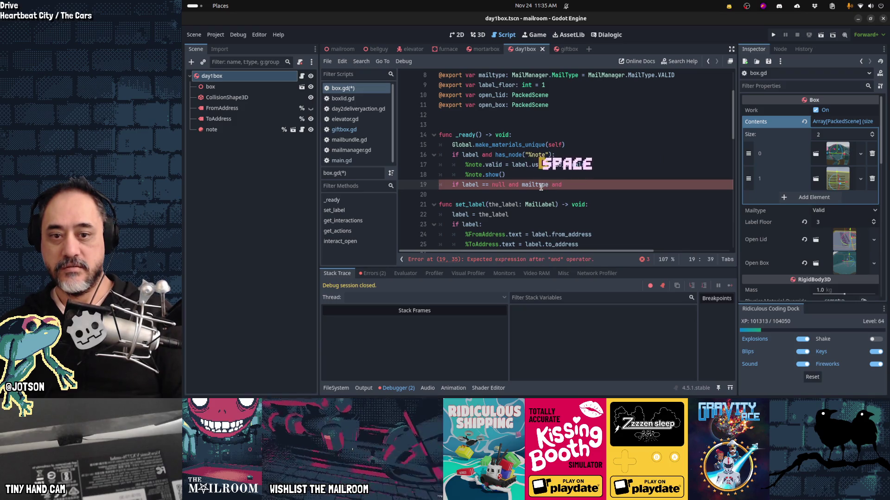
pyautogui.write('label_floor > 0:')
pyautogui.press('Return')
# Assign label = MailManager.create_label(mailtype, label_floor) inside the block and save
pyautogui.write('MailManager.create_label(')
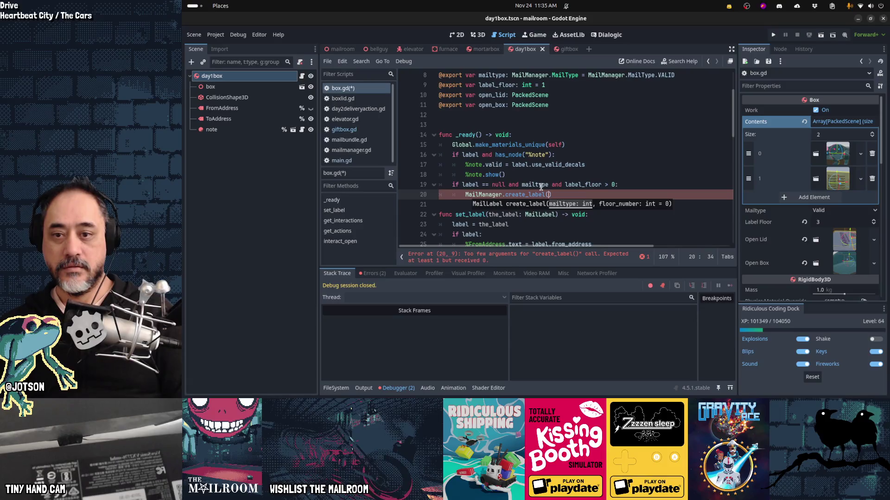
pyautogui.write('mailtype, label')
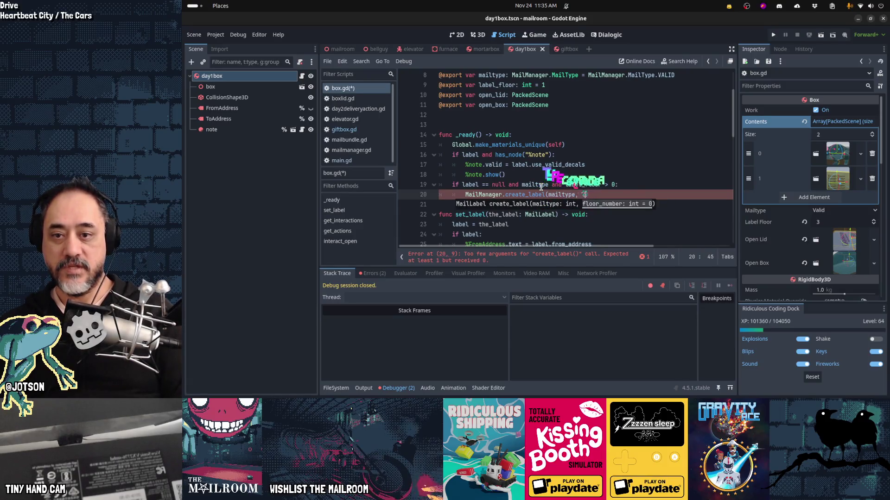
pyautogui.write('_floor')
pyautogui.press('Home')
pyautogui.write('label')
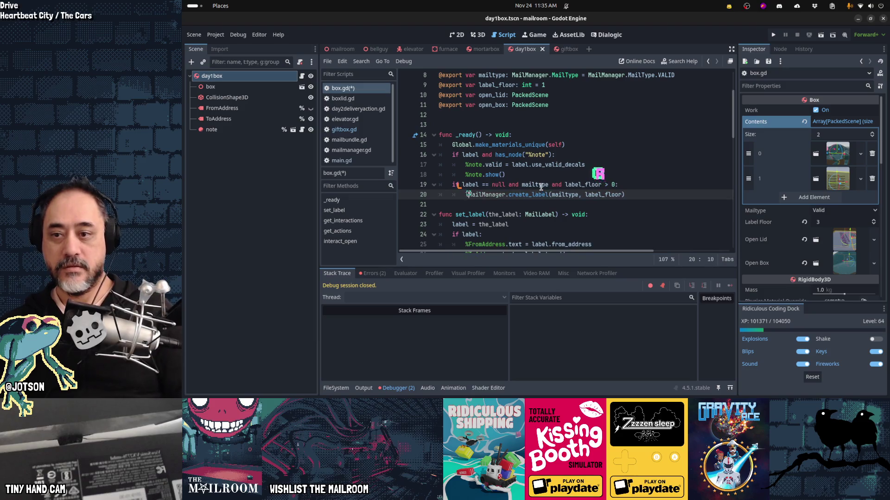
pyautogui.write(' =')
pyautogui.press('Down')
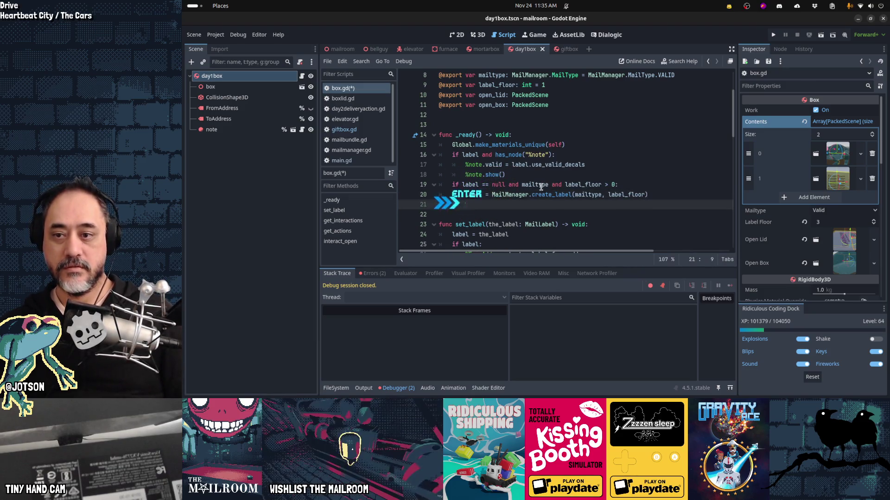
pyautogui.hotkey('ctrl', 's')
pyautogui.press('Return')
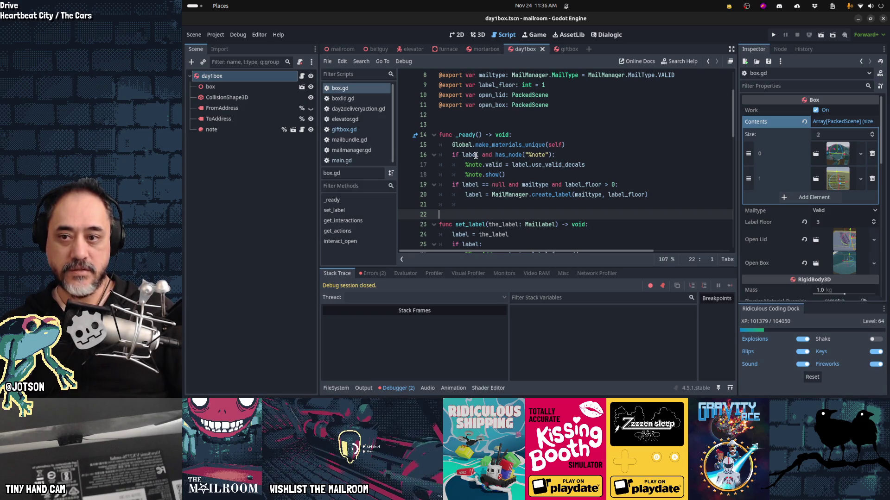
# Run the game, trace the crash to the null directory on mailmanager.gd line 316, and stop it
pyautogui.moveTo(476, 156)
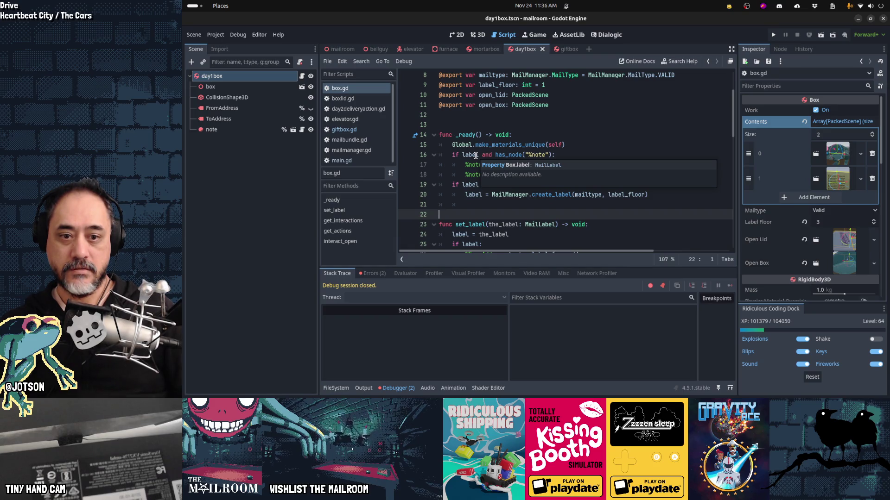
pyautogui.scroll(2, 453, 95)
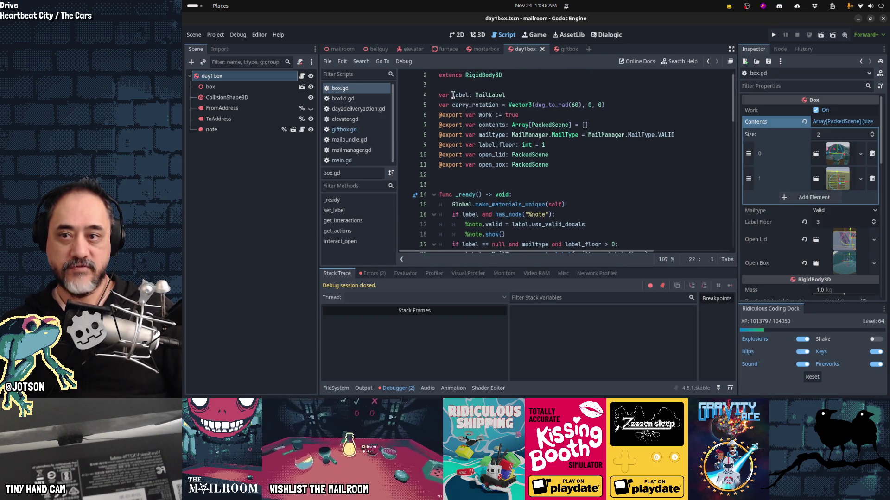
pyautogui.scroll(-2, 531, 128)
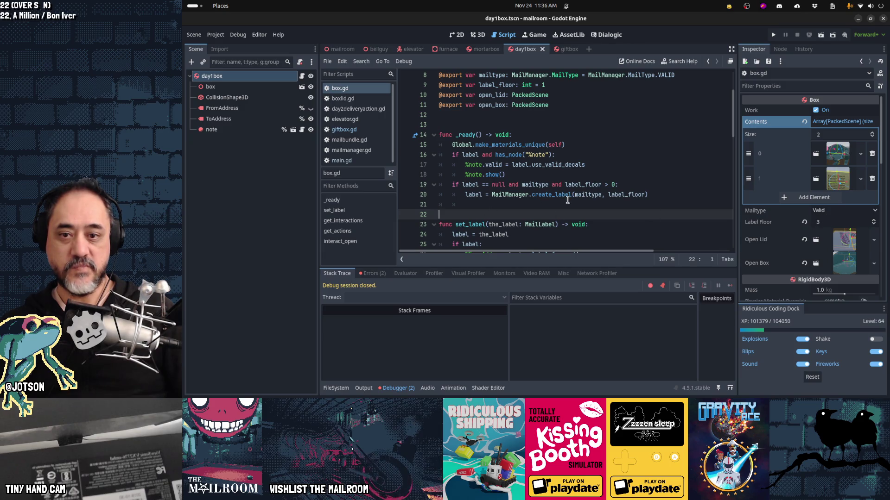
pyautogui.press('F5')
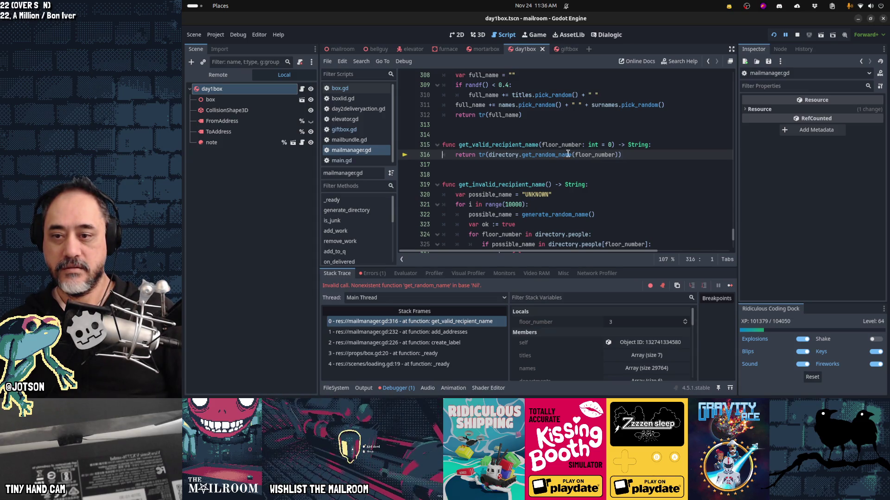
pyautogui.moveTo(584, 154)
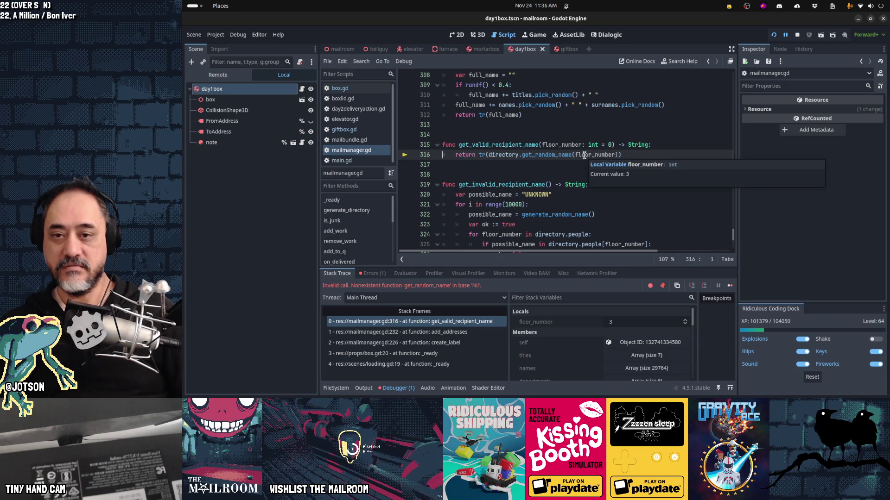
pyautogui.click(508, 155)
pyautogui.press('F8')
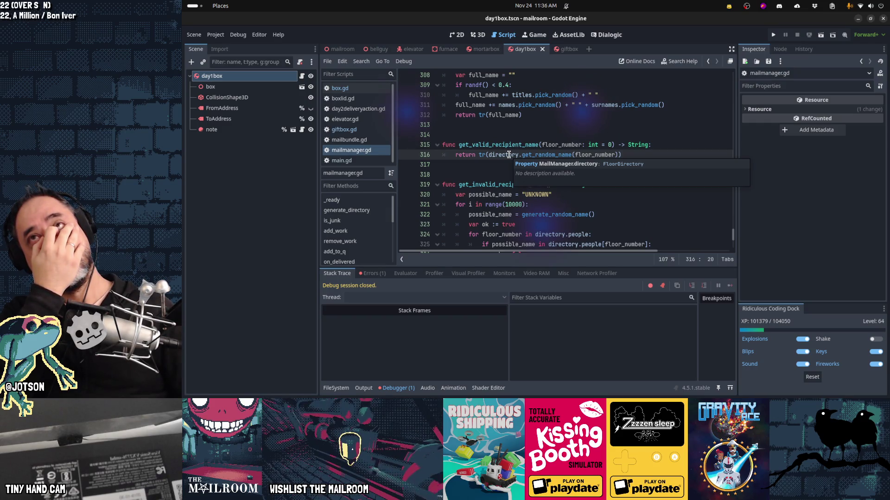
pyautogui.click(508, 155)
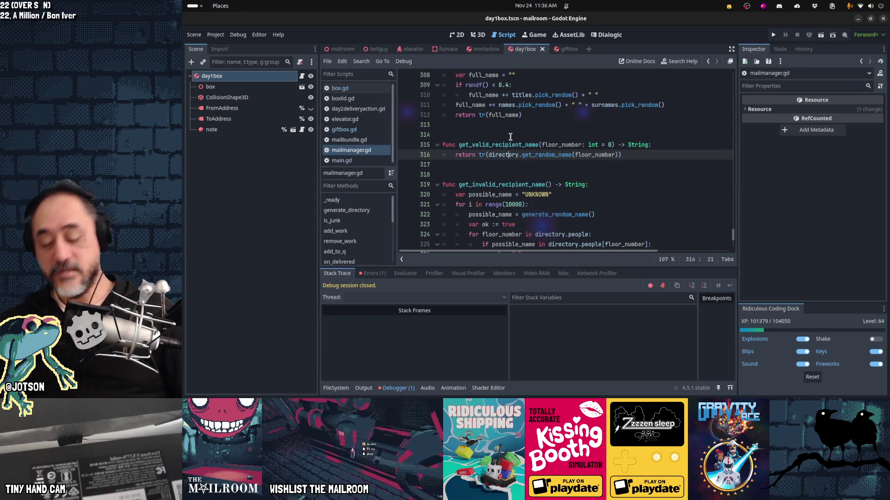
pyautogui.hotkey('shift', 'alt', 'o')
# Insert MailManager.generate_directory() as the first line of loading.gd's _ready and relaunch the game
pyautogui.write('loading.gd')
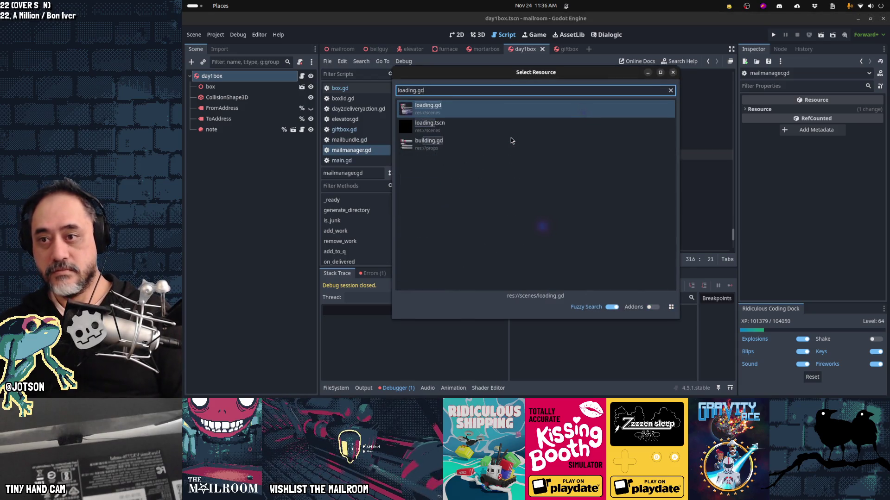
pyautogui.press('Return')
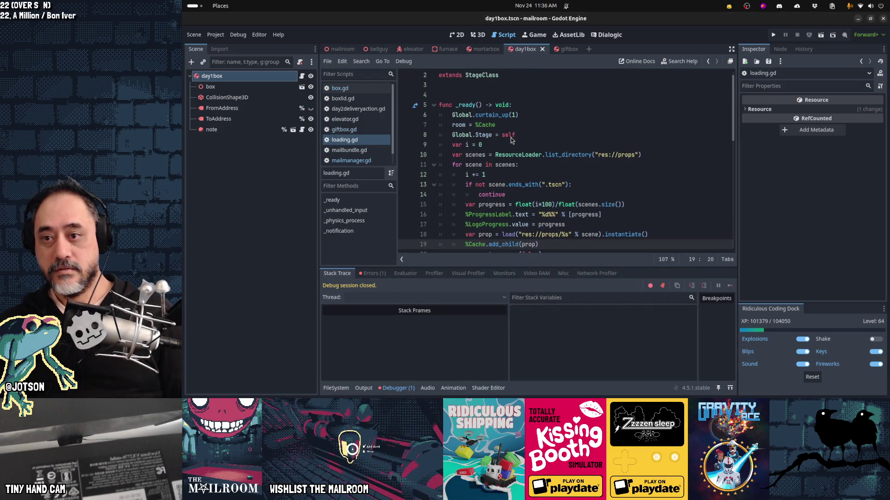
pyautogui.press('Up')
pyautogui.press('Up')
pyautogui.press('Up')
pyautogui.press('Home')
pyautogui.press('Return')
pyautogui.press('Up')
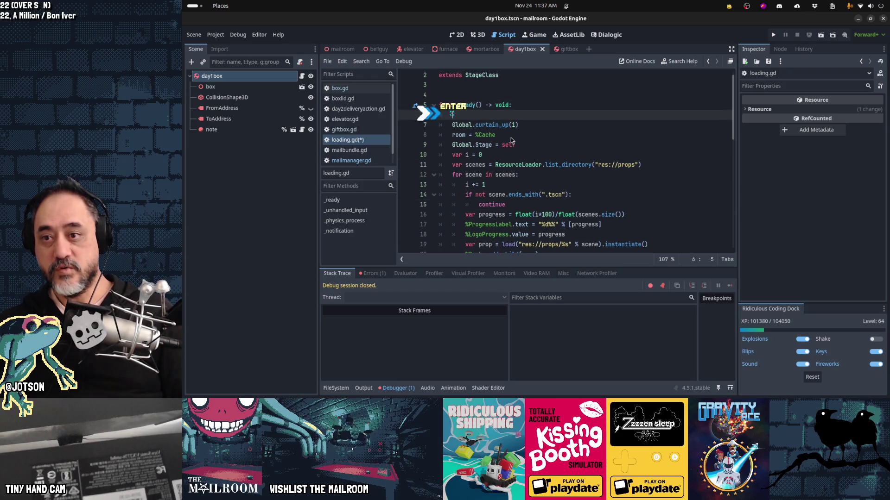
pyautogui.write('MailManager.genera')
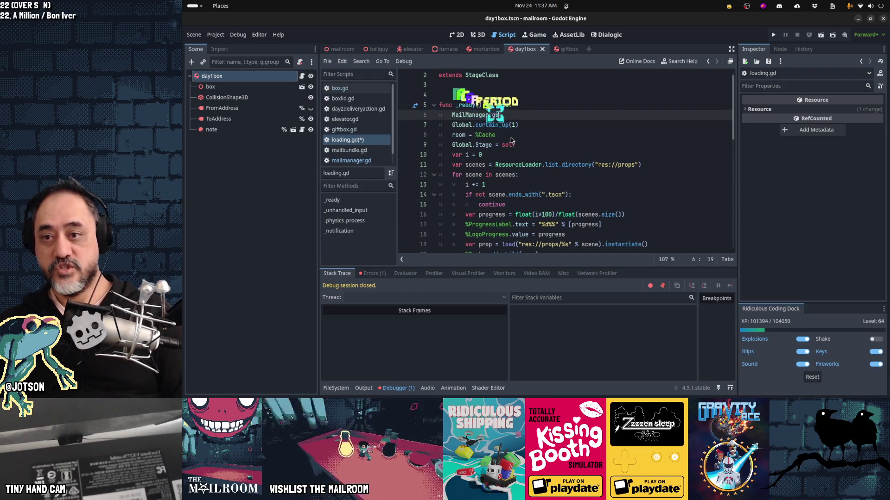
pyautogui.press('Return')
pyautogui.press('F5')
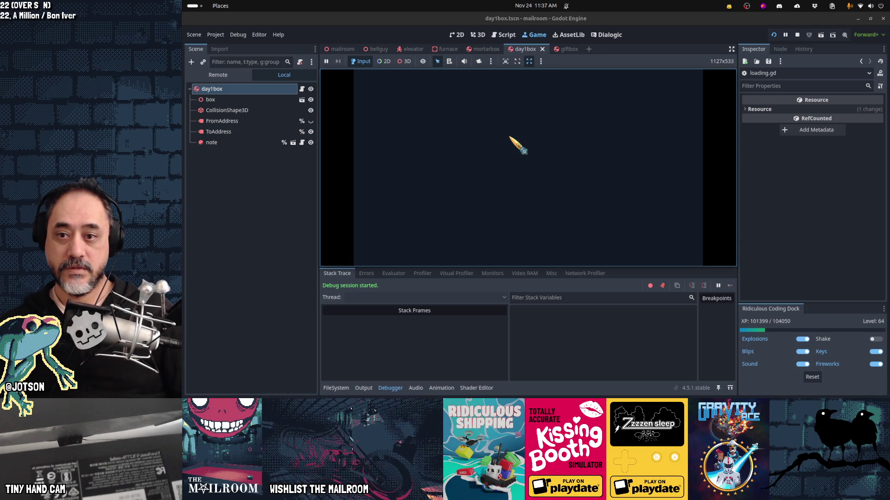
# Start play, pick up the generated Directory and read through its pages
pyautogui.press('Return')
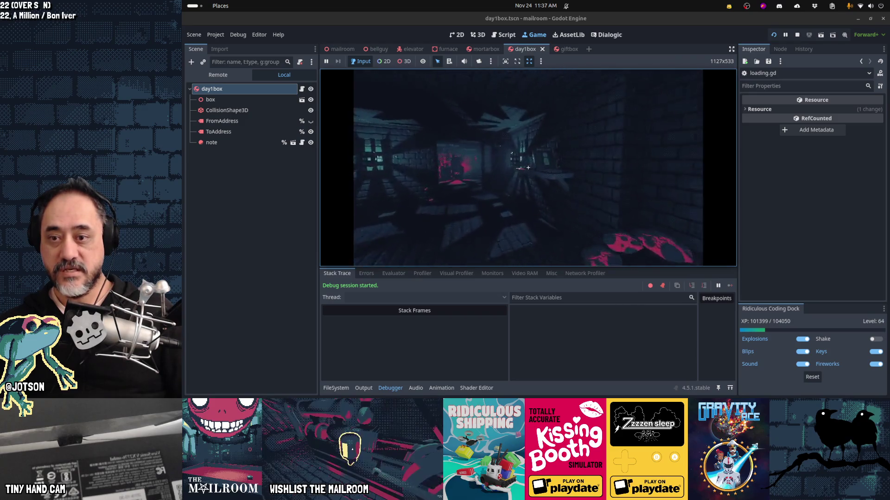
pyautogui.click(528, 167)
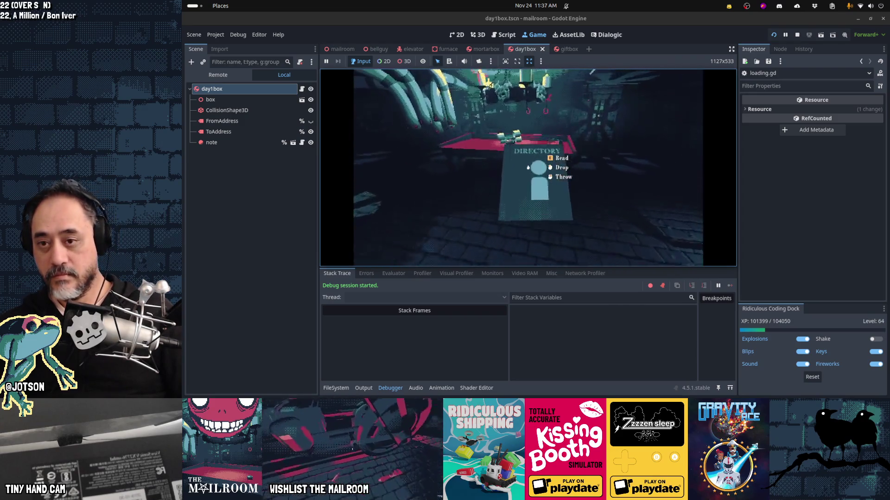
pyautogui.press('e')
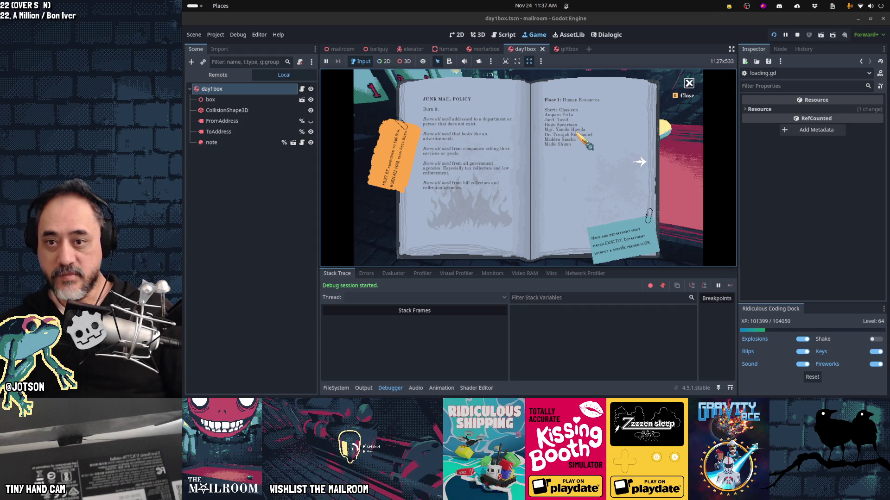
pyautogui.press('Right')
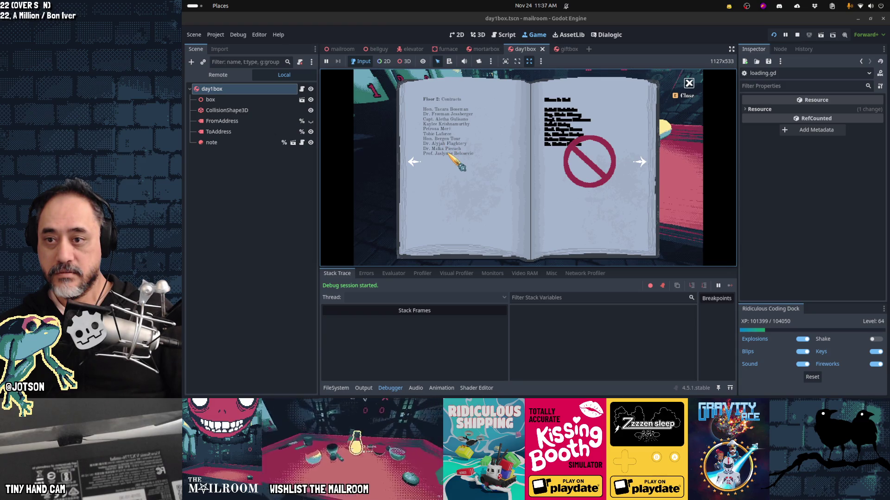
pyautogui.press('e')
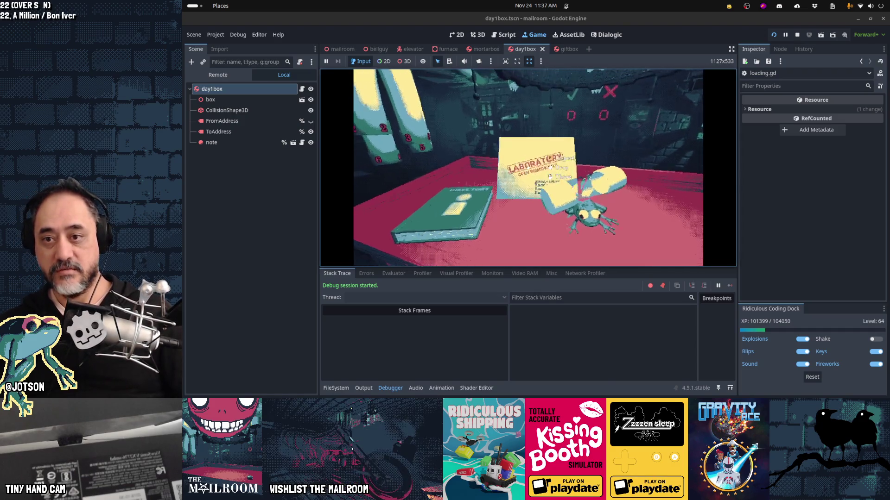
# Inspect the box's LABORATORY label, set it down, pause, and return to the script code
pyautogui.press('e')
pyautogui.press('e')
pyautogui.click(550, 167)
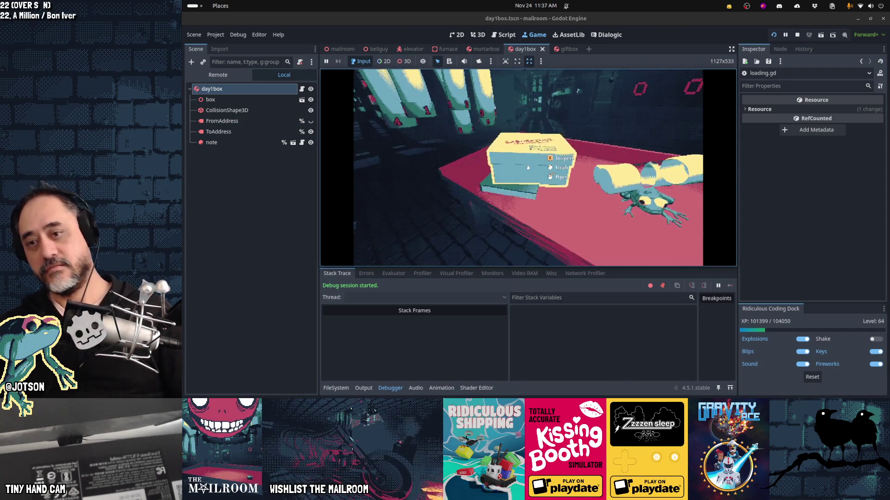
pyautogui.press('Escape')
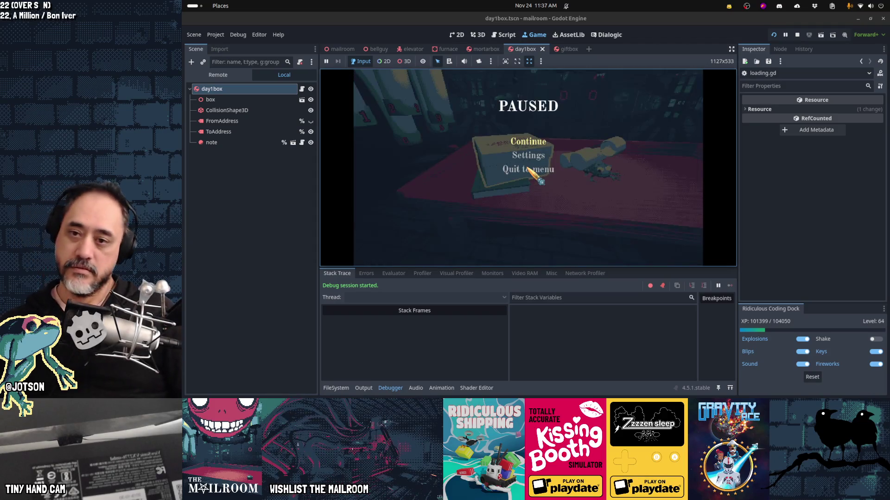
pyautogui.click(510, 36)
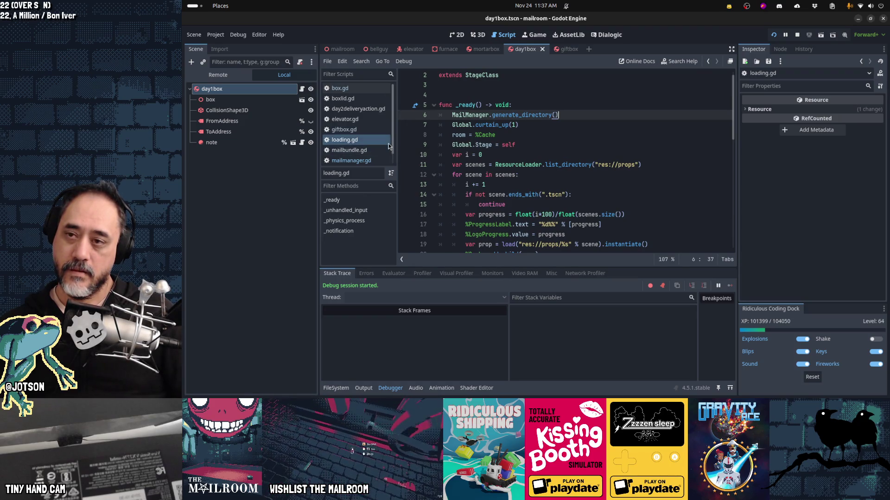
# In box.gd, wrap line 20's create_label call in set_label() and save
pyautogui.click(302, 89)
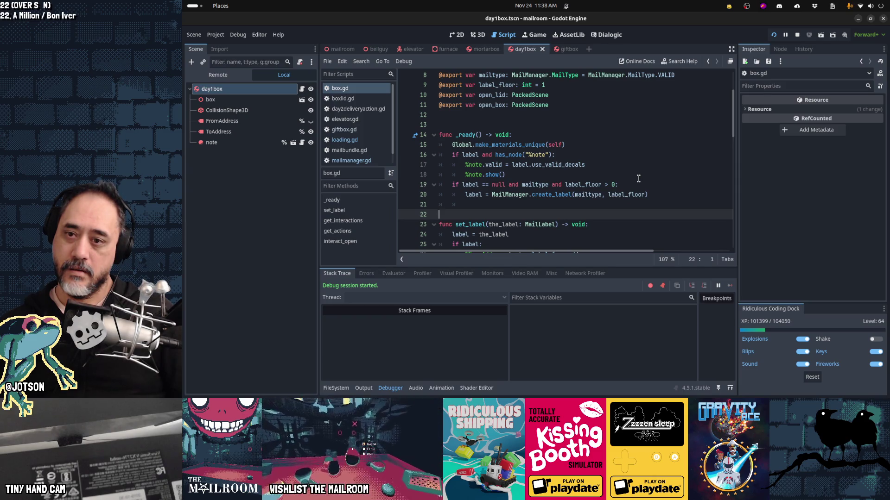
pyautogui.scroll(3, 638, 179)
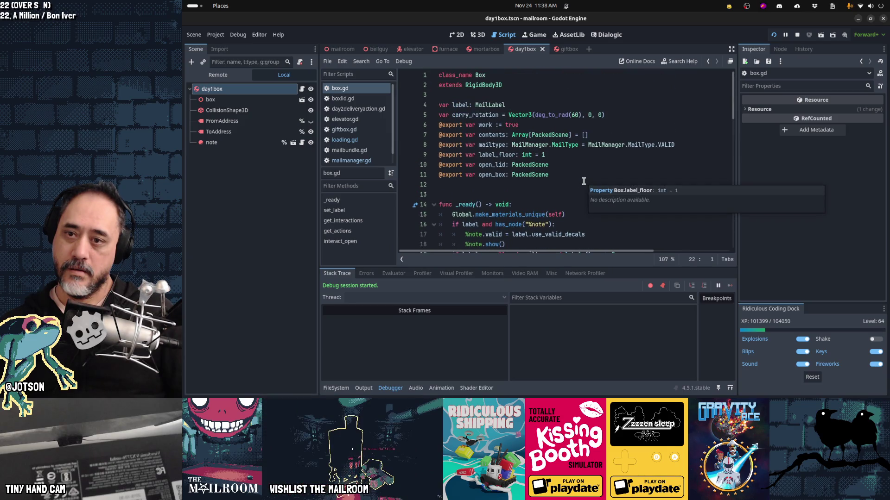
pyautogui.scroll(-3, 583, 180)
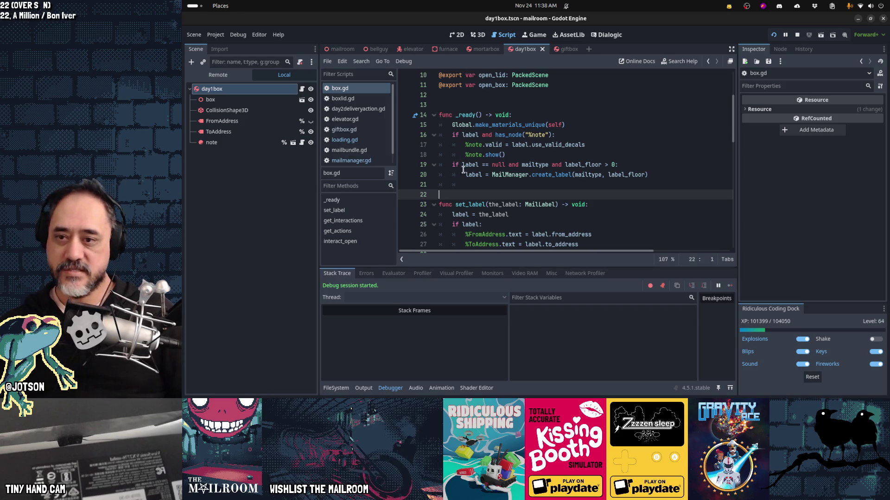
pyautogui.moveTo(467, 176)
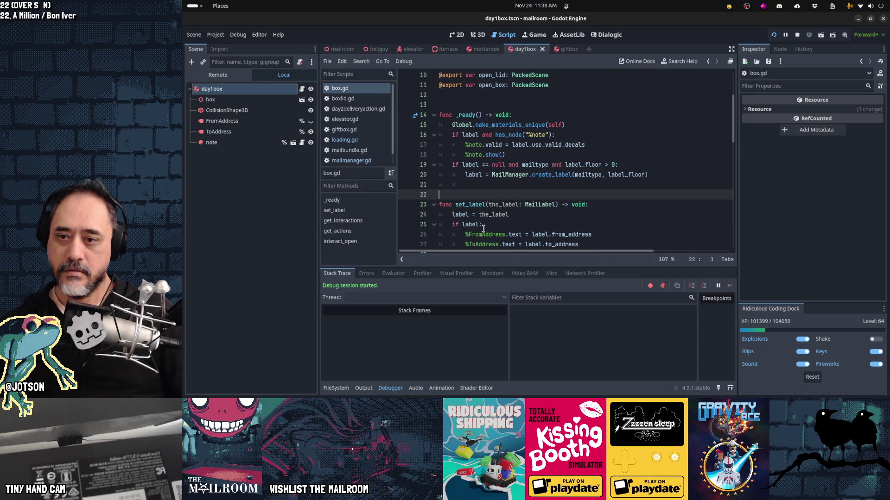
pyautogui.scroll(-1, 483, 228)
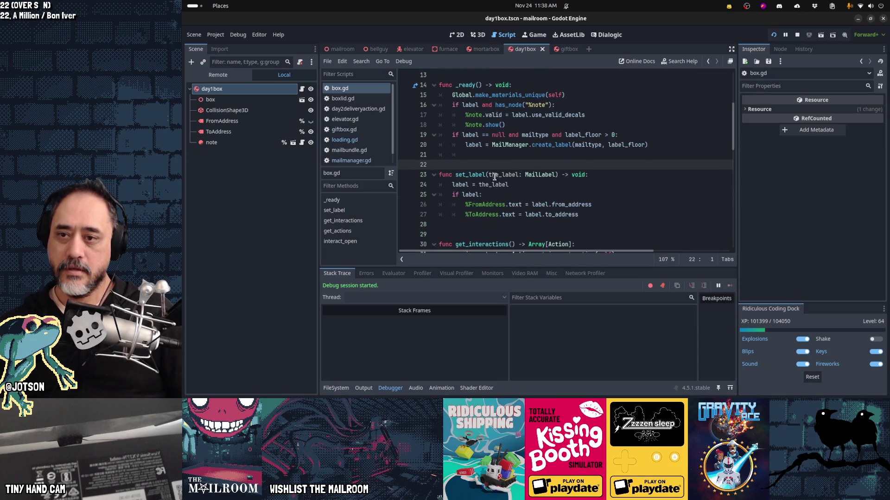
pyautogui.doubleClick(473, 145)
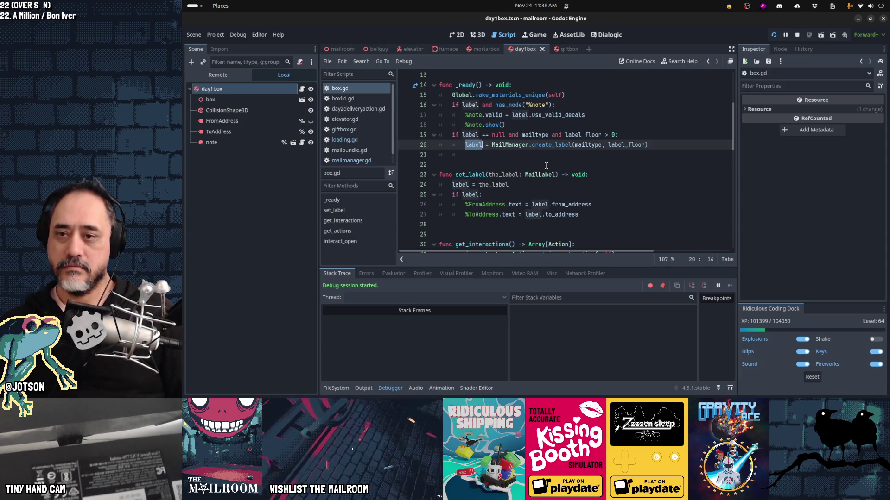
pyautogui.write('set_l')
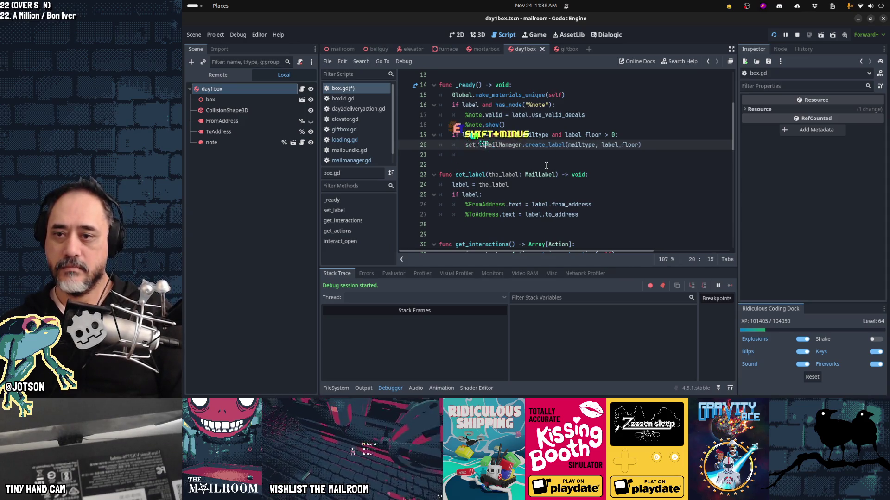
pyautogui.write('abel(')
pyautogui.press('End')
pyautogui.write(')')
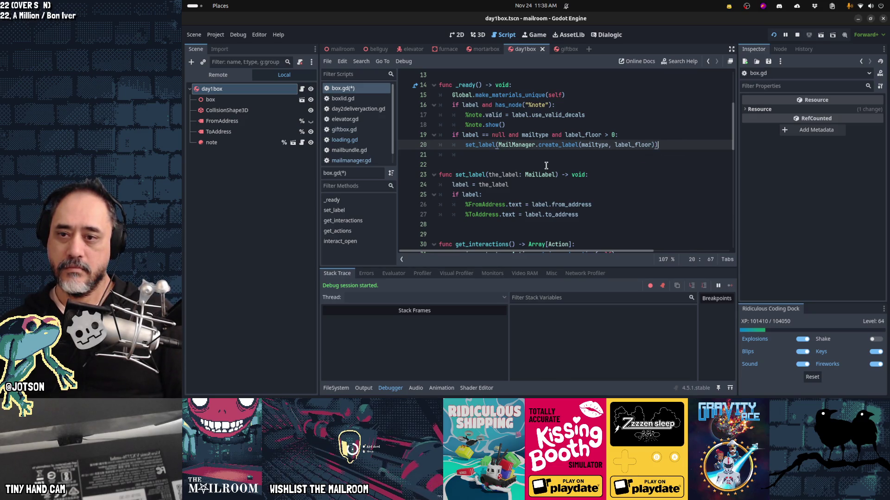
pyautogui.hotkey('ctrl', 's')
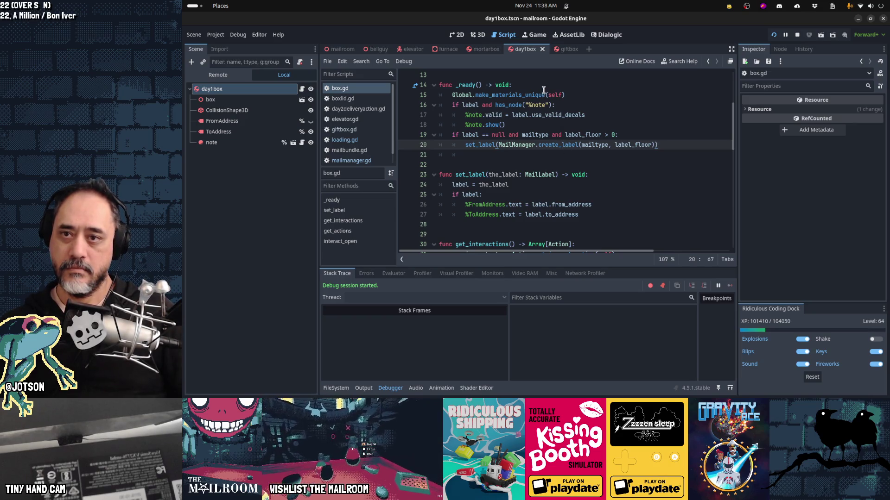
# Resume the game, pick up the box and inspect its LABORATORY label
pyautogui.click(533, 35)
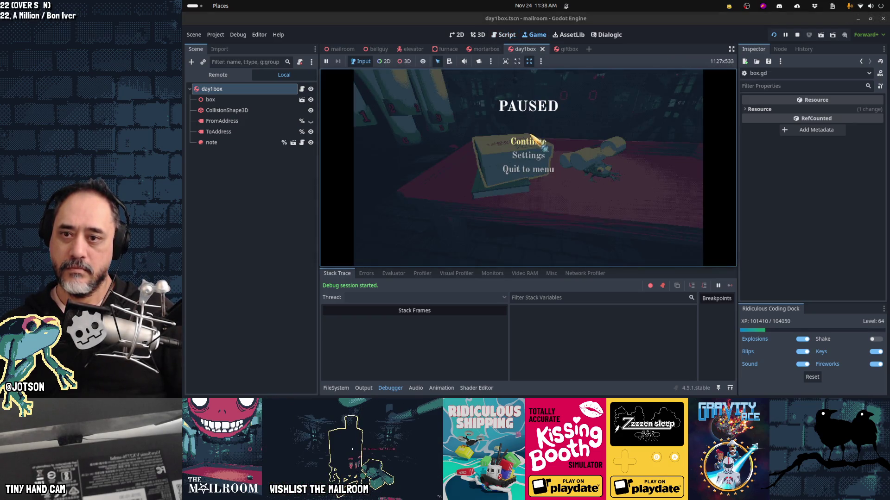
pyautogui.click(473, 141)
pyautogui.click(528, 167)
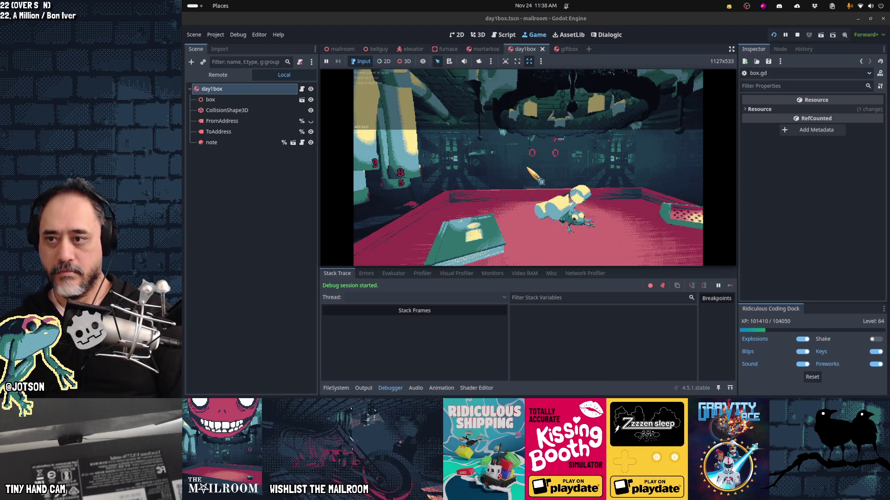
pyautogui.click(558, 195)
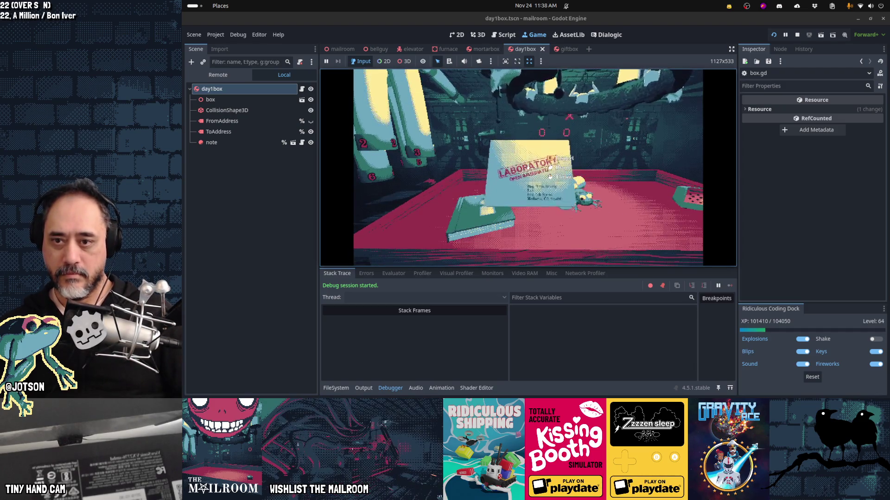
pyautogui.press('e')
pyautogui.press('e')
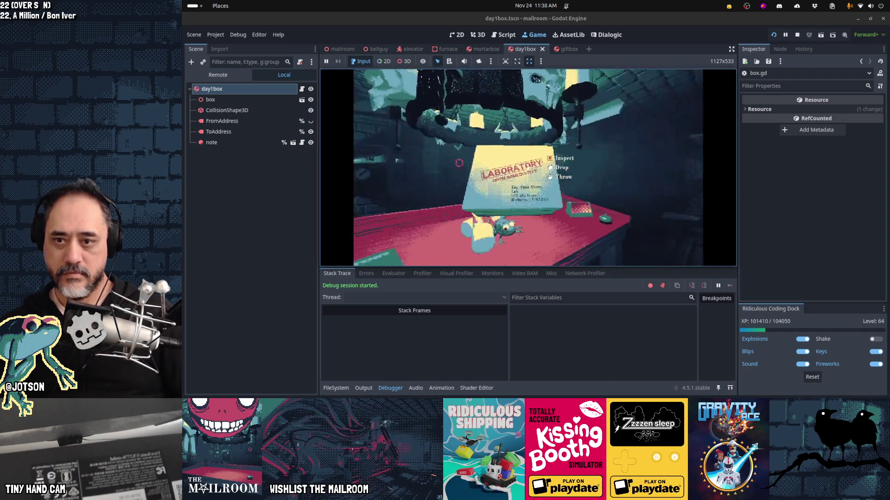
pyautogui.click(528, 167)
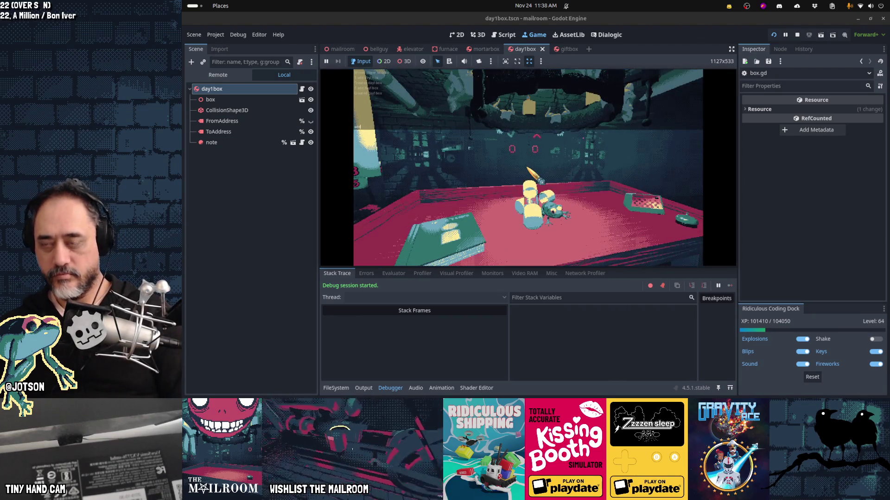
# Re-inspect the box's address label a few more times, then pause the game
pyautogui.click(528, 167)
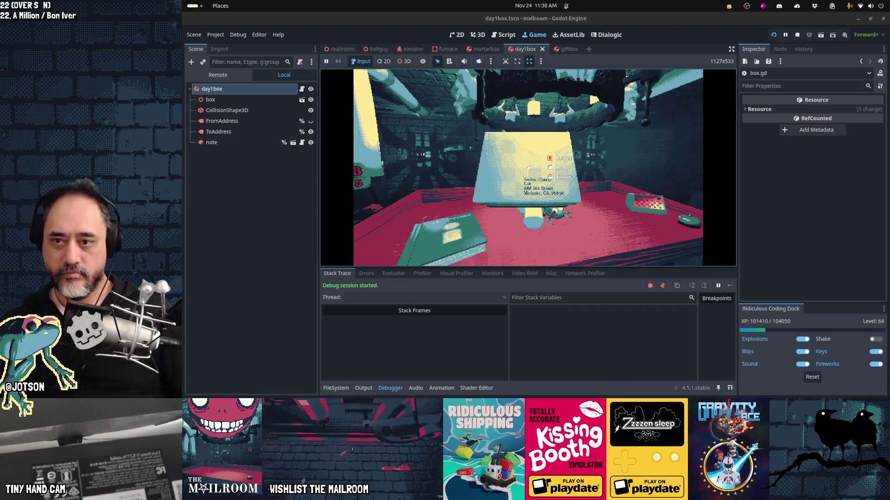
pyautogui.press('e')
pyautogui.press('e')
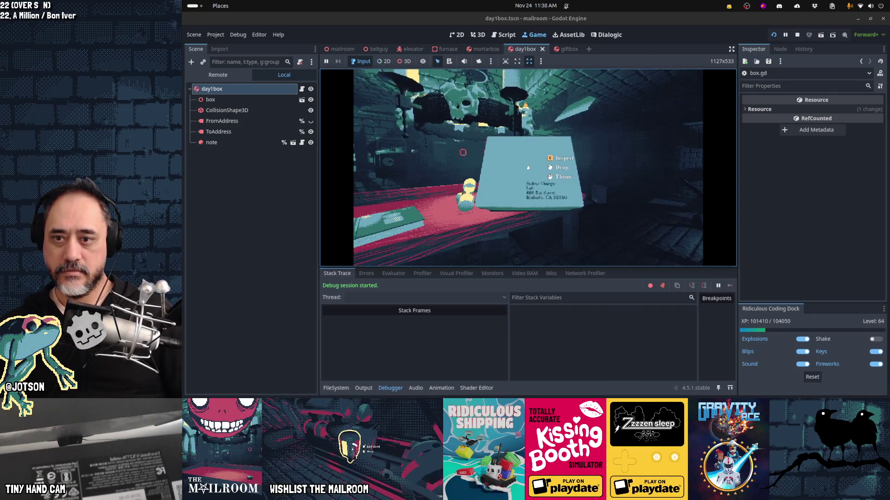
pyautogui.click(528, 168)
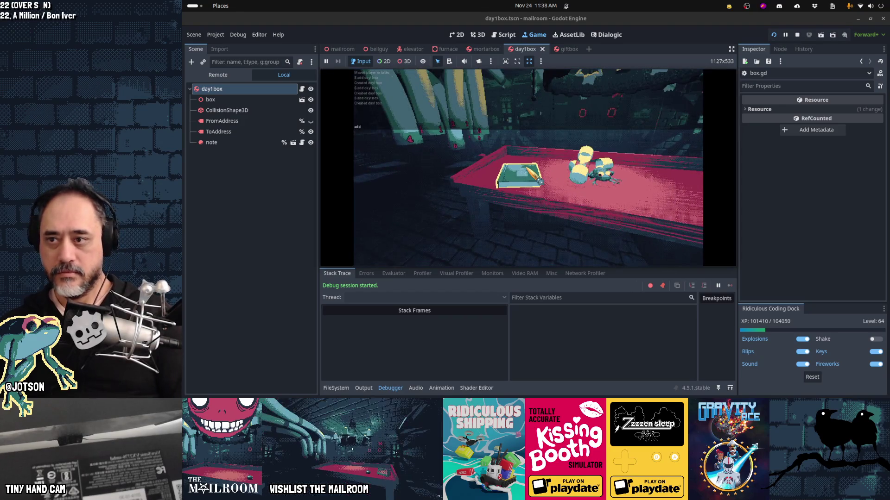
pyautogui.click(527, 167)
pyautogui.press('e')
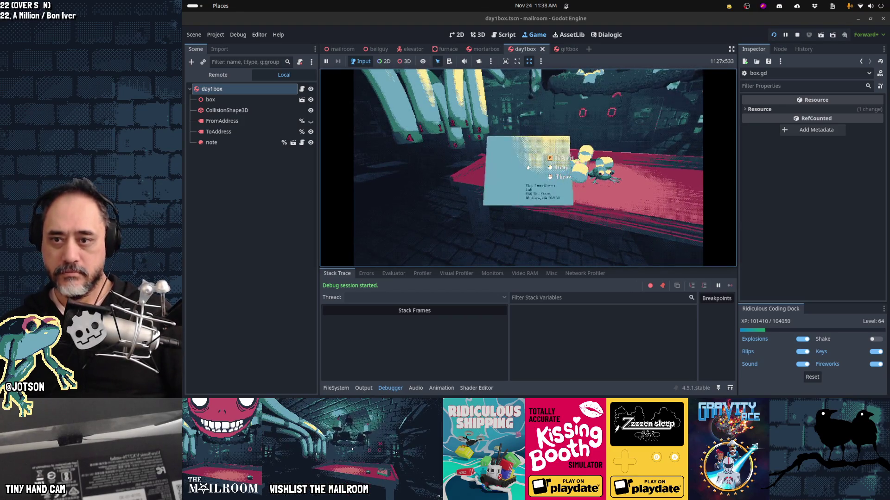
pyautogui.press('e')
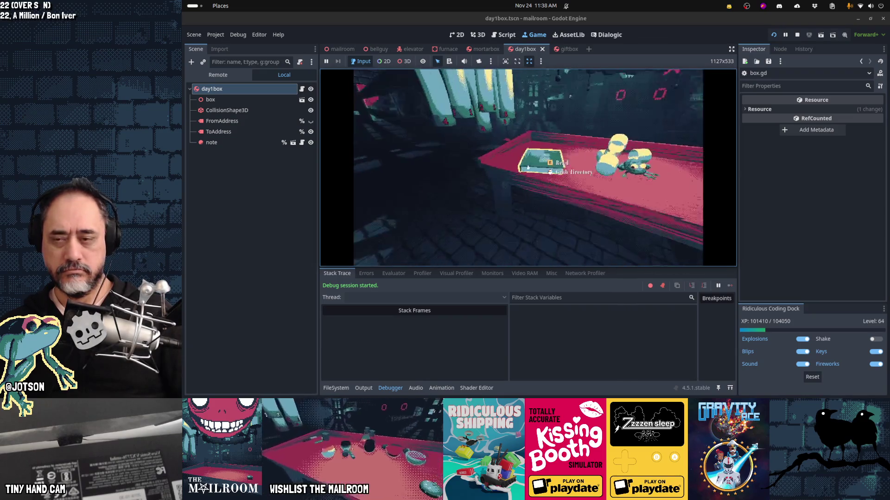
pyautogui.hotkey('alt', 'Tab')
pyautogui.hotkey('alt', 'Tab')
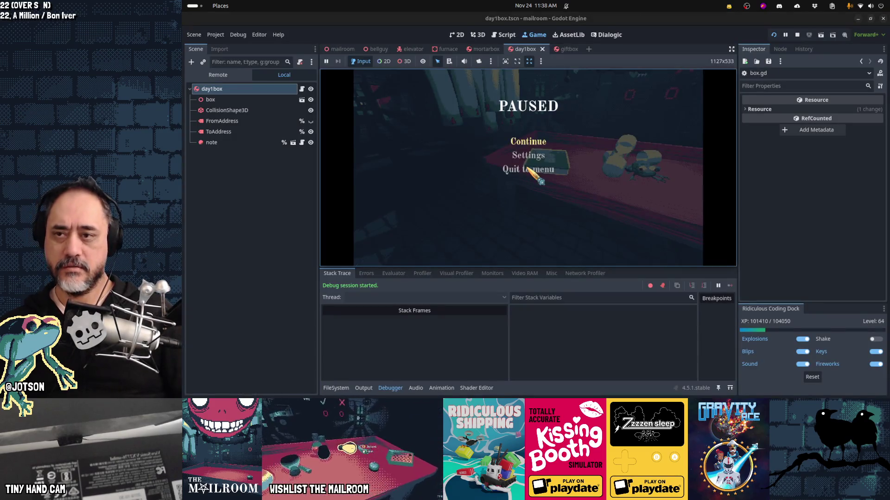
# Move the note-decal block in box.gd's _ready below the label-creation code, then save and relaunch
pyautogui.hotkey('ctrl', 'F3')
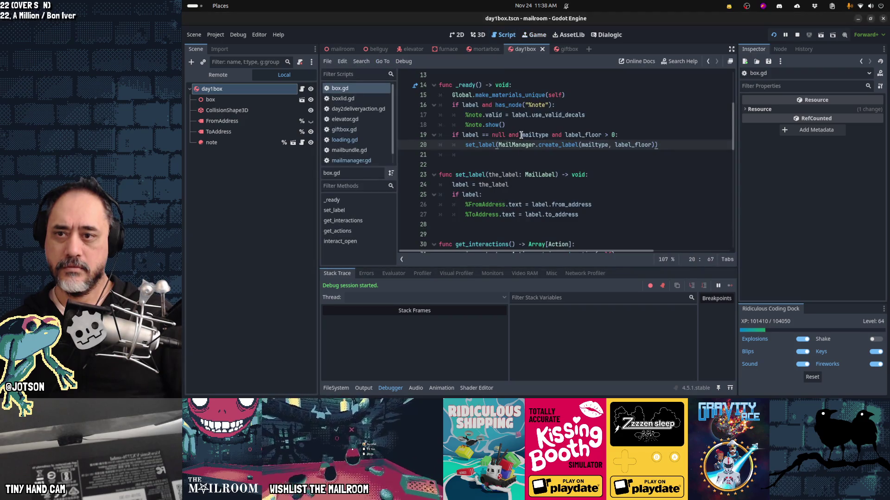
pyautogui.moveTo(521, 135)
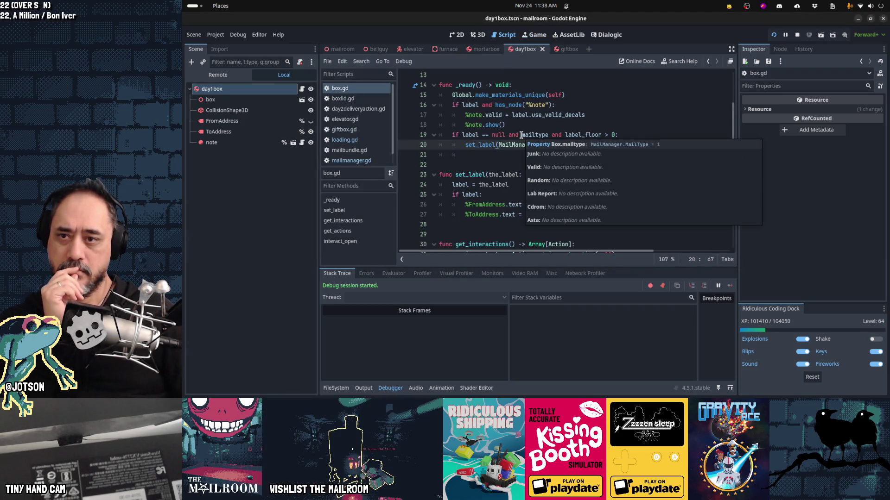
pyautogui.moveTo(515, 119)
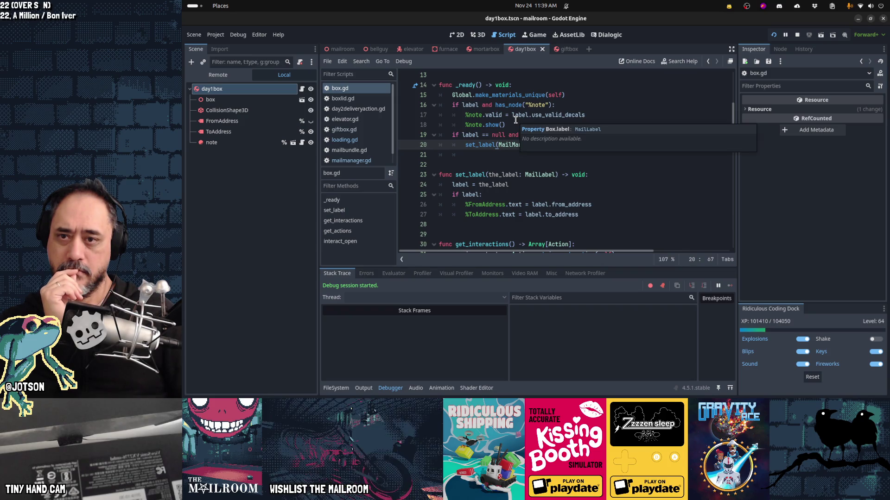
pyautogui.click(515, 106)
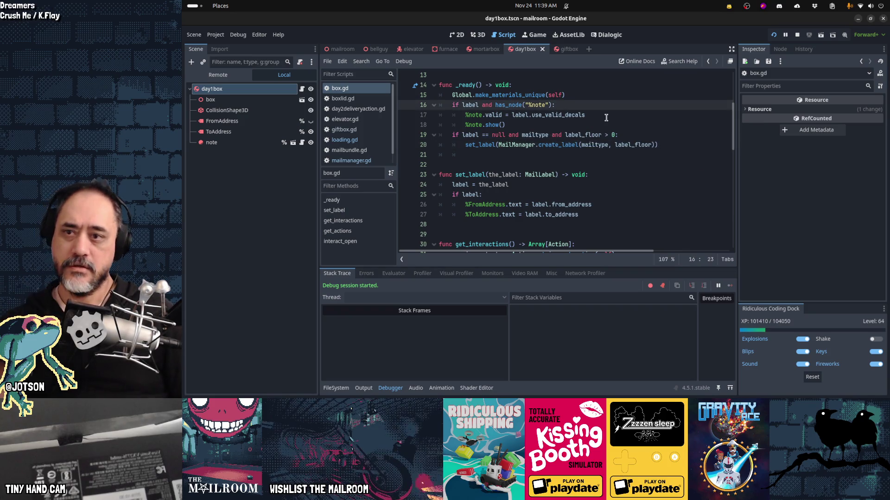
pyautogui.hotkey('shift', 'Down')
pyautogui.hotkey('shift', 'Down')
pyautogui.hotkey('shift', 'Down')
pyautogui.hotkey('ctrl', 'x')
pyautogui.press('Down')
pyautogui.press('Down')
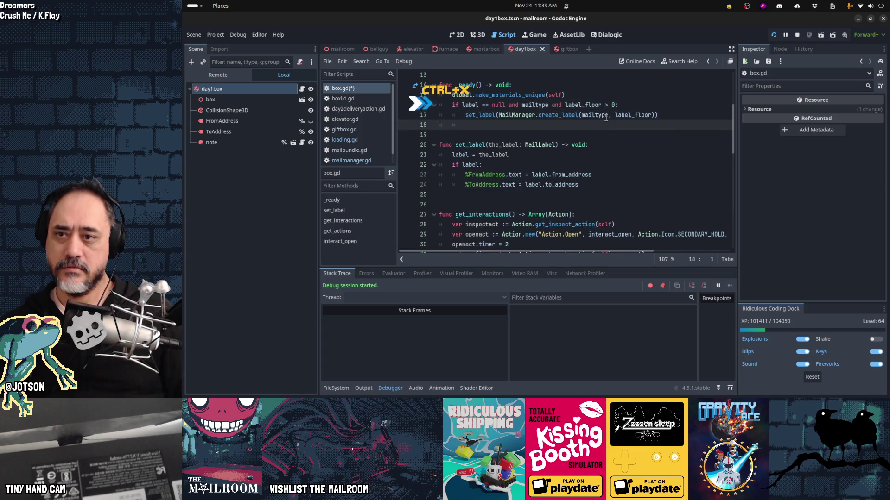
pyautogui.hotkey('ctrl', 'v')
pyautogui.hotkey('ctrl', 's')
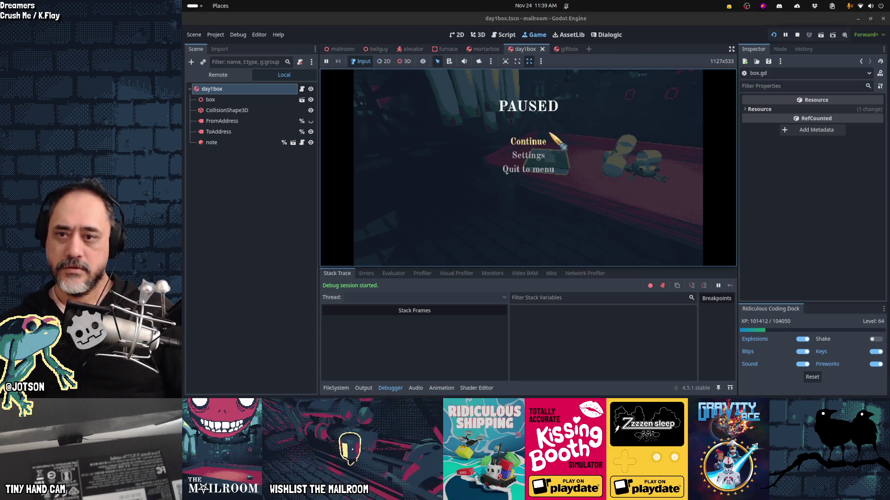
# Resume, throw the table box aside, spawn a day1box from the console and view its label
pyautogui.click(527, 168)
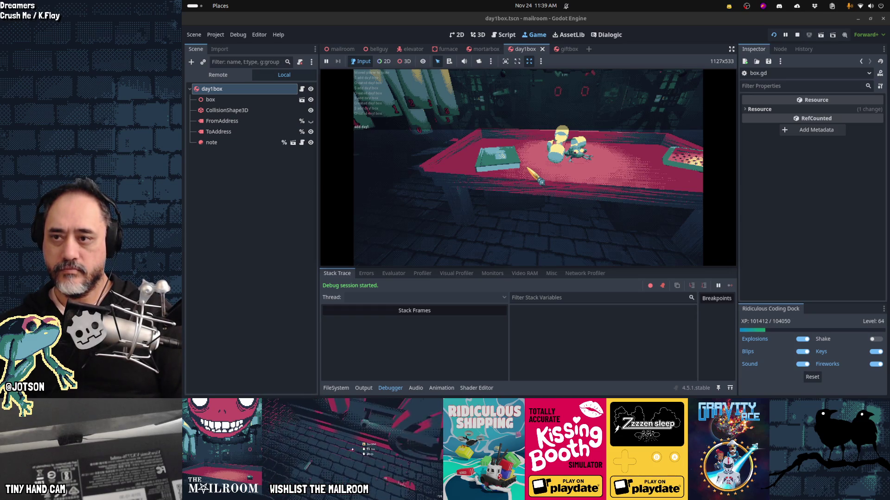
pyautogui.click(528, 168)
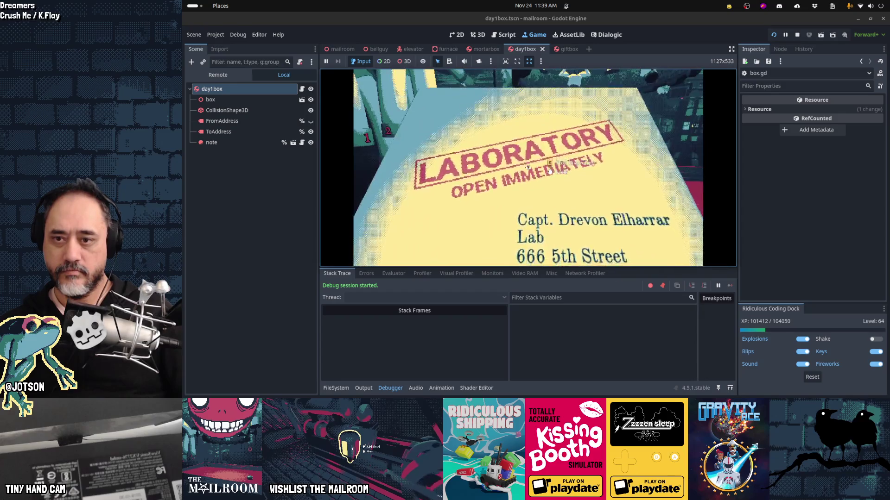
pyautogui.click(527, 168)
pyautogui.press('`')
pyautogui.write('add')
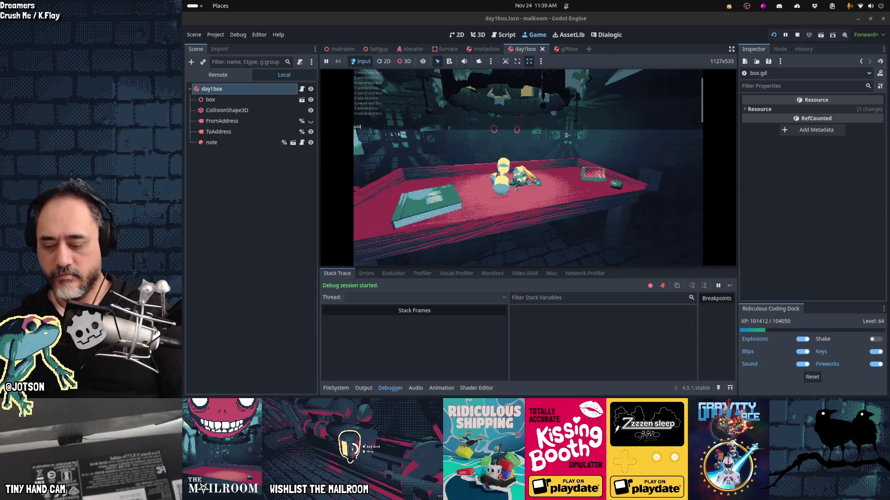
pyautogui.write('ox')
pyautogui.press('Return')
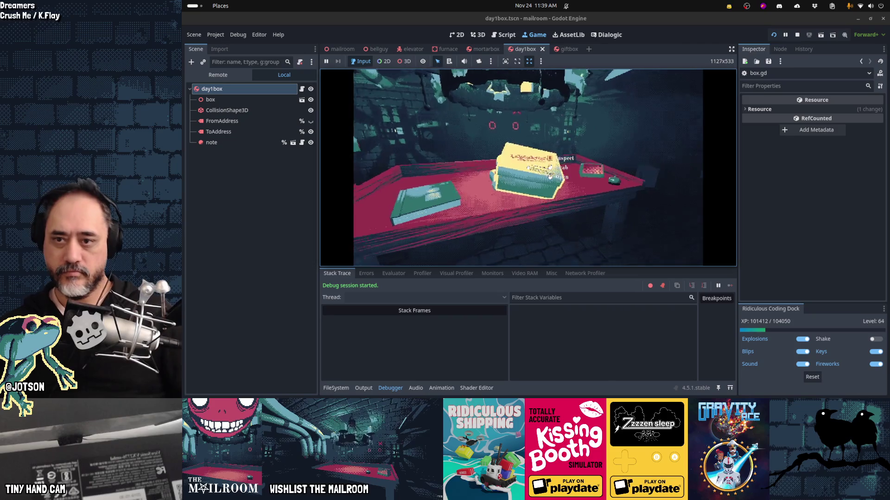
pyautogui.click(528, 167)
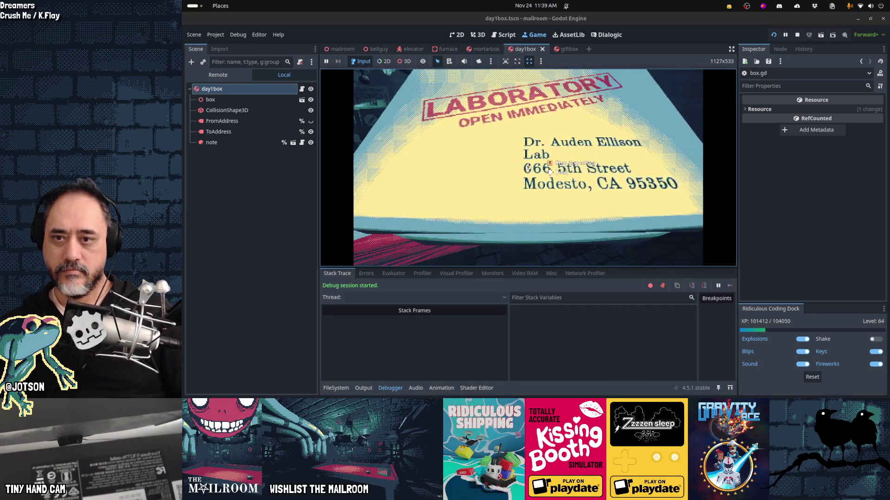
pyautogui.press('e')
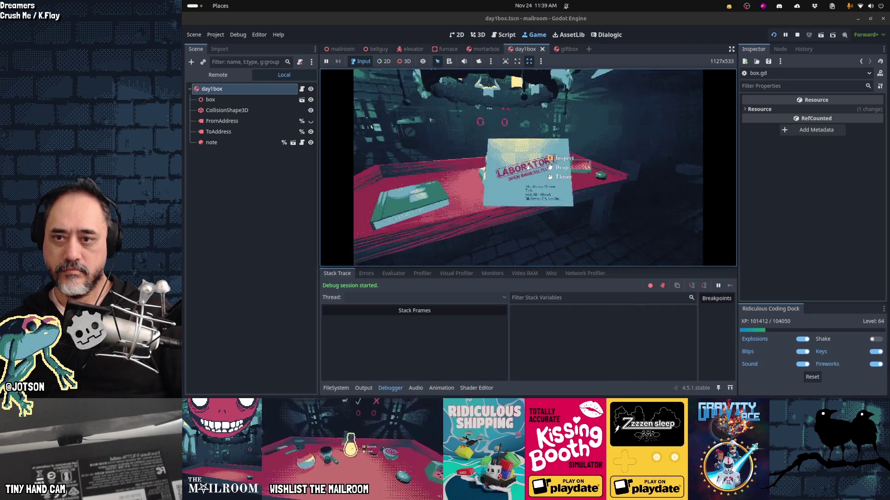
# Spawn more boxes with 'add day1box' and inspect each one's LABORATORY address label
pyautogui.press('`')
pyautogui.write('add day1box')
pyautogui.press('Return')
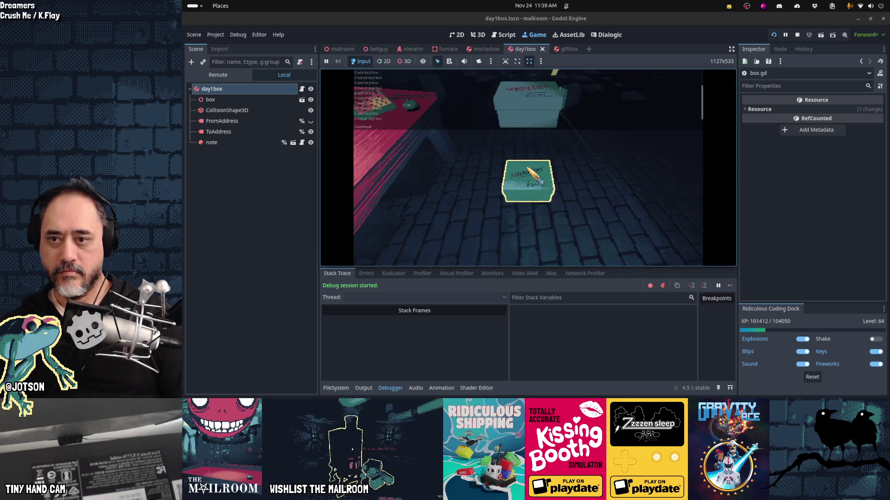
pyautogui.write('box')
pyautogui.press('Return')
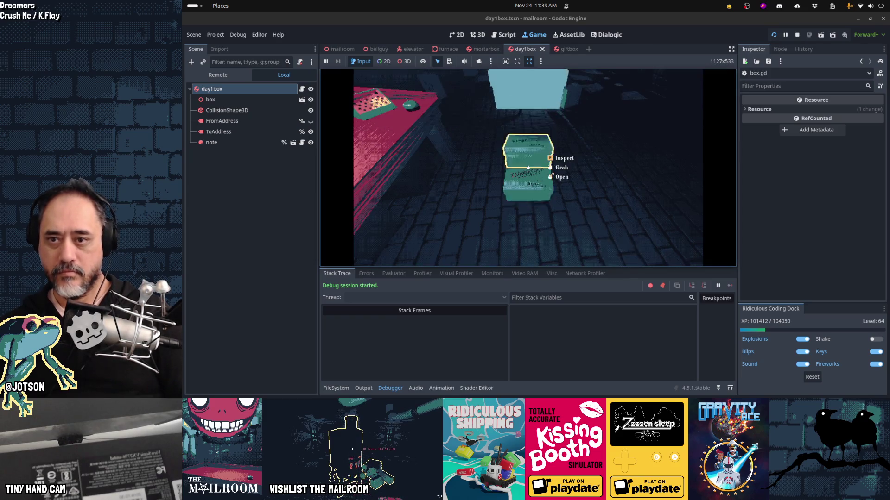
pyautogui.click(528, 167)
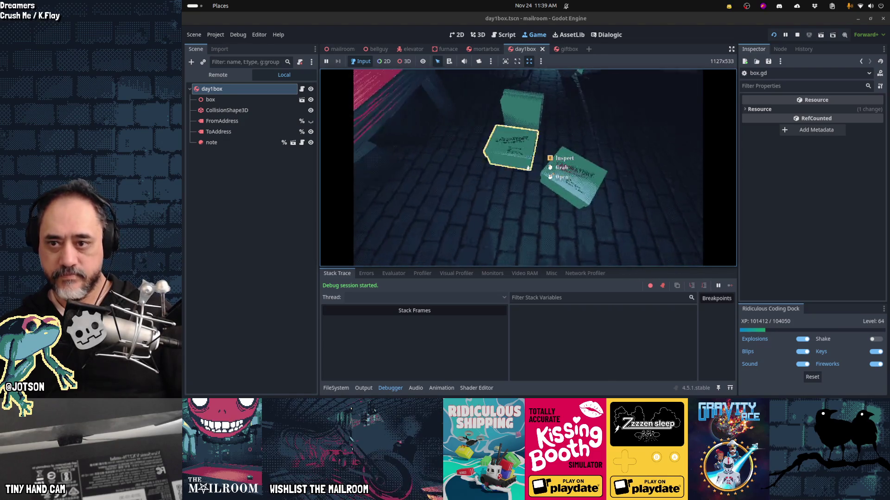
pyautogui.press('e')
pyautogui.click(528, 167)
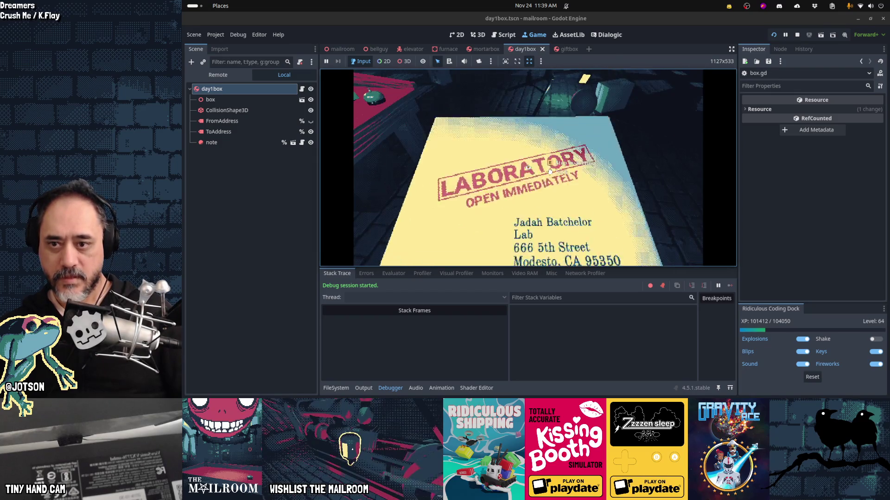
pyautogui.press('e')
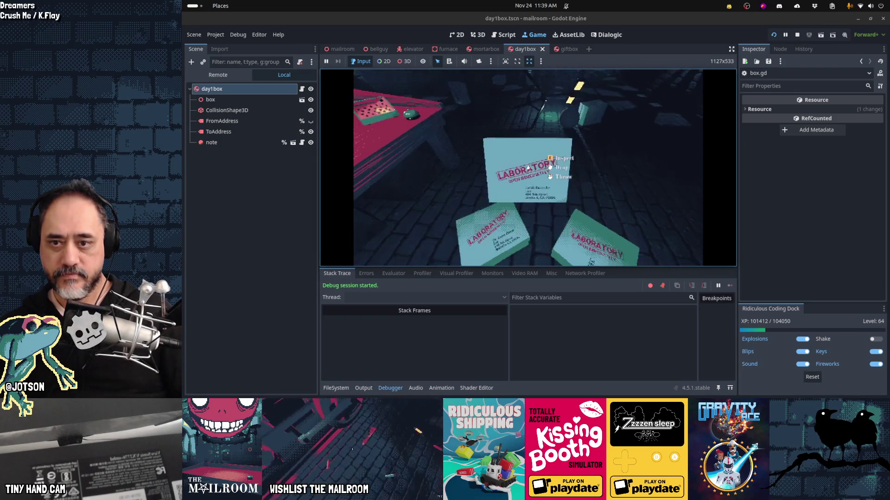
pyautogui.click(528, 167)
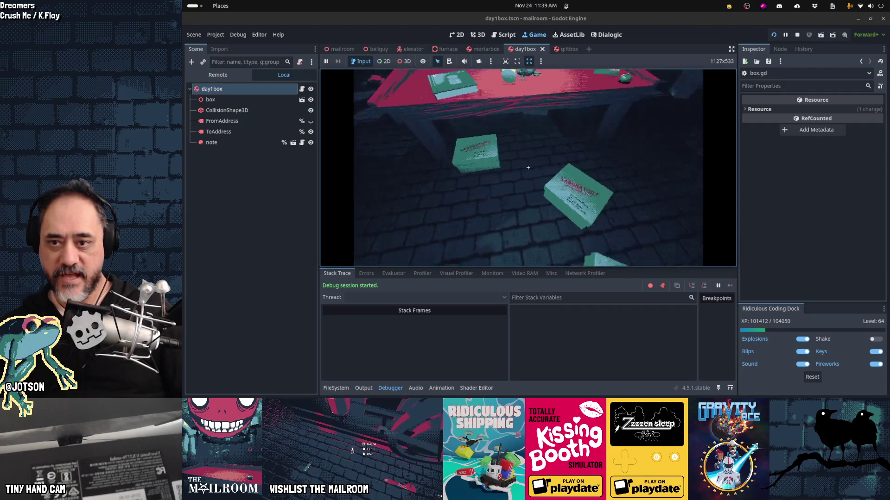
pyautogui.click(527, 167)
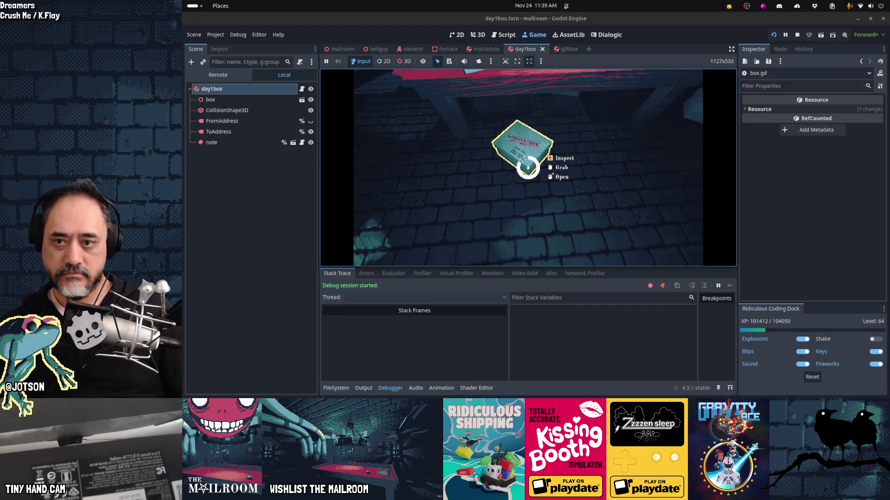
# Open a box, carry another, then spawn a box, hitting the null-instance error at box.gd line 26
pyautogui.click(528, 167)
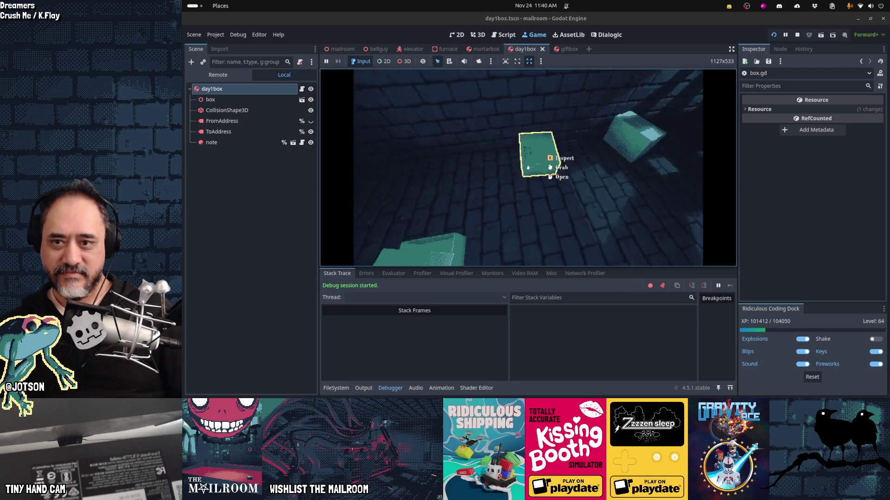
pyautogui.click(528, 167)
pyautogui.moveTo(528, 167); pyautogui.dragTo(528, 167)
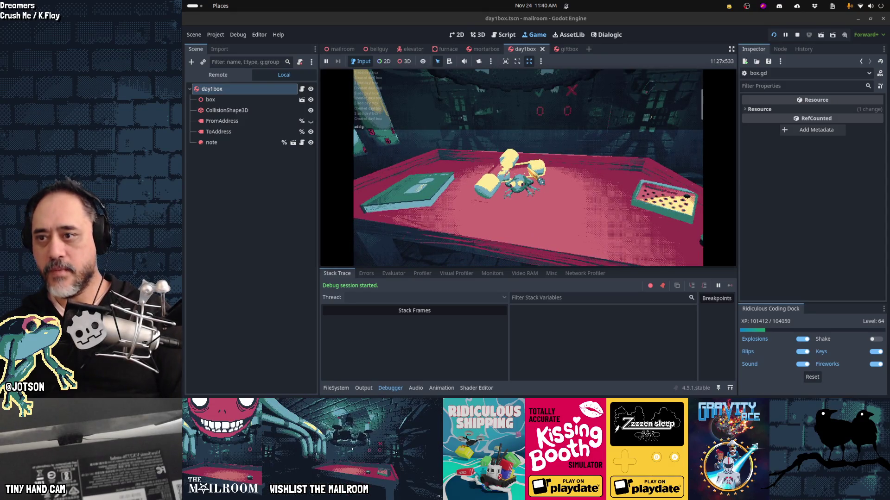
pyautogui.press('Return')
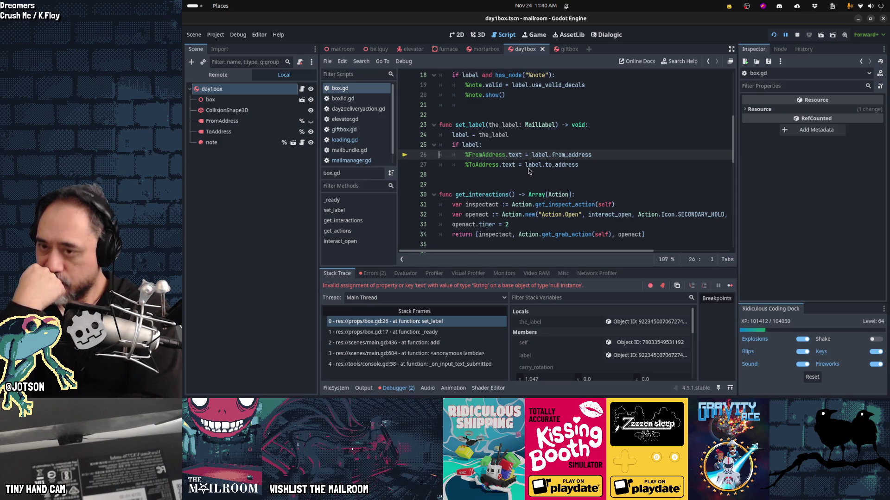
# Guard the FromAddress assignment with 'if label and has_node("%FromAddress")' and copy that guard to line 27
pyautogui.press('Left')
pyautogui.write('an')
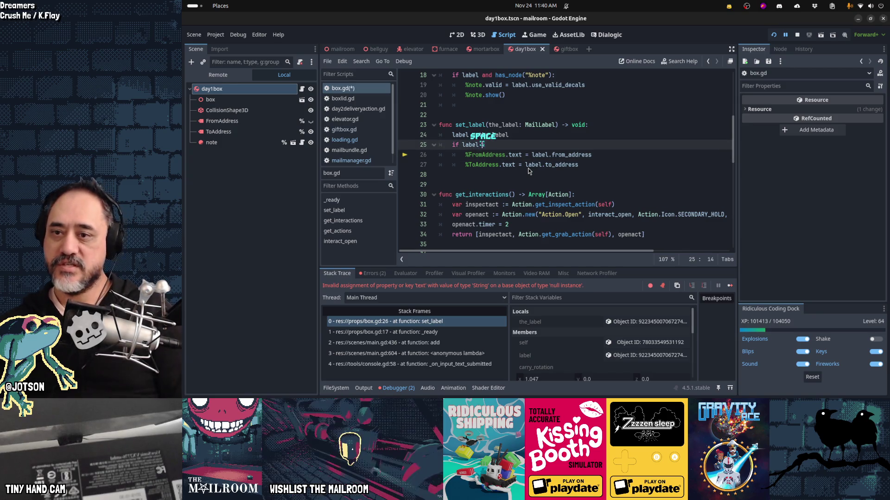
pyautogui.write('d ')
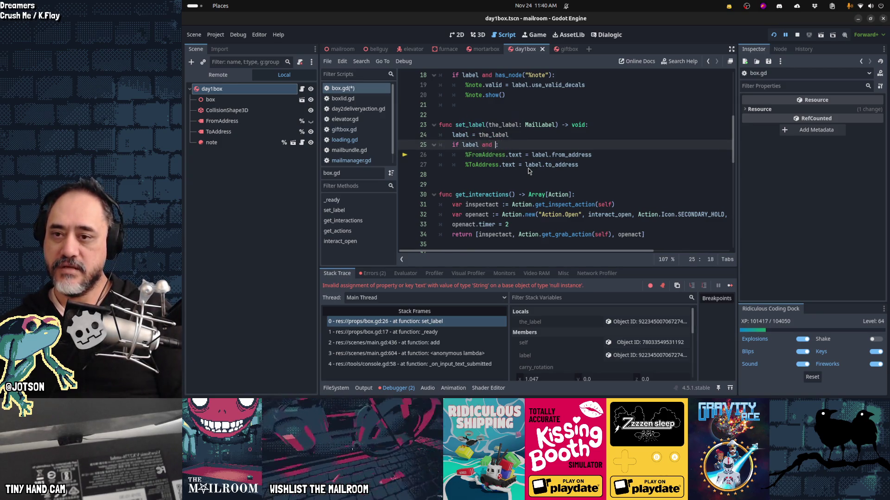
pyautogui.write('has_node("%FromAddress')
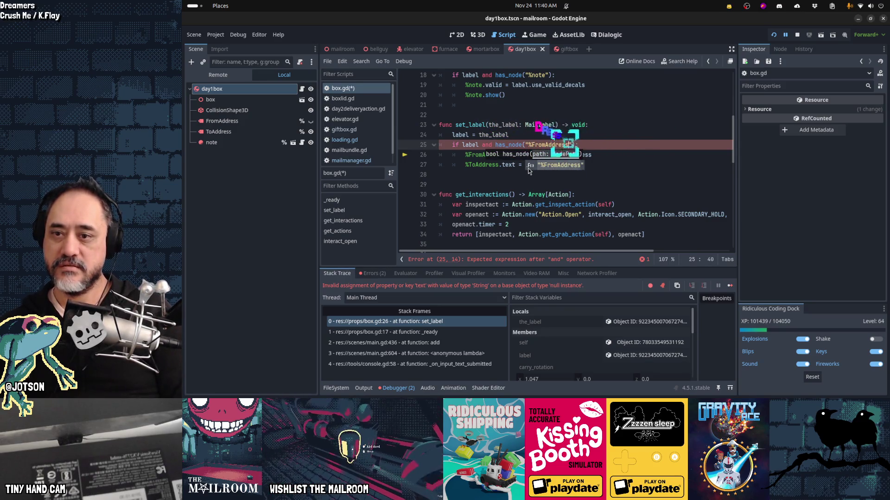
pyautogui.press('Return')
pyautogui.press('Down')
pyautogui.press('Up')
pyautogui.hotkey('shift', 'End')
pyautogui.hotkey('ctrl', 'c')
pyautogui.press('Down')
pyautogui.press('End')
pyautogui.press('Return')
pyautogui.hotkey('shift', 'Tab')
pyautogui.hotkey('ctrl', 'v')
# Point the copied guard at %ToAddress, save box.gd, and resume the game
pyautogui.click(530, 166)
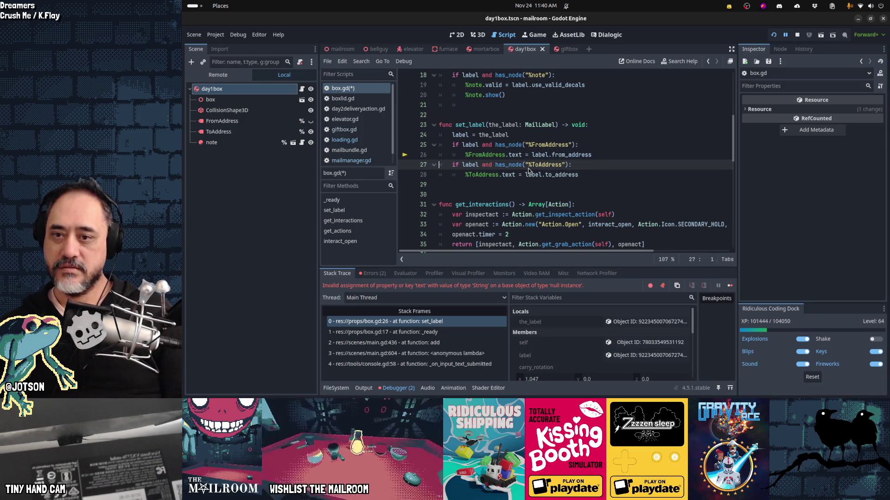
pyautogui.press('Down')
pyautogui.press('Down')
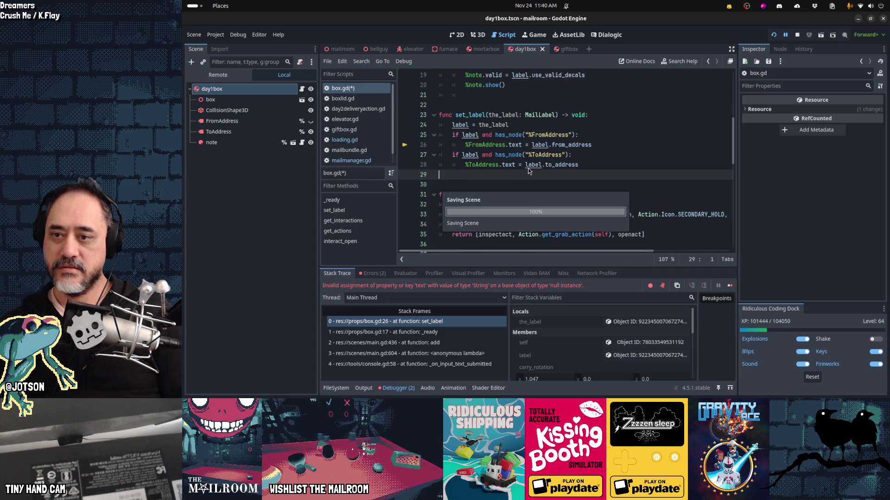
pyautogui.hotkey('ctrl', 's')
pyautogui.press('F12')
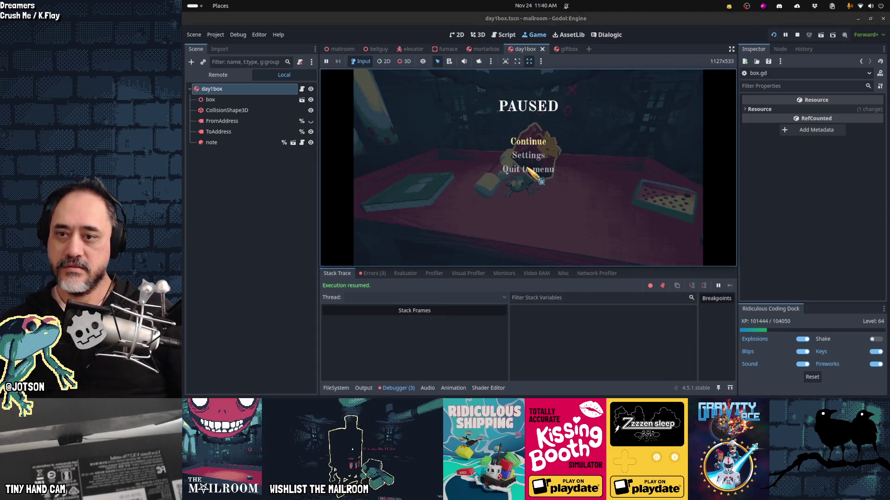
# Continue the game and spawn a gift box with 'add giftbox', triggering the lid's missing set_label error
pyautogui.click(551, 147)
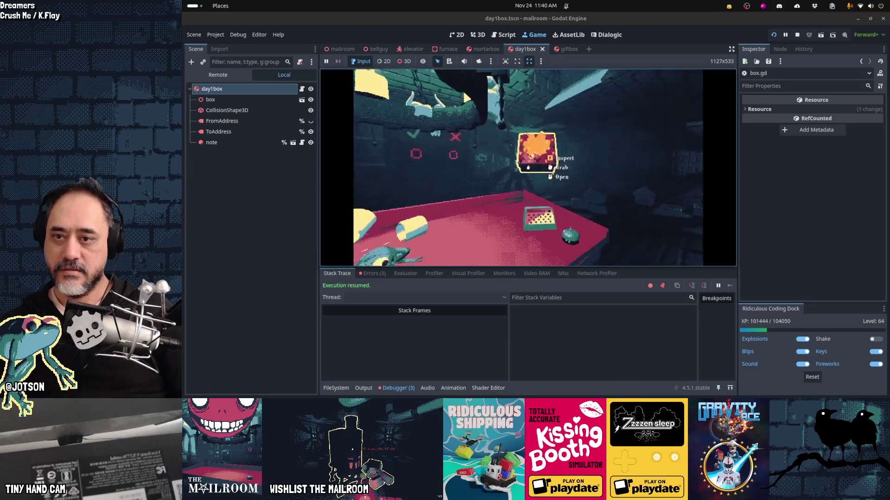
pyautogui.press('`')
pyautogui.write('add giftbox')
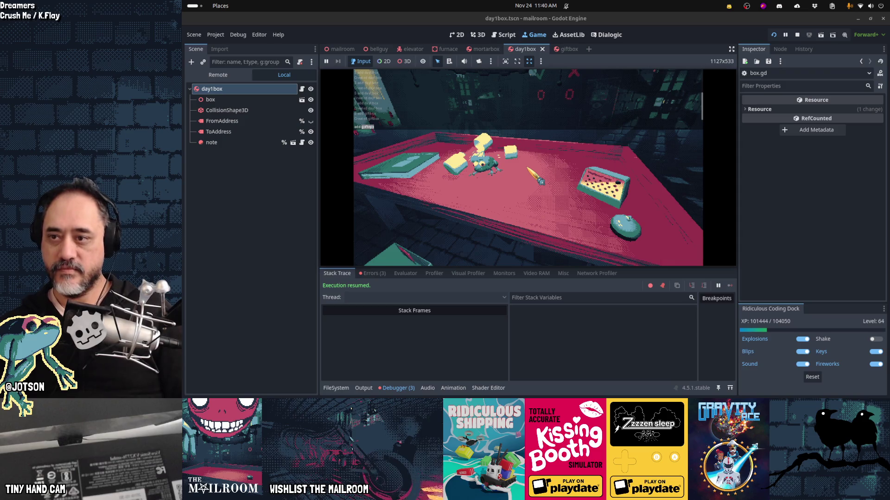
pyautogui.press('Return')
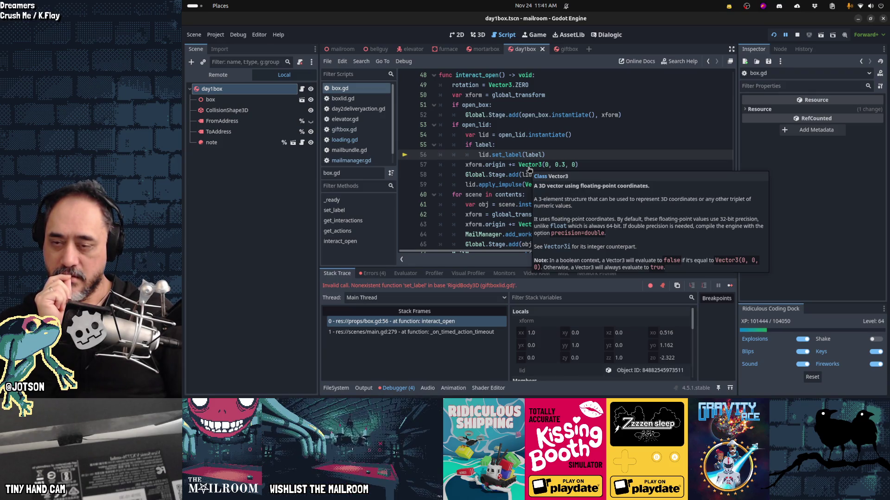
# Append 'and lid.has_method("set_label")' to line 55's condition, save, and continue playing
pyautogui.click(521, 156)
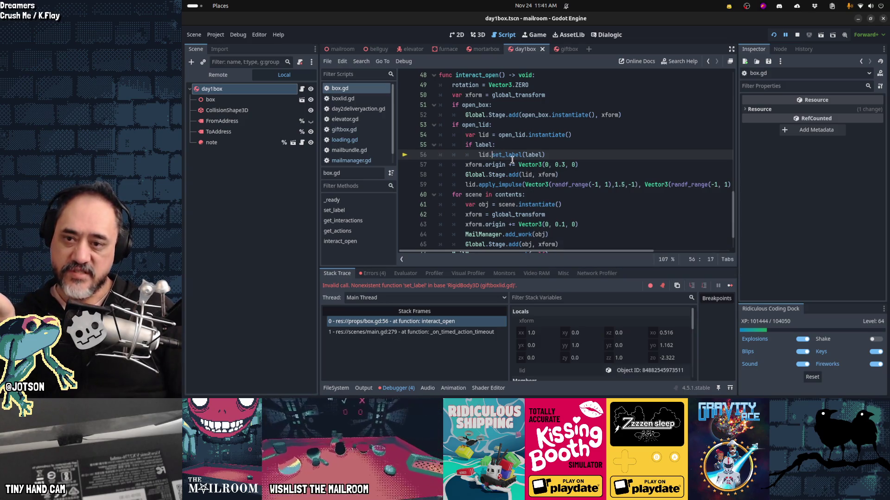
pyautogui.press('Up')
pyautogui.press('End')
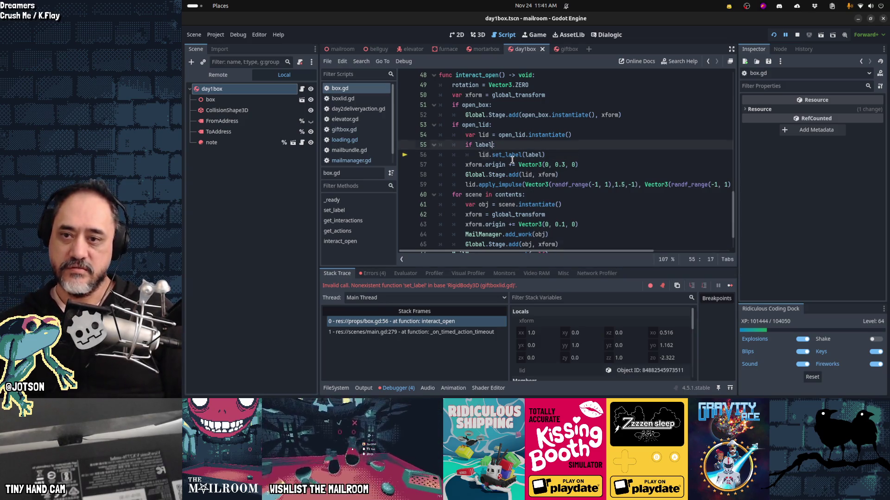
pyautogui.write('and lid.')
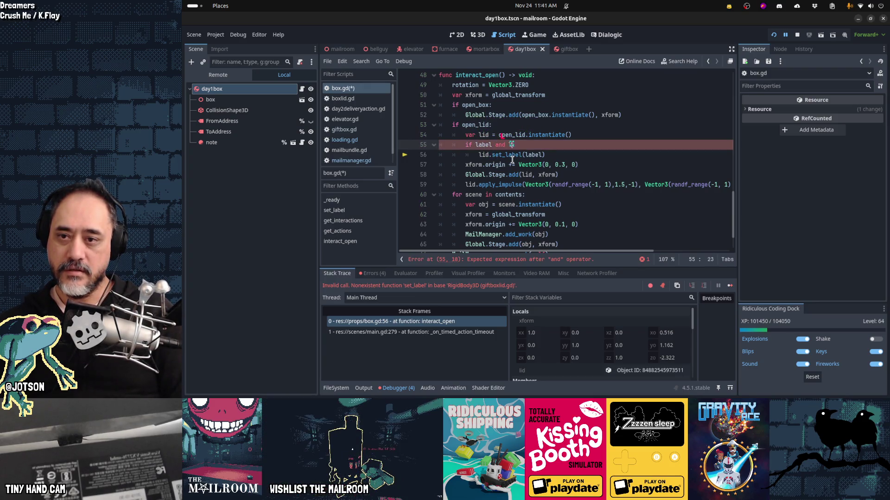
pyautogui.write('has_method("set')
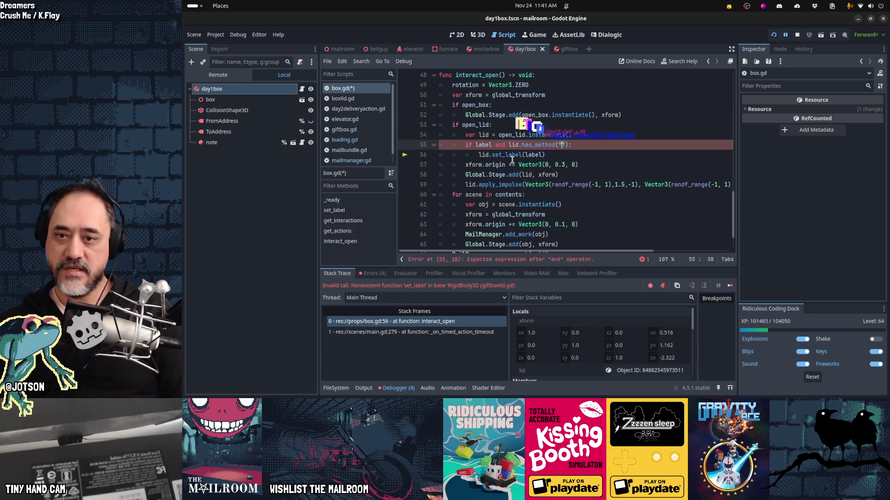
pyautogui.write('_label')
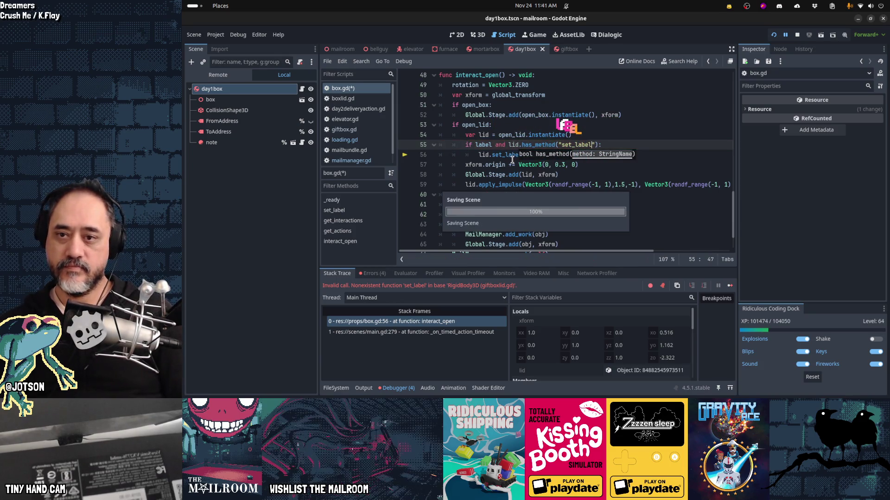
pyautogui.press('F12')
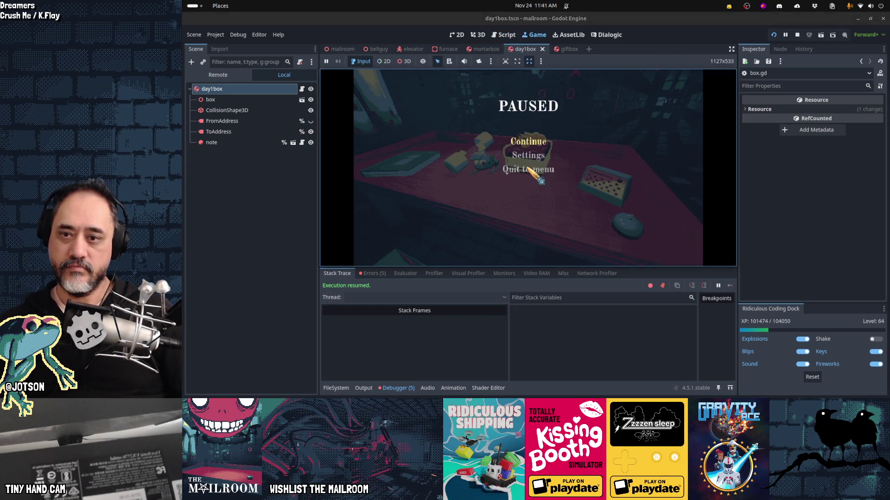
pyautogui.click(528, 144)
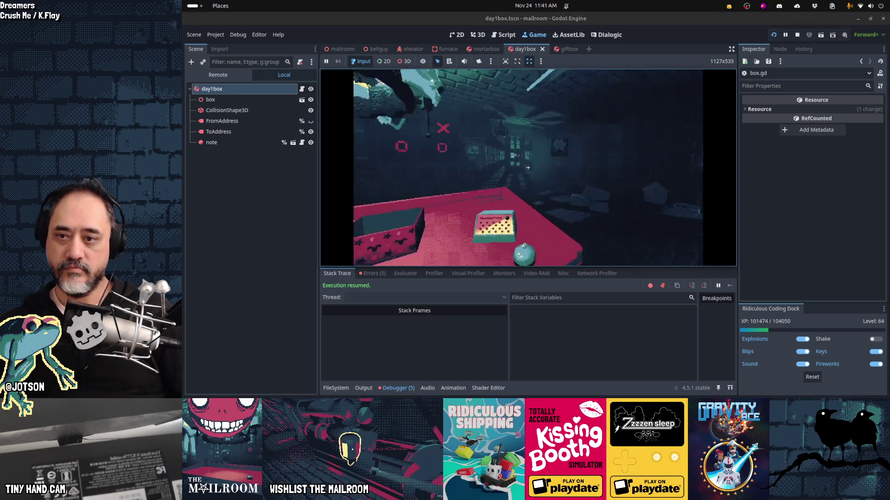
# Throw the held box, spawn a new one, and discard the spilled Directory and box
pyautogui.click(528, 167)
pyautogui.write('add giftb')
pyautogui.press('Return')
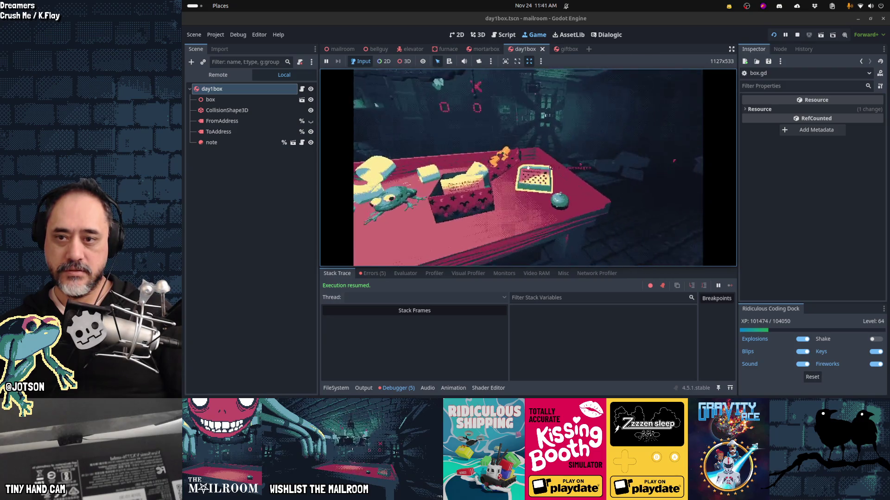
pyautogui.click(528, 167)
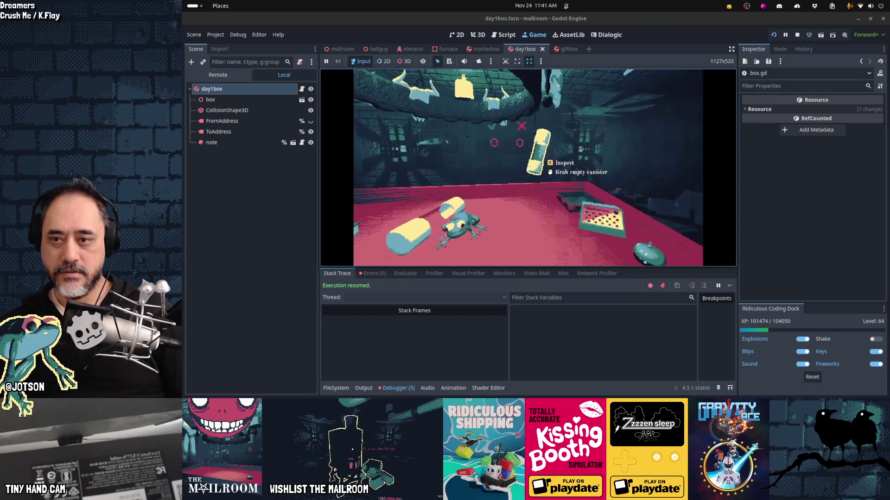
pyautogui.click(528, 168)
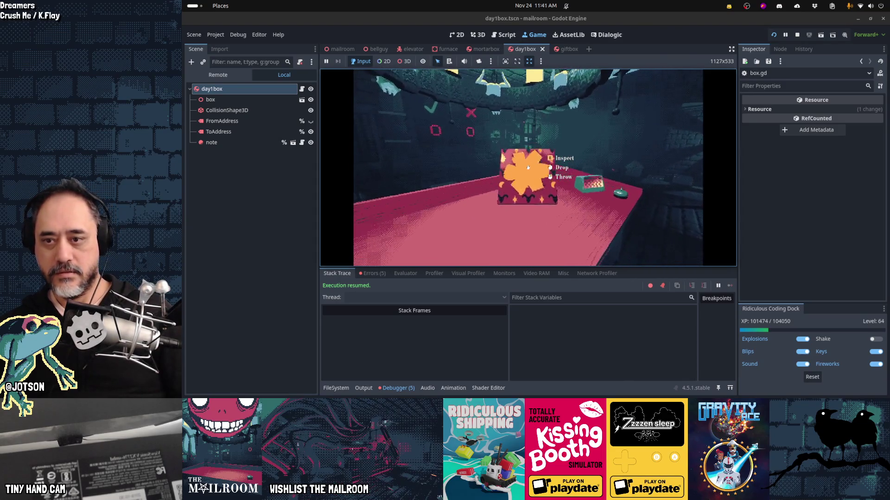
pyautogui.click(528, 167)
# Spawn two day1boxes with 'add day1box', open one and place its paper roll on the table
pyautogui.press('`')
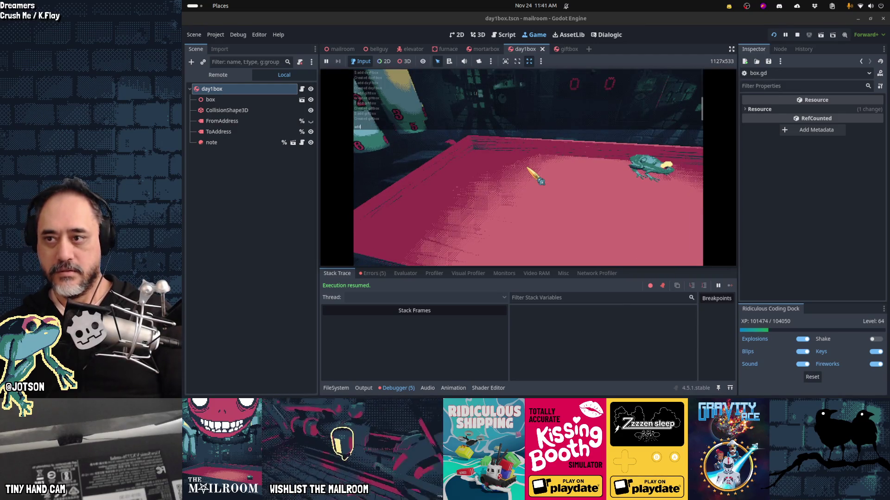
pyautogui.write('add day1box')
pyautogui.press('Return')
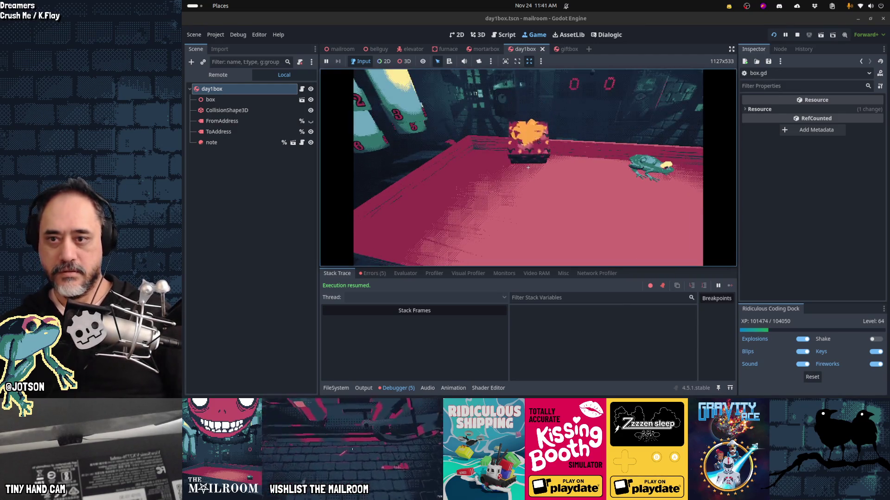
pyautogui.click(528, 167)
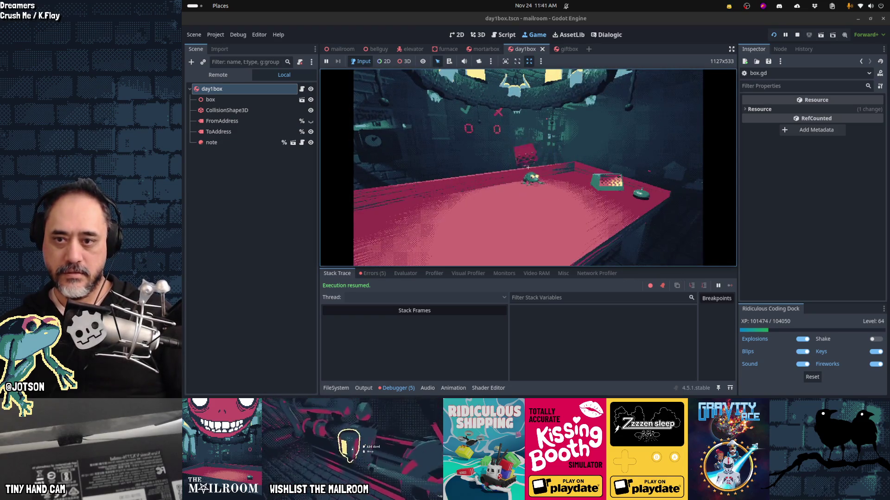
pyautogui.press('`')
pyautogui.write('add d')
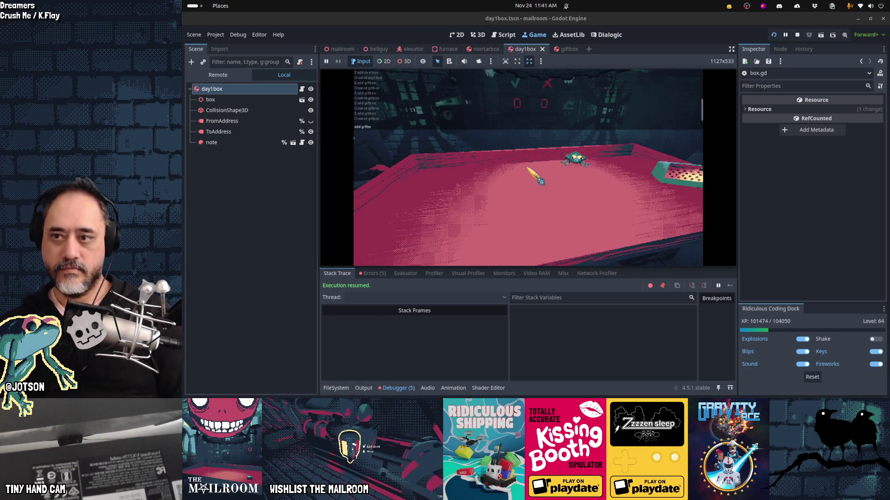
pyautogui.write('x')
pyautogui.press('Return')
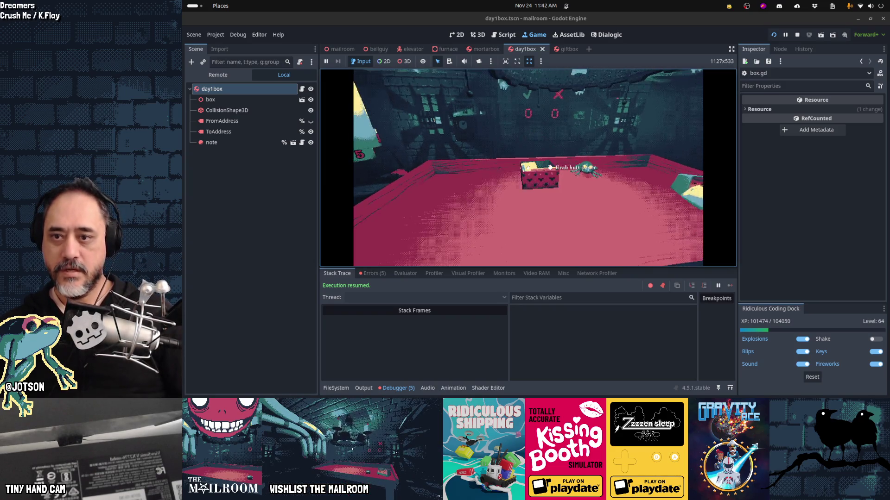
pyautogui.click(550, 168)
pyautogui.click(528, 167)
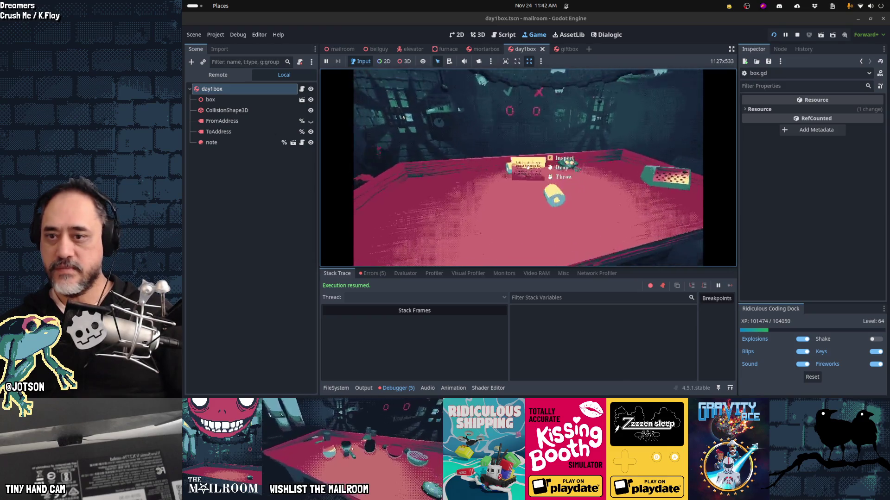
pyautogui.click(528, 167)
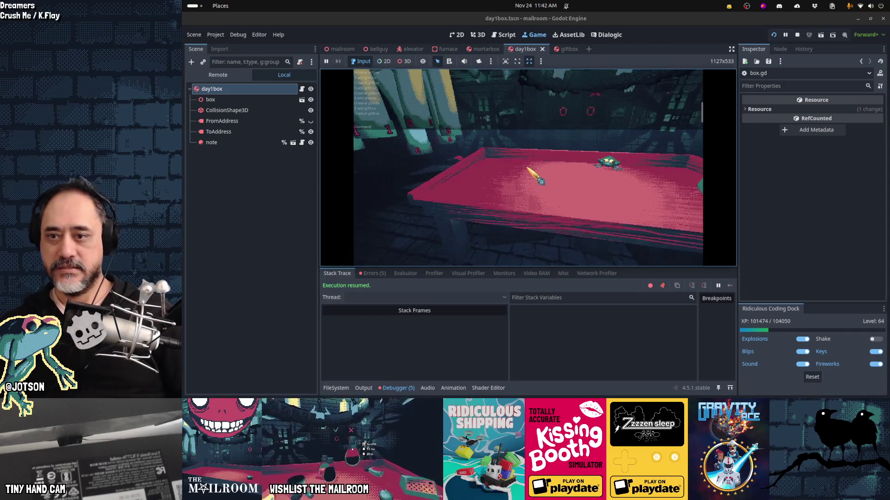
# Spawn a gift box, toss its note, box and frog figurine, then stop the game
pyautogui.press('`')
pyautogui.write('add gi')
pyautogui.write('x')
pyautogui.press('Return')
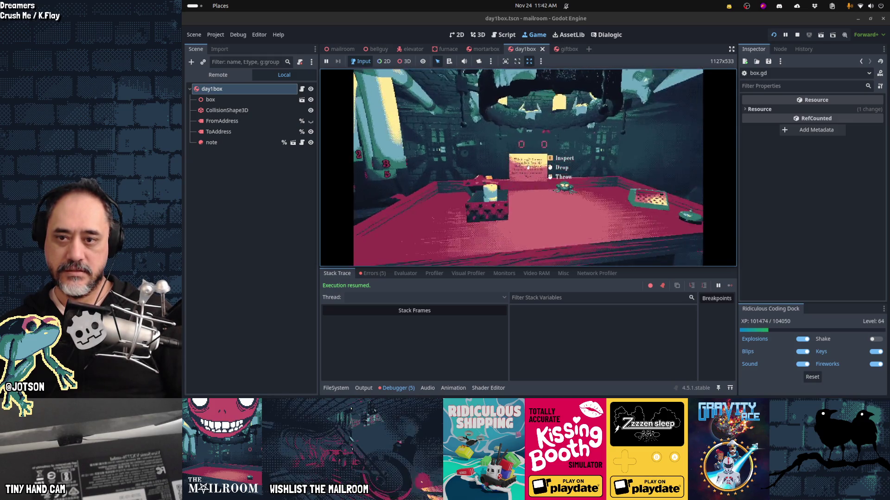
pyautogui.click(549, 177)
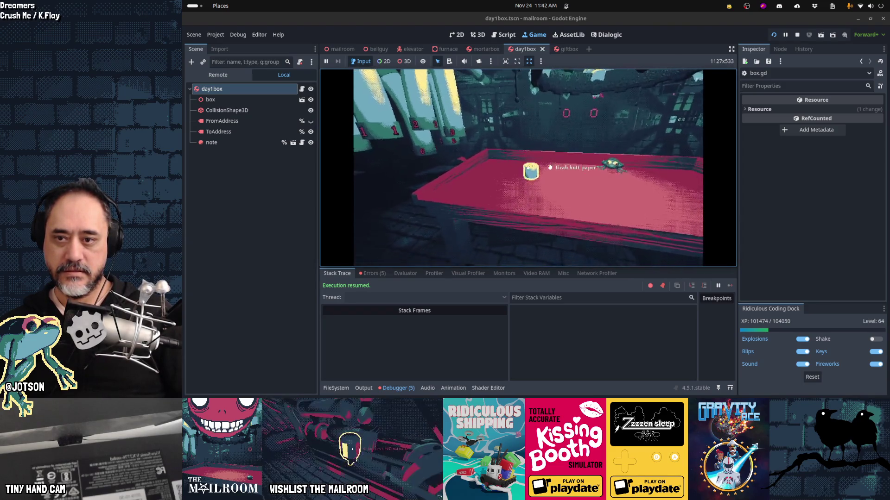
pyautogui.click(527, 167)
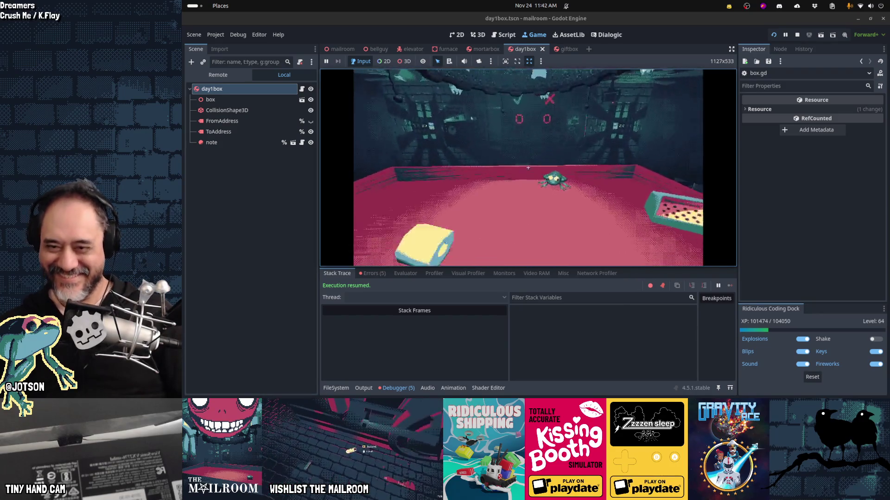
pyautogui.click(528, 168)
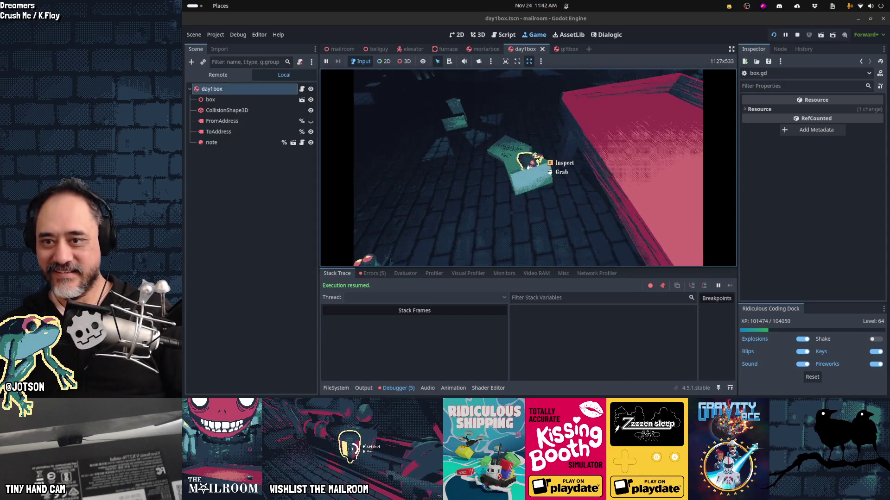
pyautogui.click(528, 167)
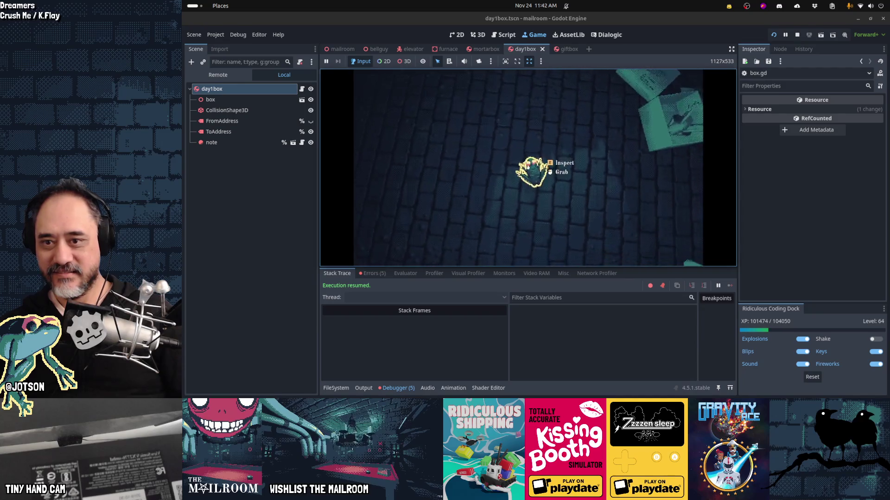
pyautogui.click(527, 168)
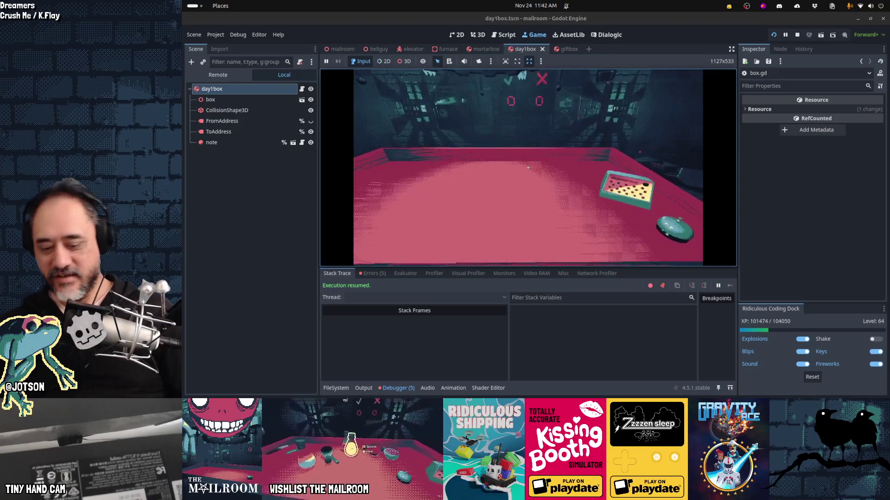
pyautogui.press('F8')
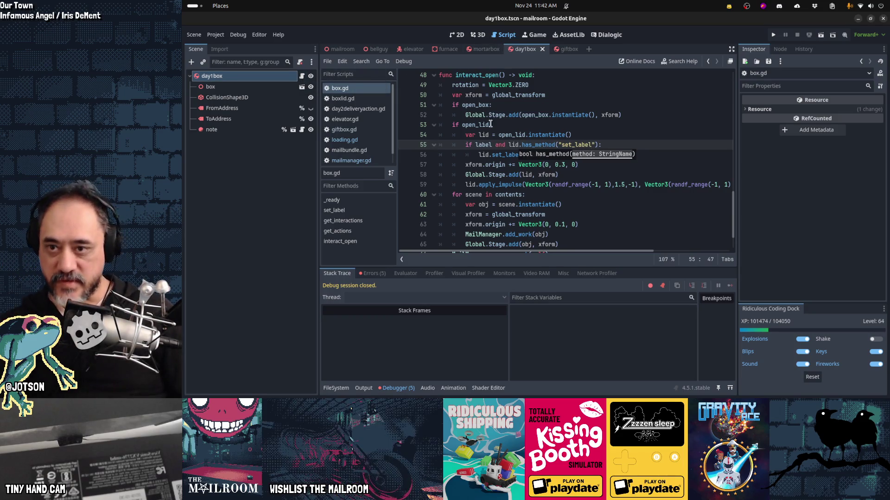
pyautogui.scroll(15, 486, 117)
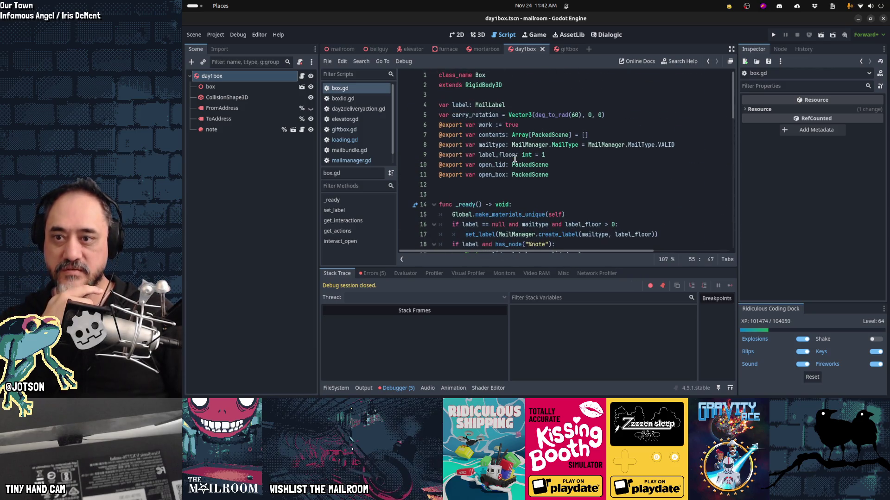
pyautogui.click(492, 165)
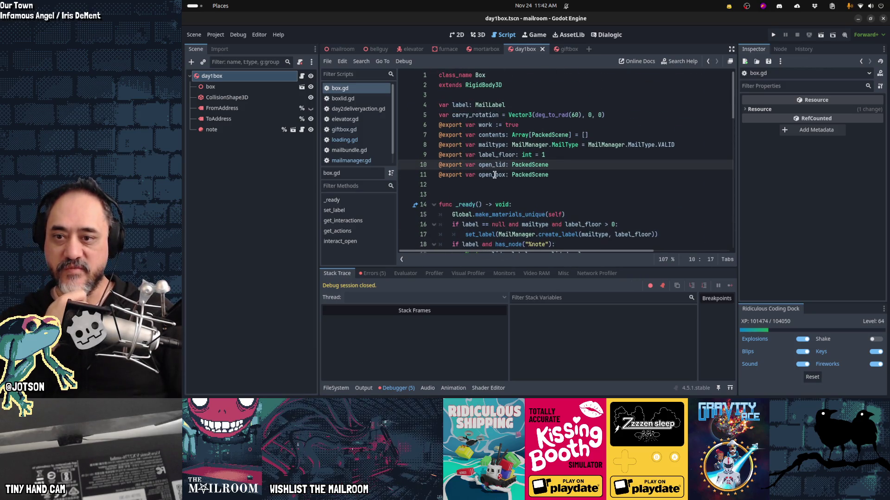
pyautogui.click(494, 175)
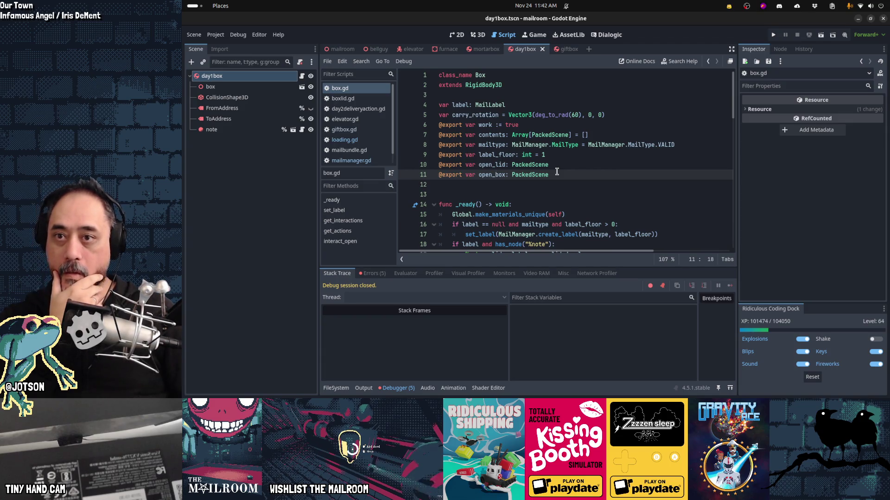
# Close the day1box scene tab, check giftbox, then close the giftbox tab
pyautogui.middleClick(528, 51)
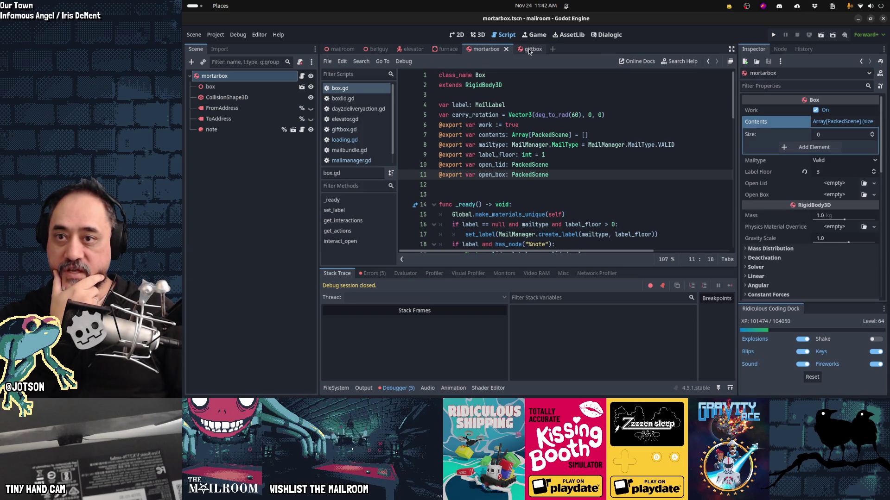
pyautogui.click(529, 49)
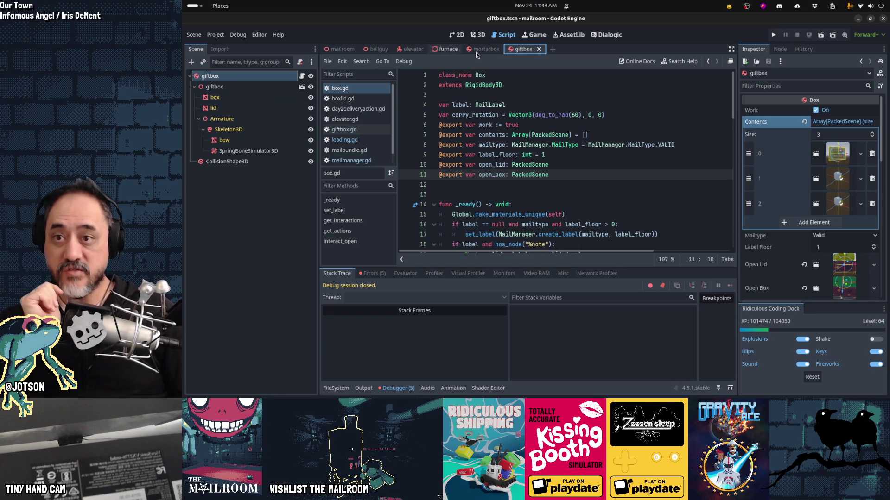
pyautogui.middleClick(517, 51)
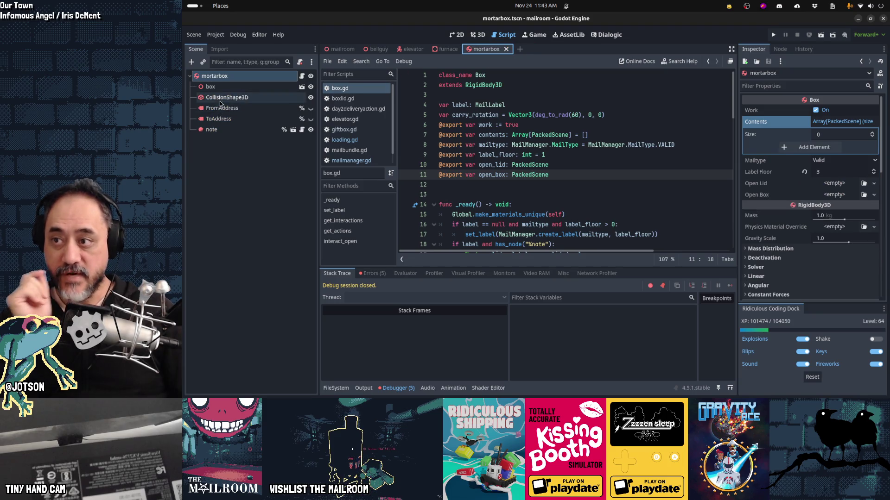
# Apply an option to the mortarbox CollisionShape3D's BoxShape3D resource and save mortarbox.tscn
pyautogui.click(272, 88)
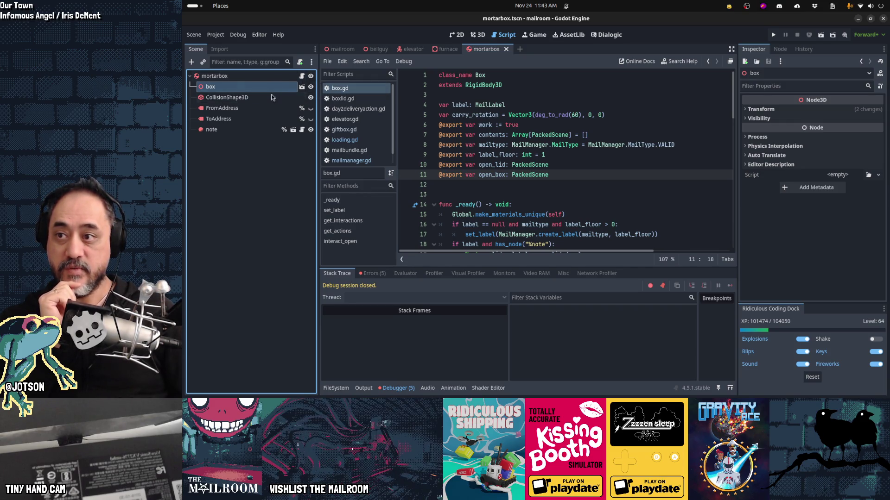
pyautogui.click(275, 97)
pyautogui.click(842, 115)
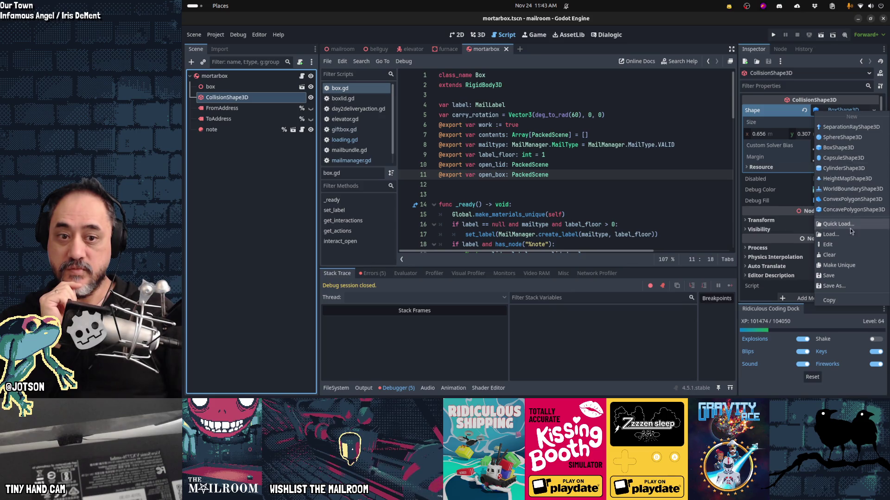
pyautogui.click(834, 264)
pyautogui.click(260, 76)
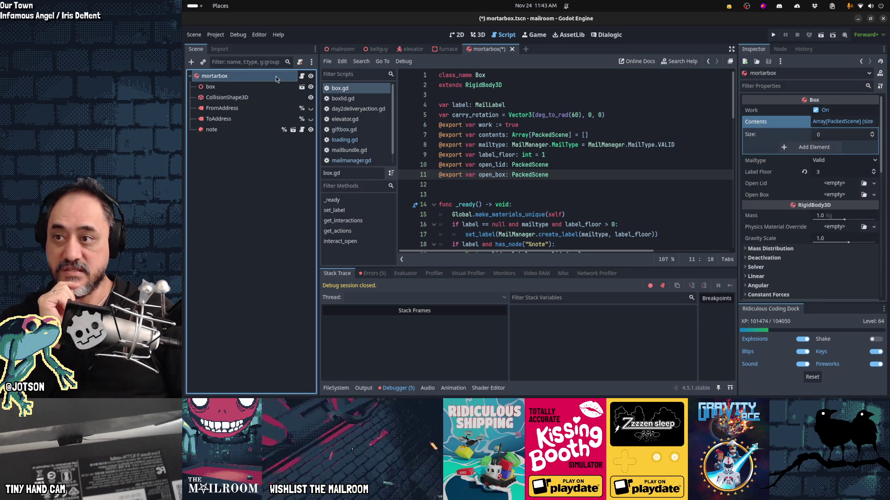
pyautogui.moveTo(616, 388)
pyautogui.hotkey('ctrl', 's')
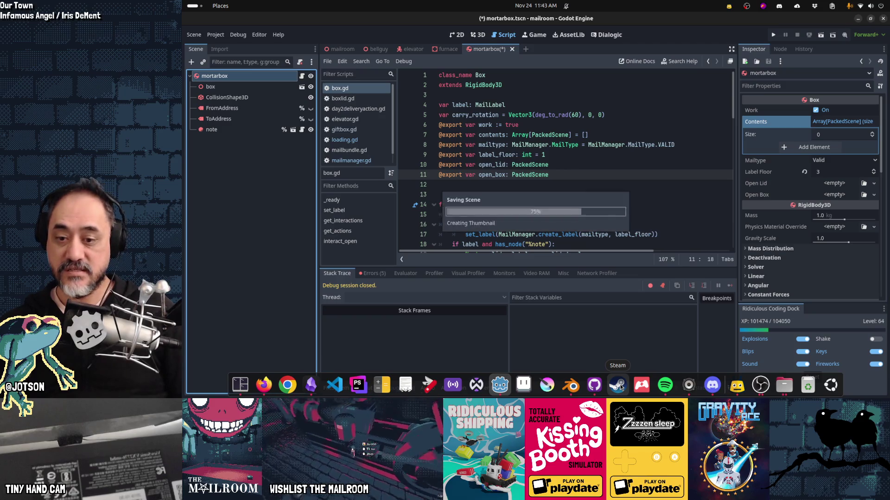
# In Blender, delete the package lid from the box model
pyautogui.click(566, 388)
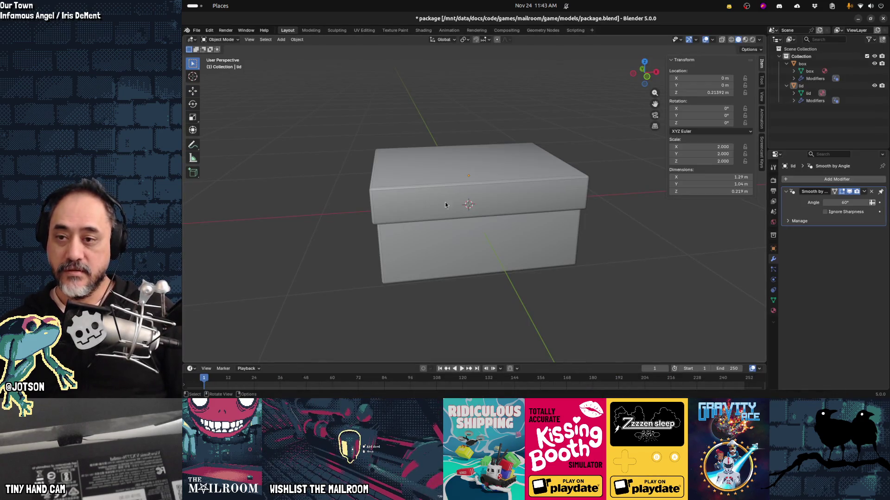
pyautogui.click(511, 184)
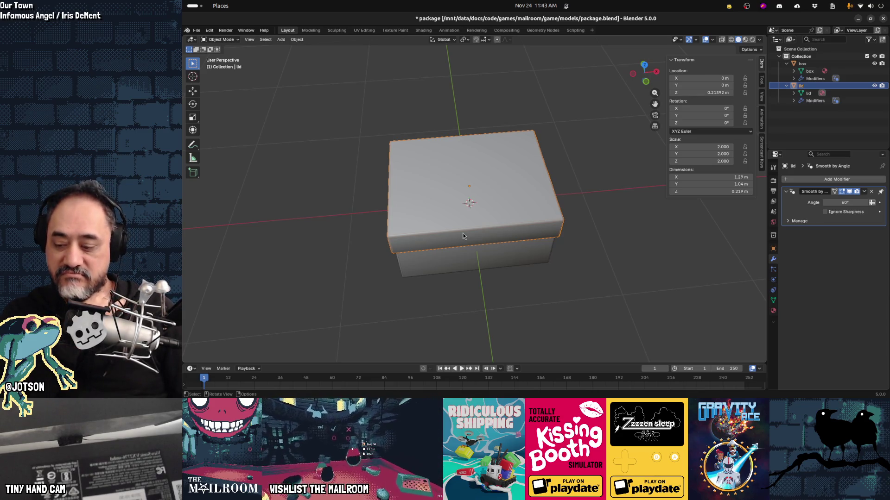
pyautogui.press('Delete')
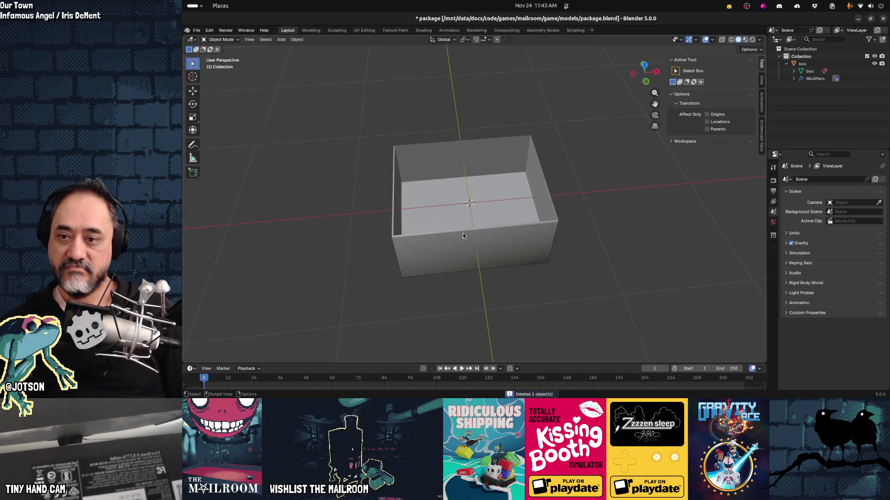
# Raise the box walls' top edges straight up in Right Ortho to 0.653 m
pyautogui.click(462, 235)
pyautogui.moveTo(468, 233); pyautogui.dragTo(505, 216)
pyautogui.press('Tab')
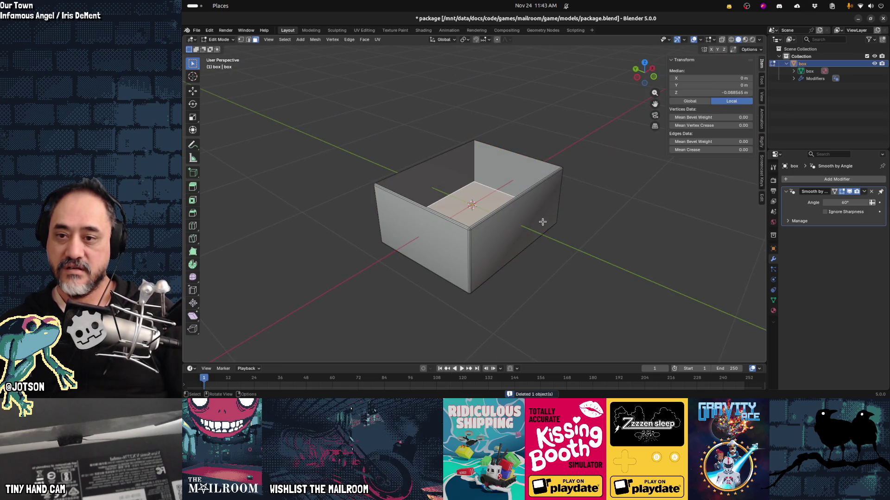
pyautogui.hotkey('alt', 'z')
pyautogui.press('`')
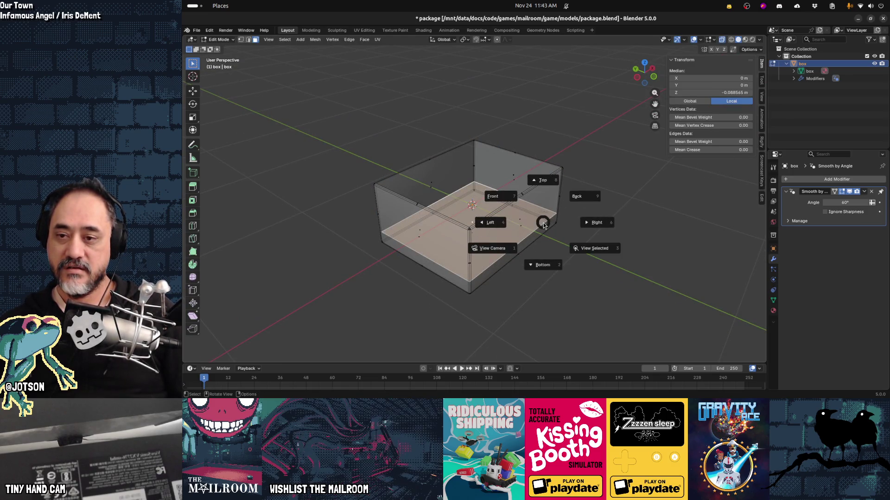
pyautogui.press('Escape')
pyautogui.press('`')
pyautogui.press('KP_5')
pyautogui.press('KP_3')
pyautogui.moveTo(438, 150); pyautogui.dragTo(559, 177)
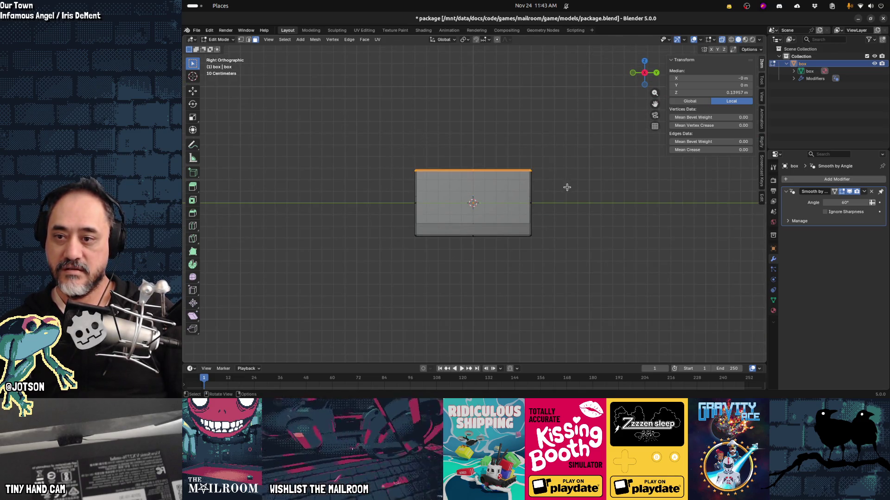
pyautogui.press('g')
pyautogui.press('z')
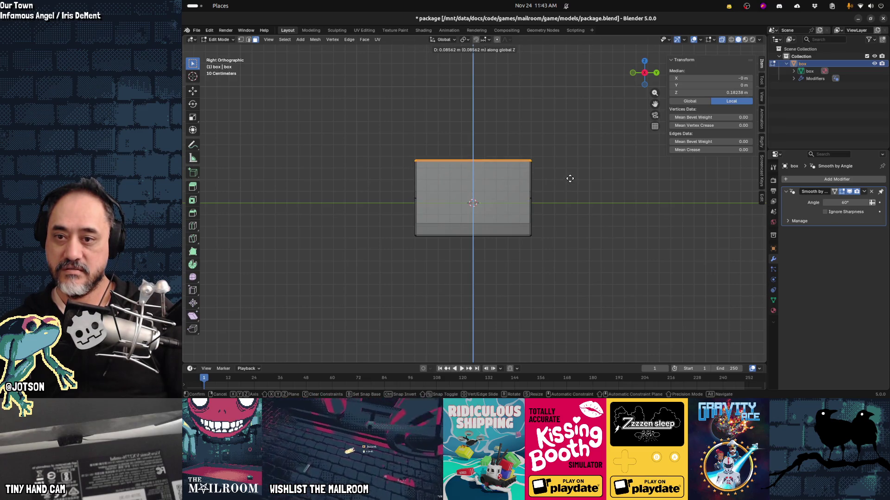
pyautogui.click(570, 176)
# Leave Edit Mode, save package.blend, and return to Godot Engine
pyautogui.moveTo(327, 231); pyautogui.dragTo(446, 260)
pyautogui.press('Tab')
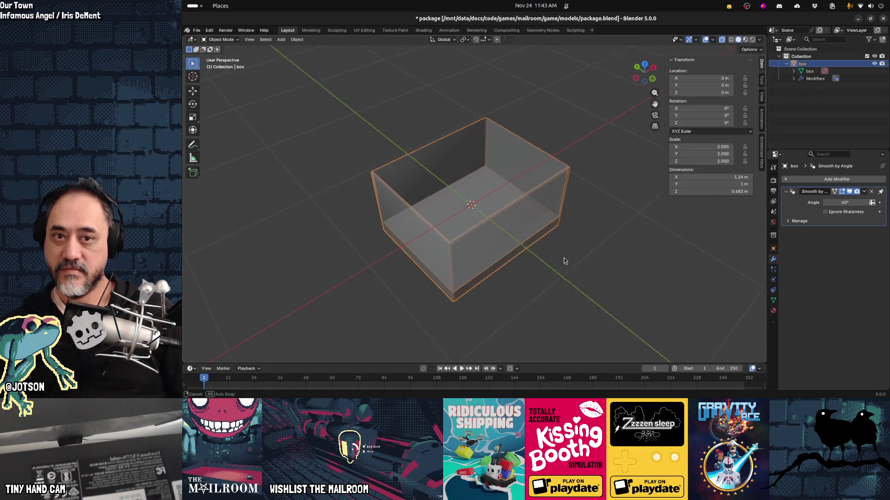
pyautogui.moveTo(566, 261); pyautogui.dragTo(540, 253)
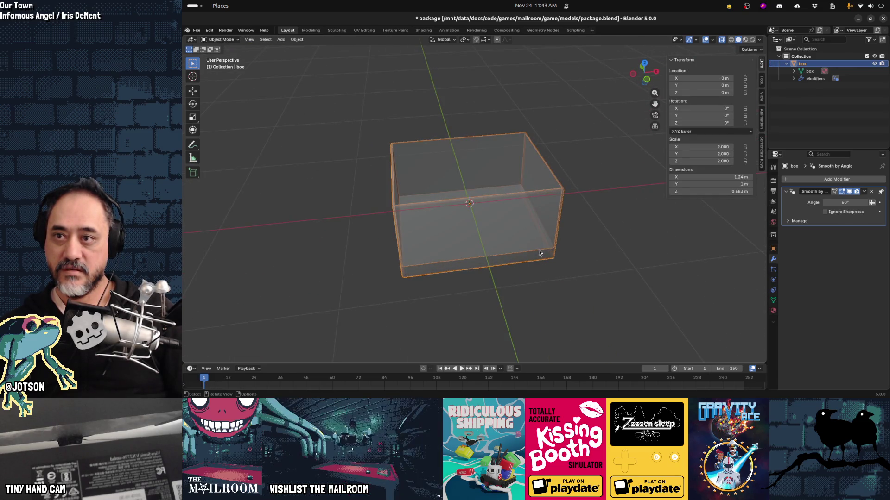
pyautogui.hotkey('ctrl', 's')
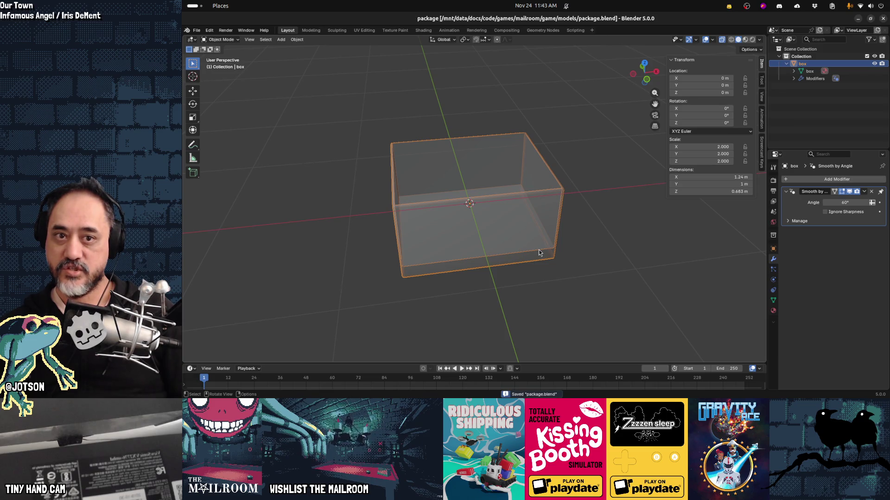
pyautogui.moveTo(539, 252); pyautogui.dragTo(582, 254)
pyautogui.hotkey('alt', 'Tab')
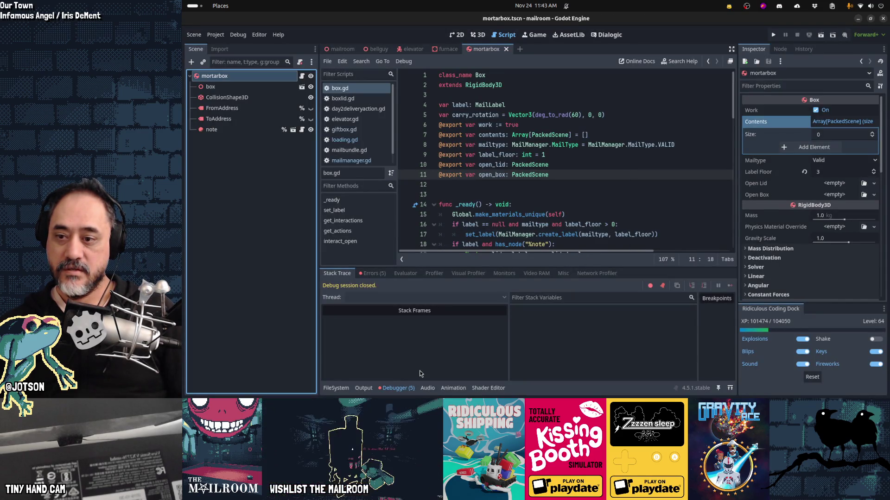
# Search project resources for 'giftboxlid' and open giftboxlid.tscn
pyautogui.click(474, 154)
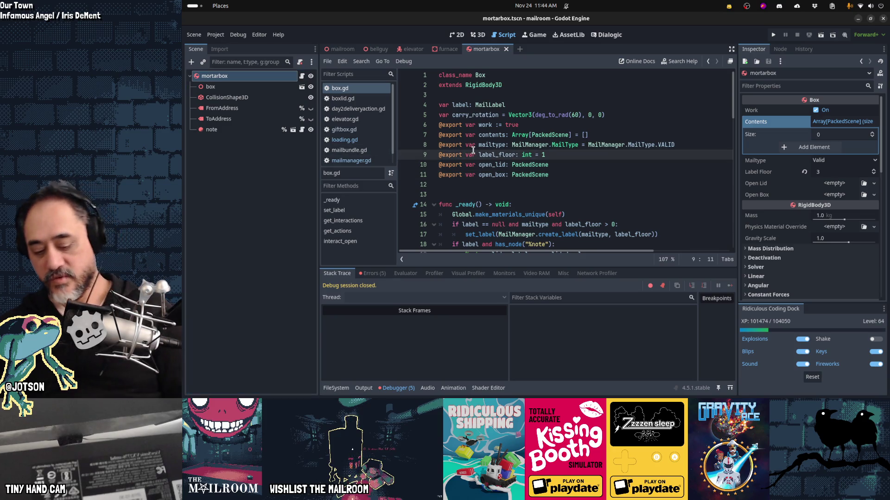
pyautogui.hotkey('shift', 'alt', 'o')
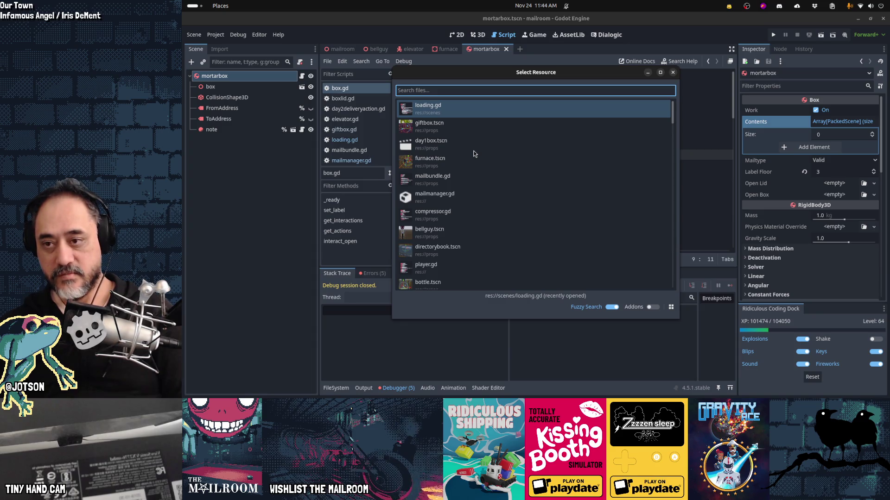
pyautogui.write('giftbox')
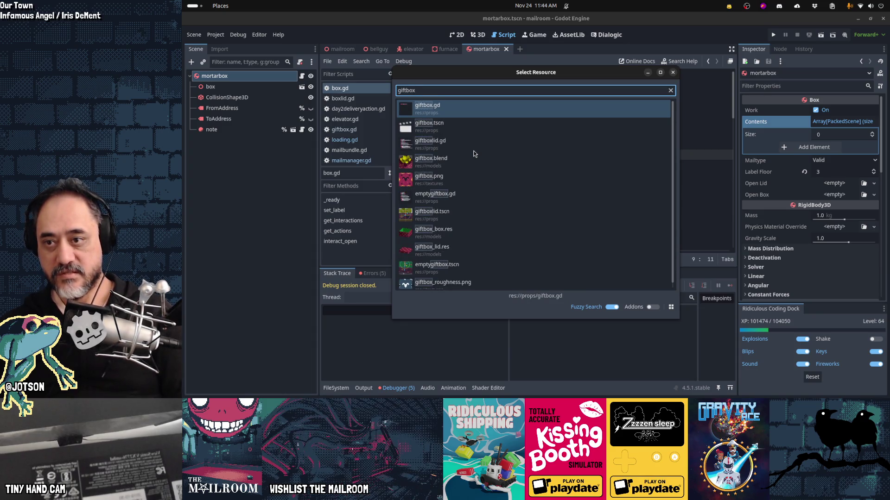
pyautogui.write('lid')
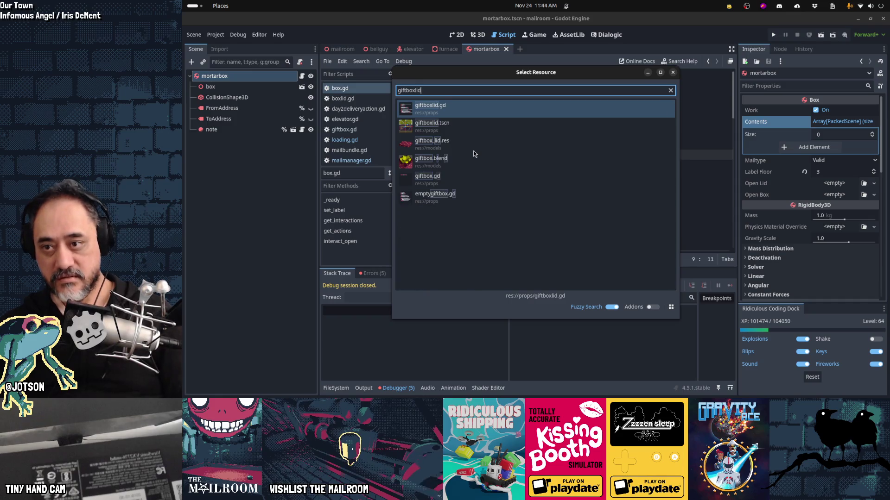
pyautogui.press('Down')
pyautogui.press('Return')
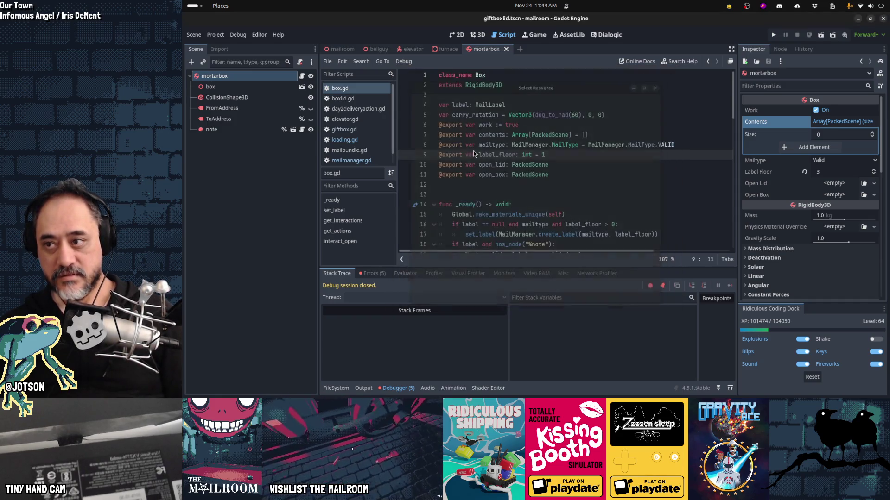
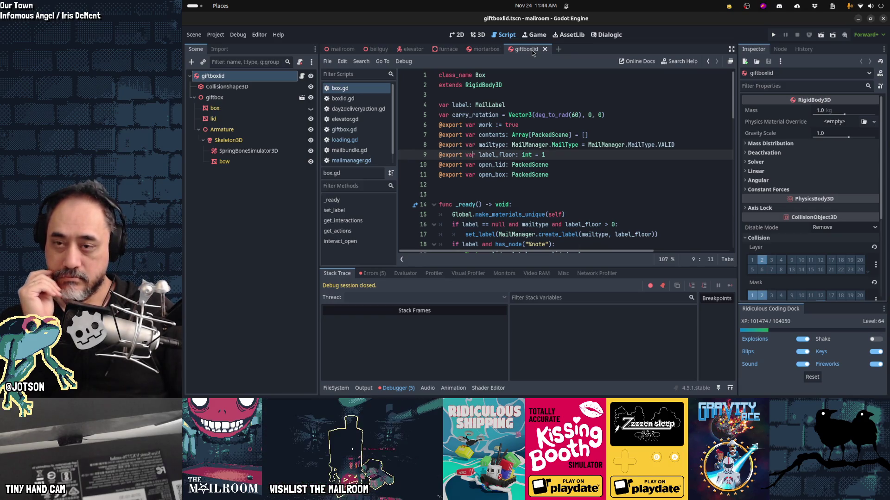
# Close giftboxlid in Godot, show mortarbox in 3D, and switch to package.blend in Blender
pyautogui.middleClick(532, 50)
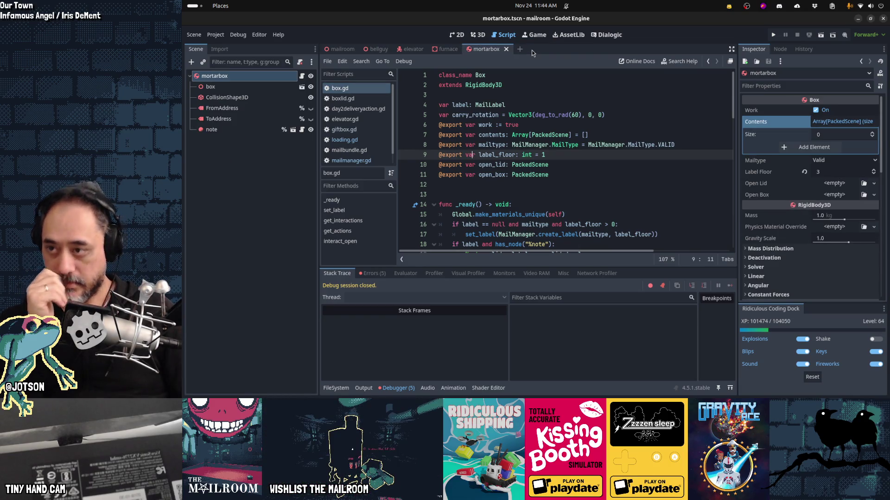
pyautogui.hotkey('ctrl', 'F2')
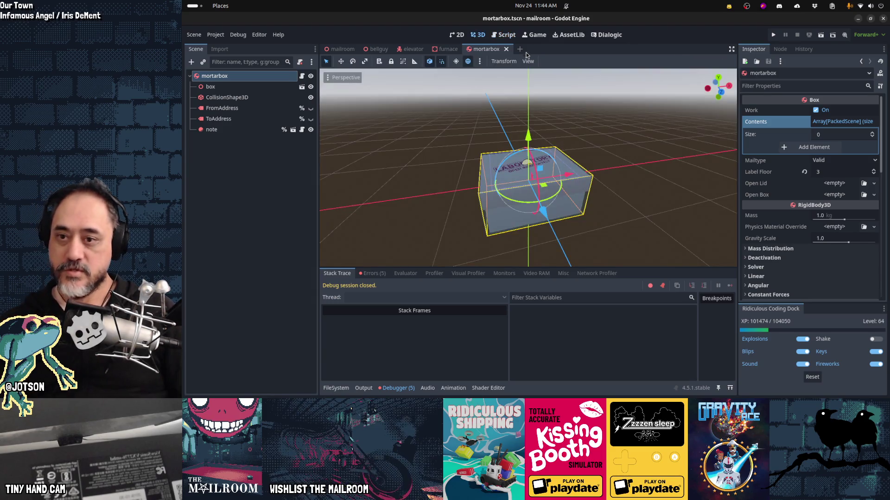
pyautogui.hotkey('alt', 'Tab')
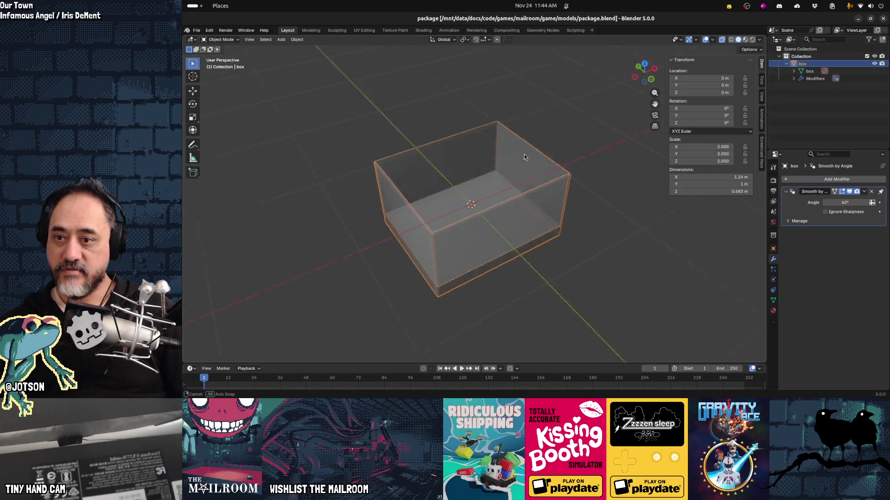
pyautogui.moveTo(524, 156)
pyautogui.mouseDown()
pyautogui.moveTo(558, 147)
pyautogui.moveTo(564, 171)
pyautogui.moveTo(526, 171)
pyautogui.moveTo(580, 163)
pyautogui.moveTo(411, 177)
pyautogui.moveTo(510, 164)
pyautogui.moveTo(509, 177)
pyautogui.moveTo(474, 202)
pyautogui.moveTo(492, 170)
pyautogui.moveTo(525, 179)
pyautogui.moveTo(492, 184)
pyautogui.mouseUp()
pyautogui.press('Tab')
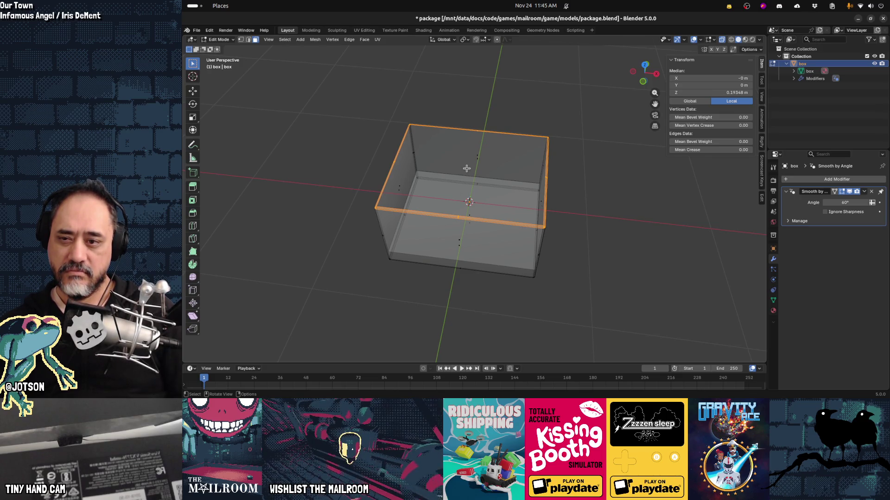
# Duplicate the box's bottom face in place and separate the copy into new object box.001
pyautogui.moveTo(466, 169)
pyautogui.mouseDown()
pyautogui.moveTo(513, 181)
pyautogui.moveTo(474, 209)
pyautogui.moveTo(498, 213)
pyautogui.mouseUp()
pyautogui.click(475, 209)
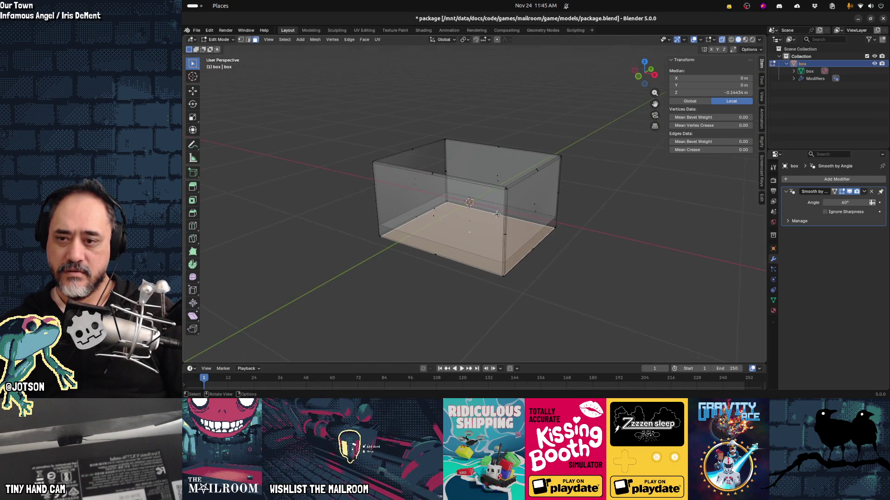
pyautogui.hotkey('shift', 'd')
pyautogui.rightClick(504, 237)
pyautogui.press('p')
pyautogui.click(504, 236)
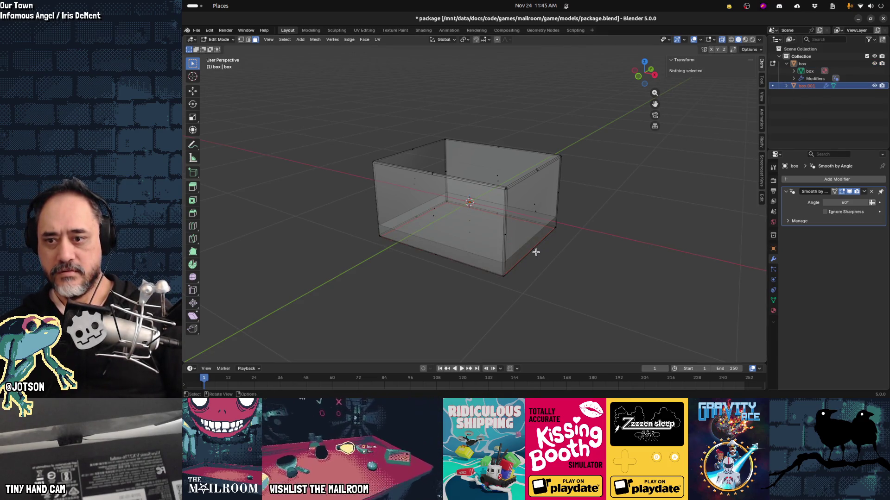
# Move box.001 straight up along Z to cap the box as a lid at 0.718 m
pyautogui.press('Tab')
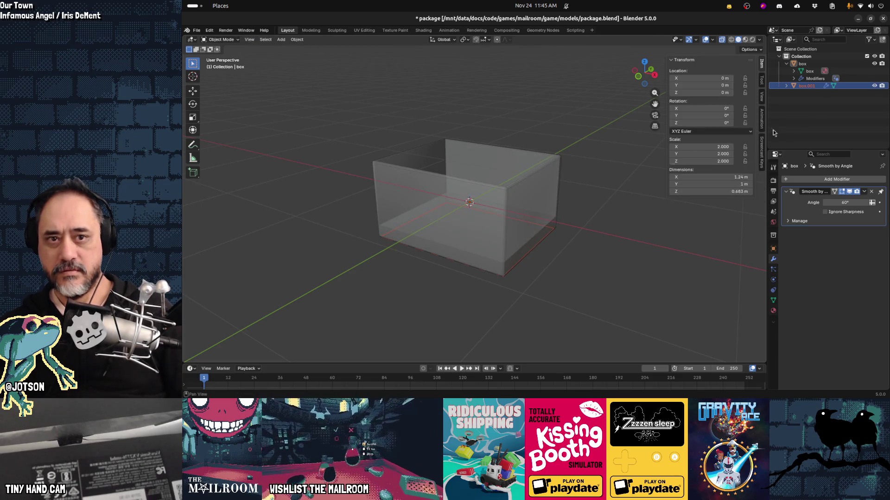
pyautogui.click(813, 87)
pyautogui.press('g')
pyautogui.press('z')
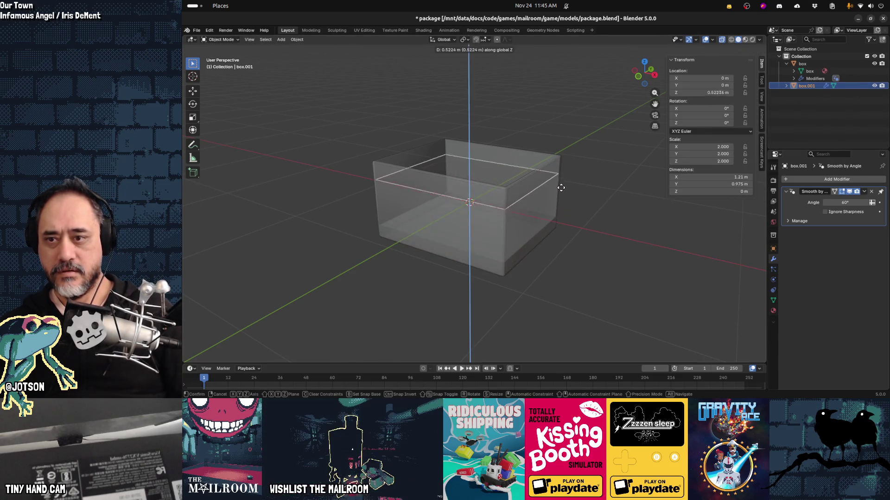
pyautogui.click(561, 171)
pyautogui.scroll(-10, 559, 176)
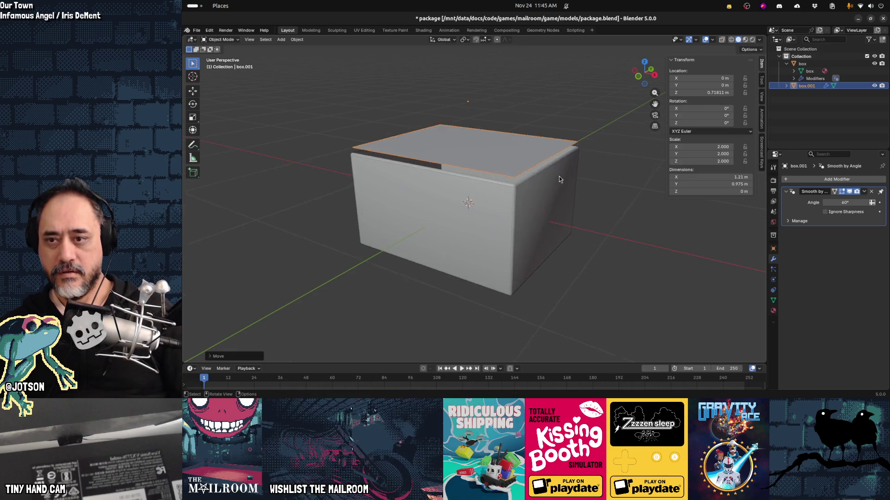
pyautogui.moveTo(480, 239)
pyautogui.mouseDown()
pyautogui.moveTo(595, 218)
pyautogui.moveTo(568, 237)
pyautogui.mouseUp()
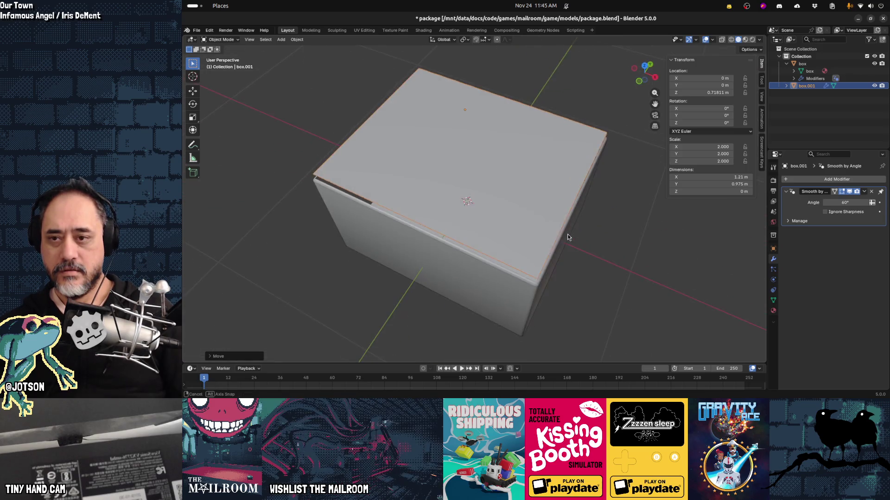
# Duplicate the lid as box.002 and raise it just above, to Z 0.746 m
pyautogui.hotkey('shift', 'd')
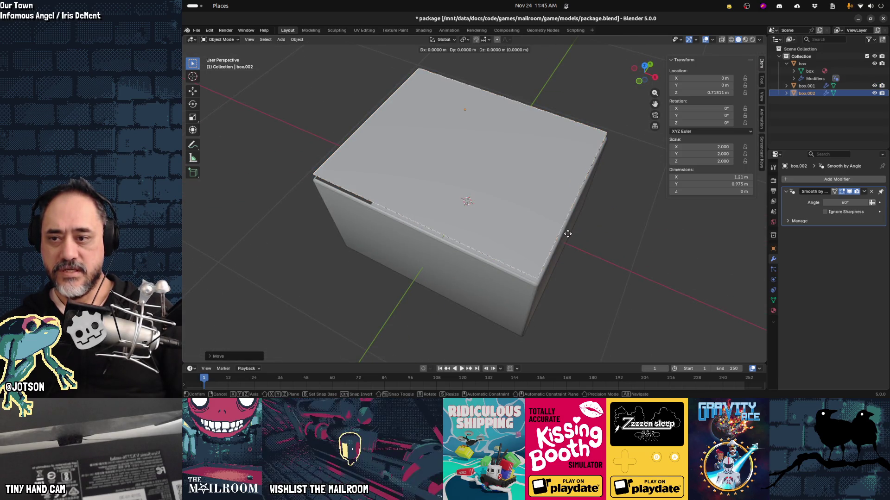
pyautogui.press('z')
pyautogui.click(564, 230)
pyautogui.moveTo(563, 231)
pyautogui.mouseDown()
pyautogui.moveTo(593, 230)
pyautogui.moveTo(588, 243)
pyautogui.moveTo(578, 240)
pyautogui.mouseUp()
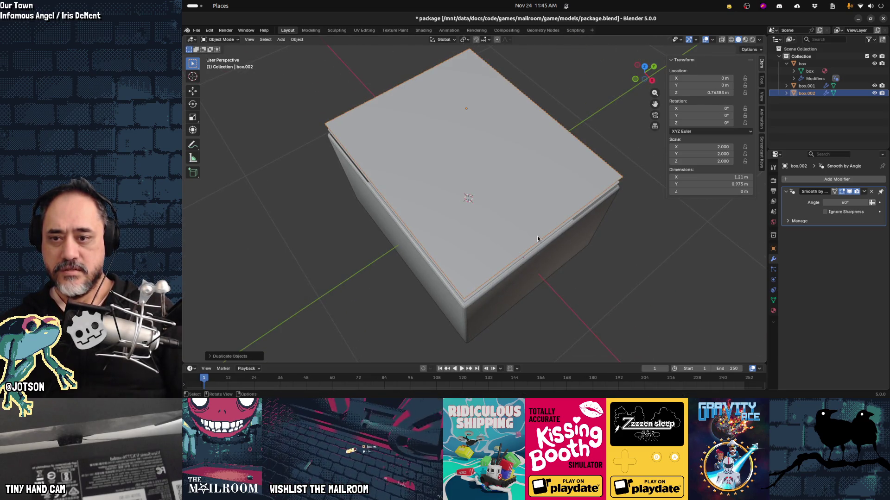
pyautogui.press('Tab')
# Loop cut the top lid across its middle
pyautogui.hotkey('ctrl', 'r')
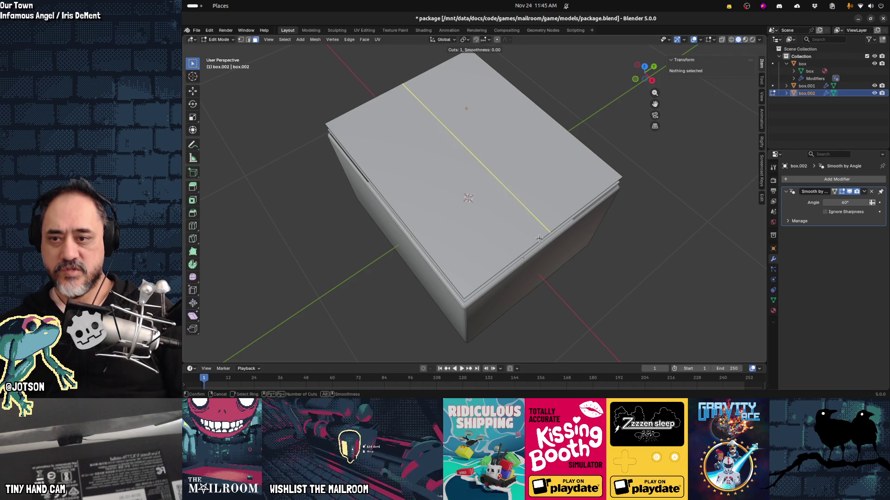
pyautogui.click(539, 238)
pyautogui.rightClick(538, 238)
pyautogui.moveTo(575, 267); pyautogui.dragTo(632, 227)
pyautogui.press('Tab')
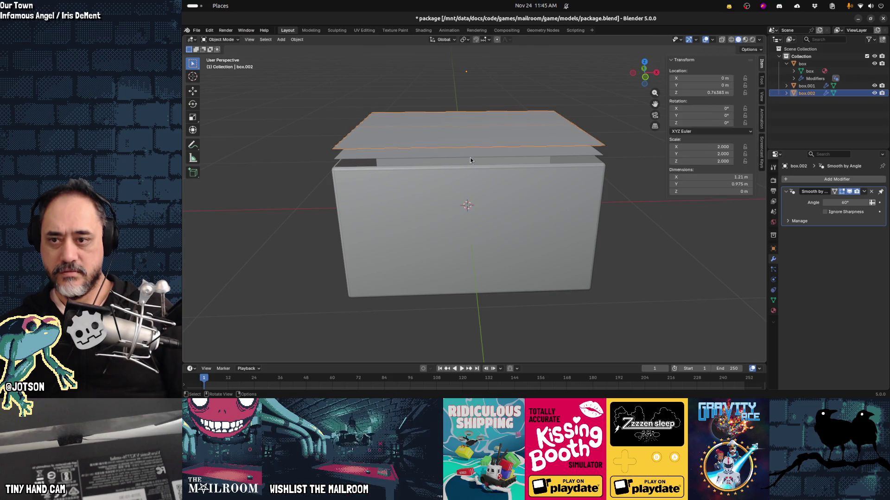
# On box.001, shift the split centre edges along X by 0.1 m and -0.05 m
pyautogui.click(470, 158)
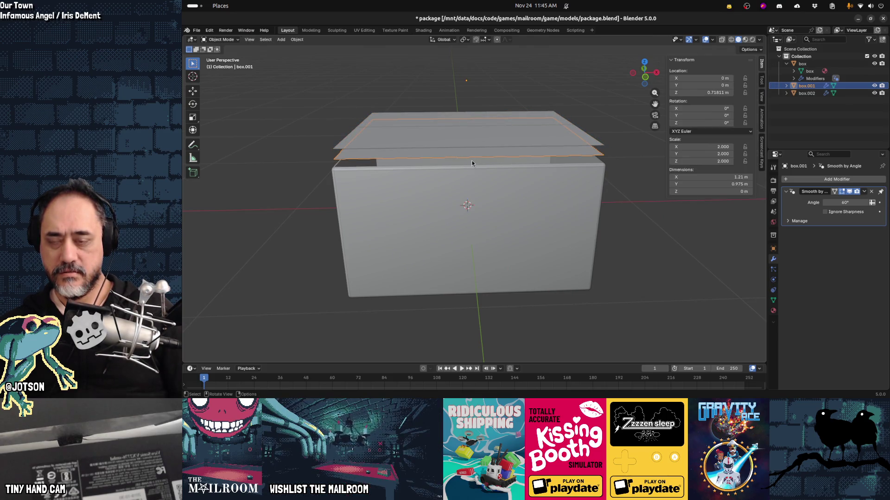
pyautogui.press('Tab')
pyautogui.press('g')
pyautogui.press('g')
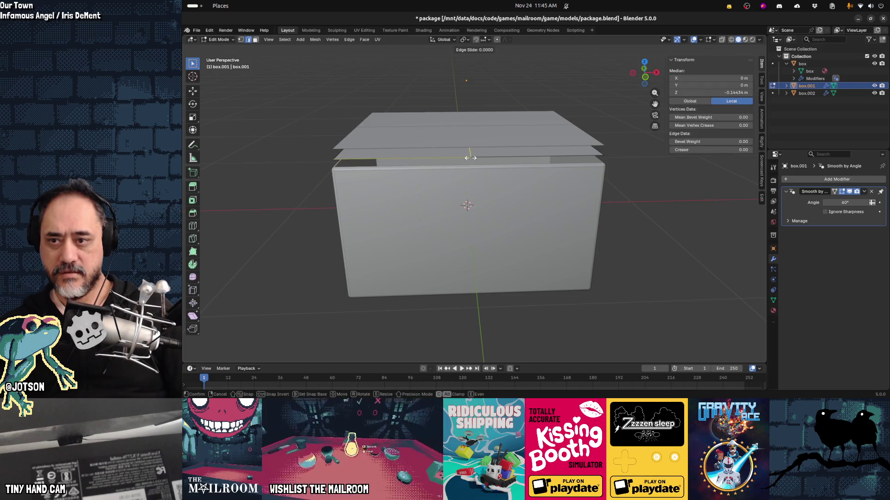
pyautogui.click(482, 161)
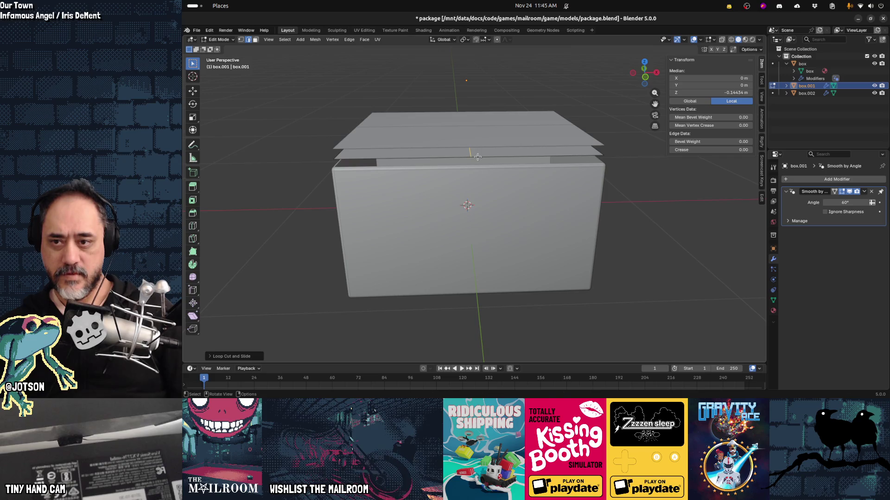
pyautogui.press('g')
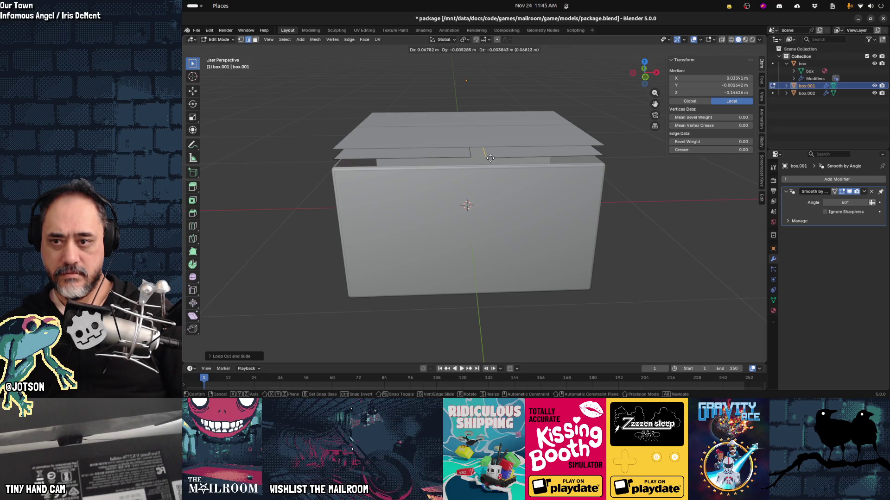
pyautogui.press('x')
pyautogui.write('.1')
pyautogui.press('Return')
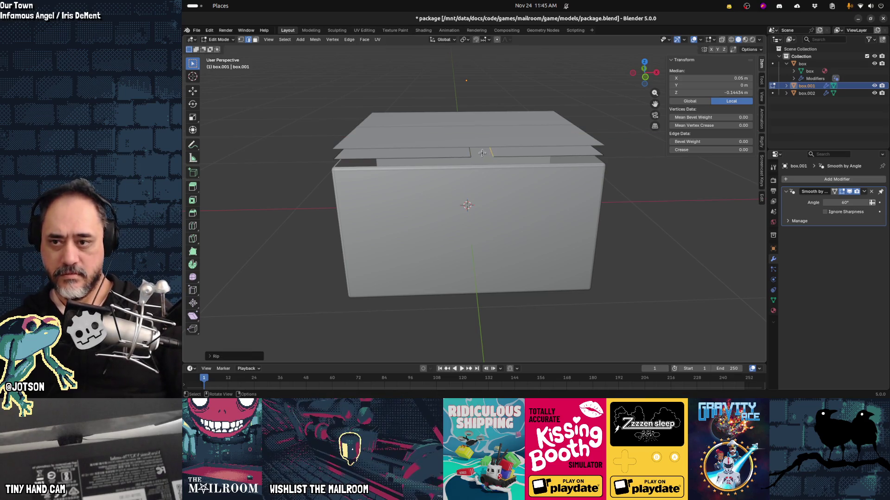
pyautogui.write('gx-.05')
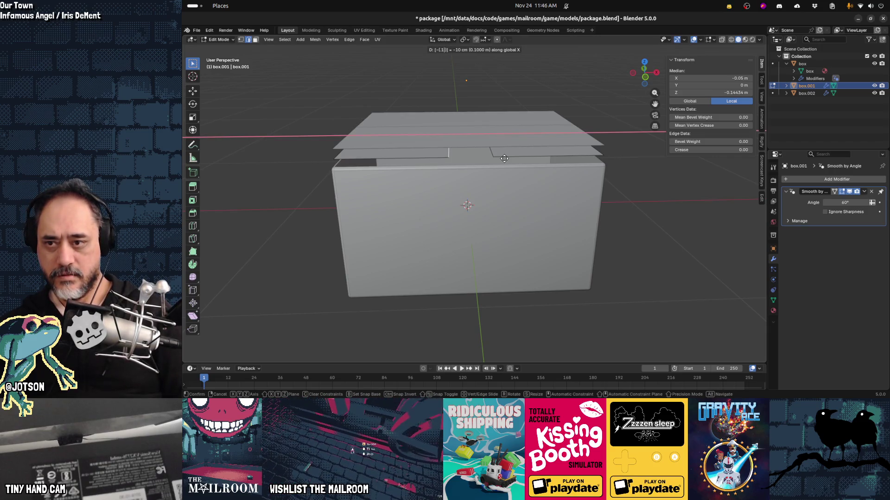
pyautogui.press('Return')
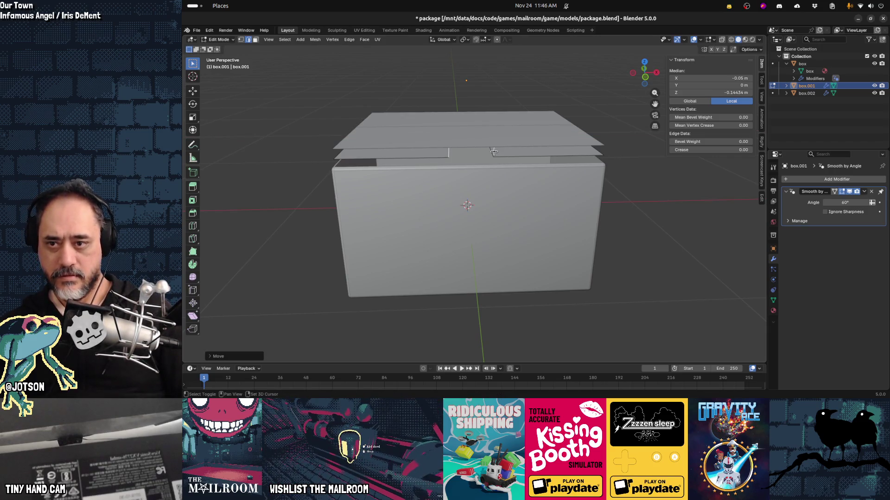
# Scale both centre edges apart along X to widen the gap between flaps
pyautogui.keyDown('shift'); pyautogui.click(494, 151); pyautogui.keyUp('shift')
pyautogui.press('s')
pyautogui.press('x')
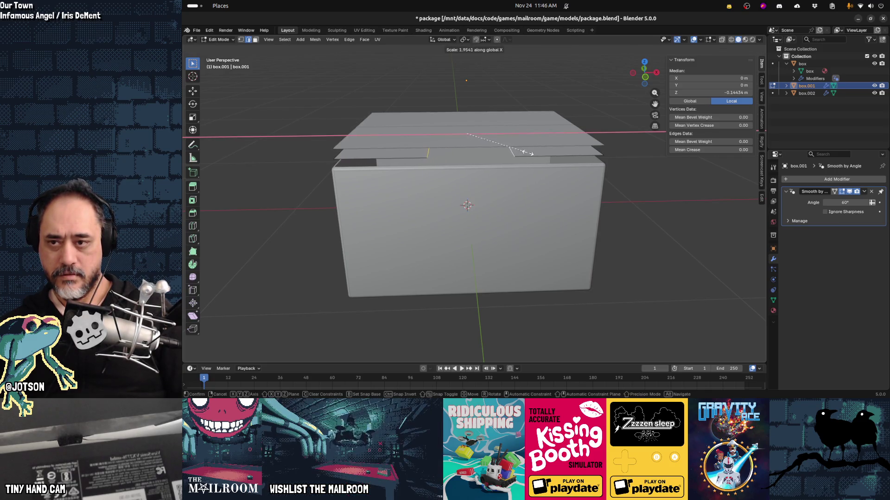
pyautogui.click(520, 151)
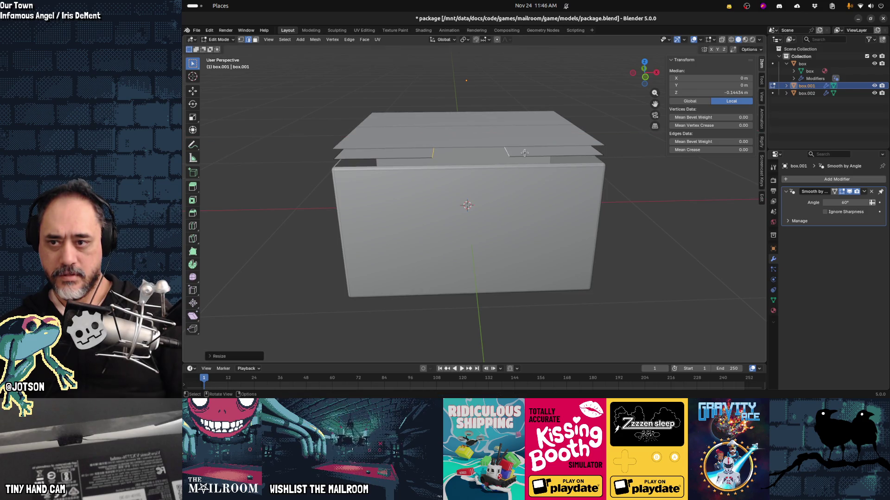
pyautogui.press('Tab')
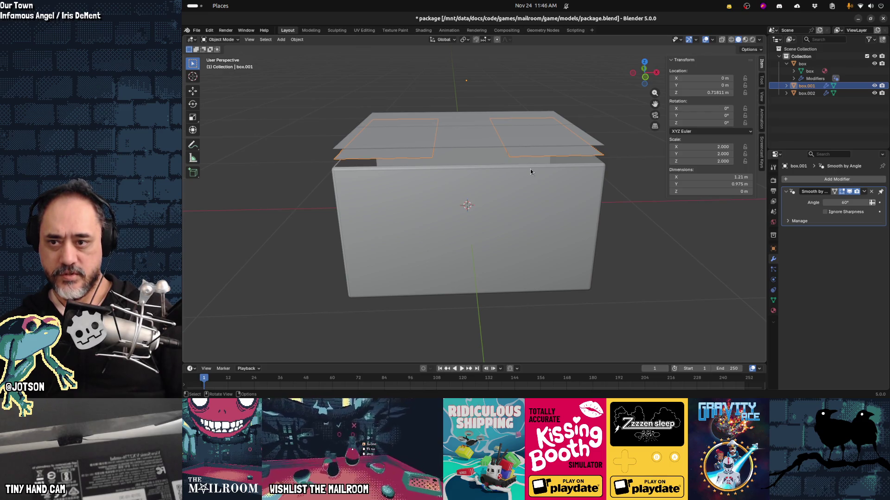
# Extrude the two side flaps to about 0.0075 m thick
pyautogui.press('Tab')
pyautogui.press('e')
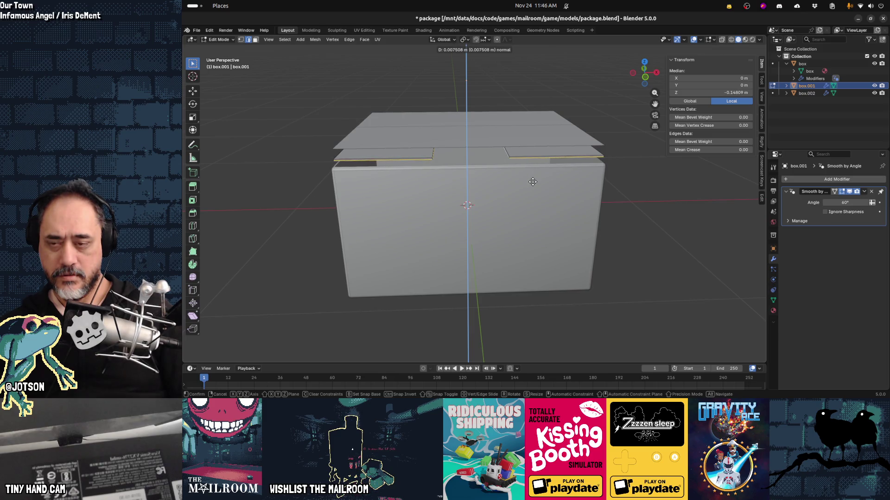
pyautogui.click(533, 186)
pyautogui.click(477, 142)
pyautogui.press('Tab')
pyautogui.click(478, 144)
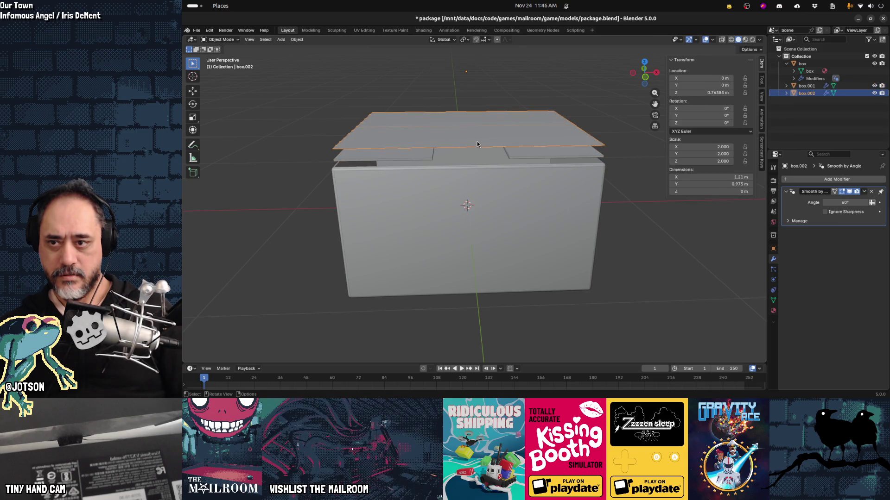
# Move the whole top lid box.002 mesh along Z to set its thickness
pyautogui.press('Tab')
pyautogui.press('a')
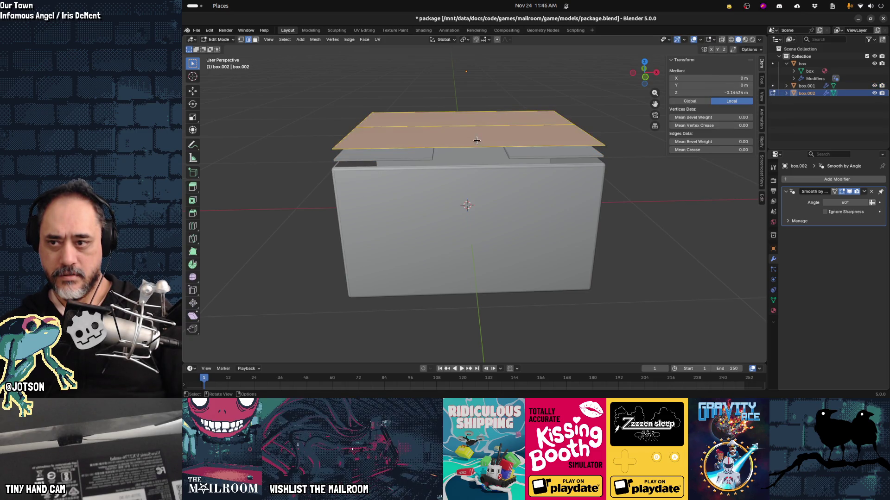
pyautogui.press('g')
pyautogui.press('z')
pyautogui.press('z')
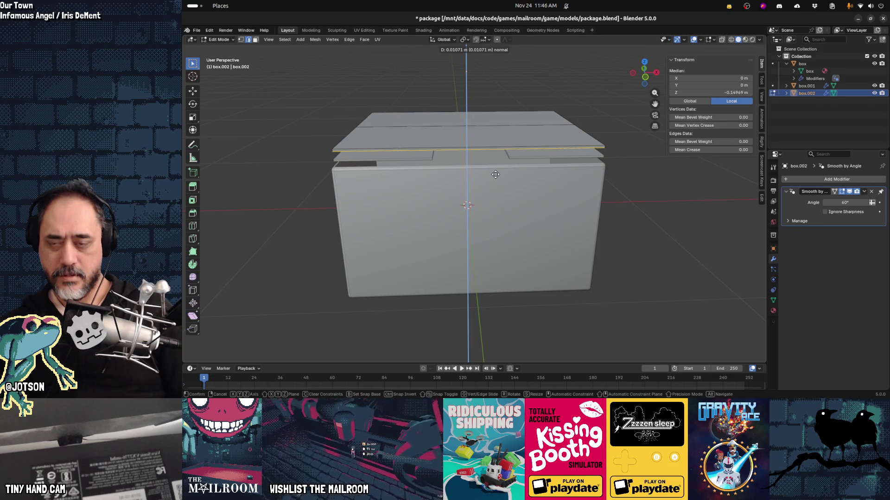
pyautogui.click(496, 175)
# Rip the top lid apart along its centre edge
pyautogui.moveTo(636, 171)
pyautogui.mouseDown()
pyautogui.moveTo(602, 153)
pyautogui.moveTo(519, 179)
pyautogui.mouseUp()
pyautogui.click(570, 157)
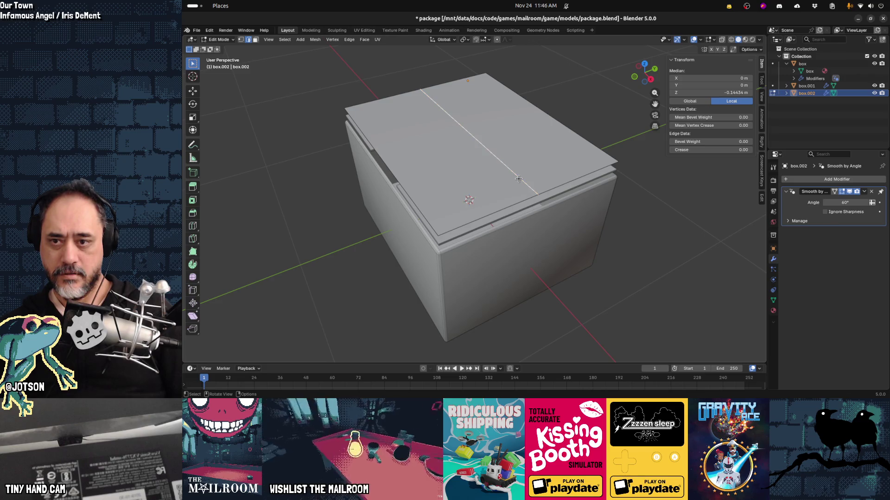
pyautogui.press('v')
pyautogui.click(518, 179)
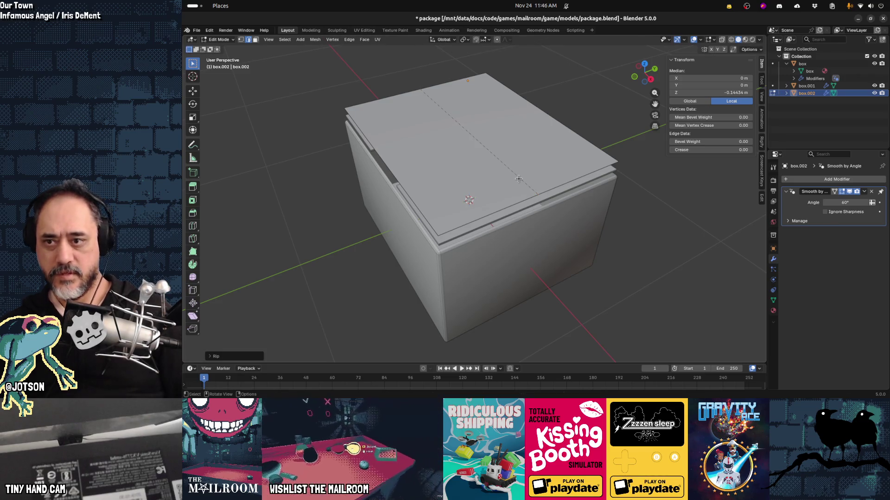
# Raise the ripped lid face about 0.009 m along its normal, above the flaps
pyautogui.moveTo(518, 178); pyautogui.dragTo(493, 133)
pyautogui.click(459, 105)
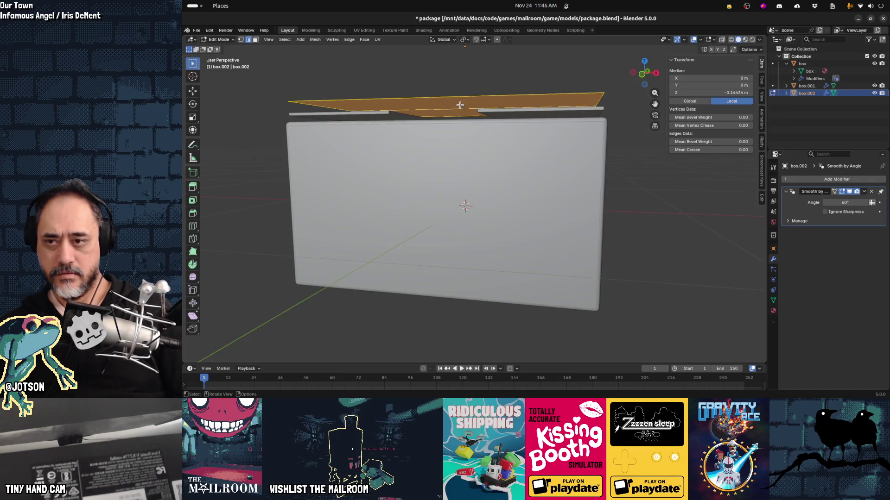
pyautogui.press('g')
pyautogui.press('z')
pyautogui.press('z')
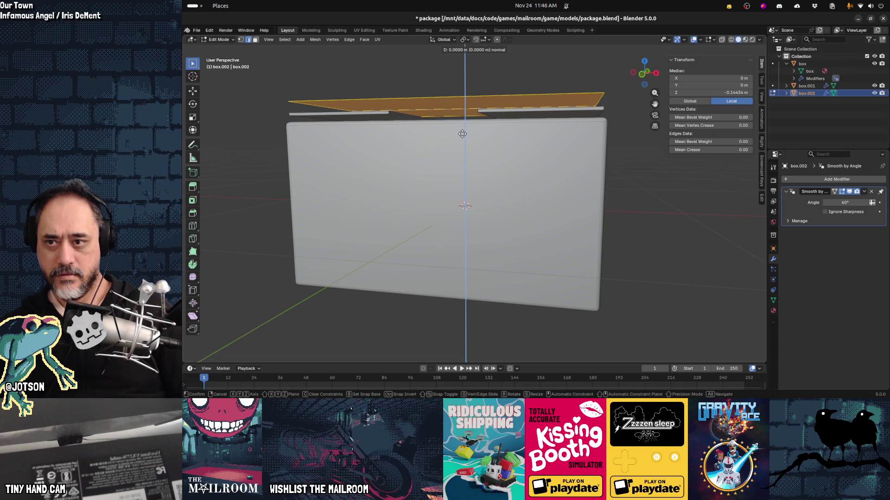
pyautogui.moveTo(456, 166)
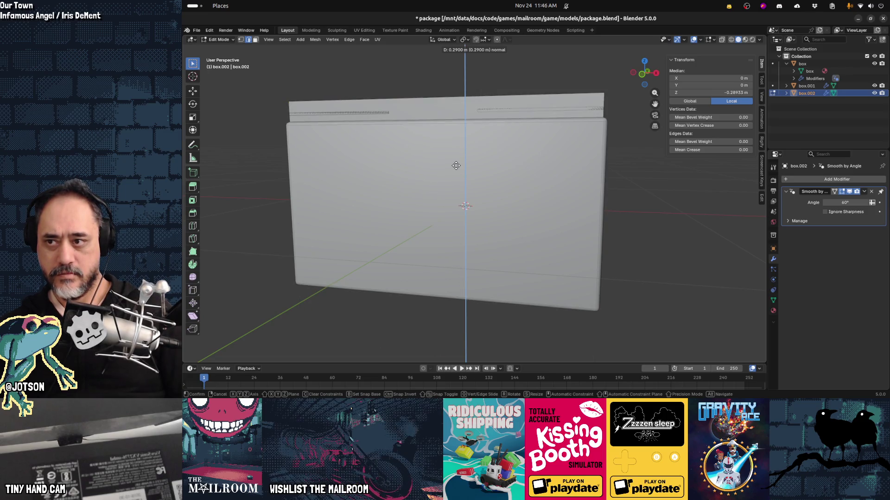
pyautogui.moveTo(454, 109)
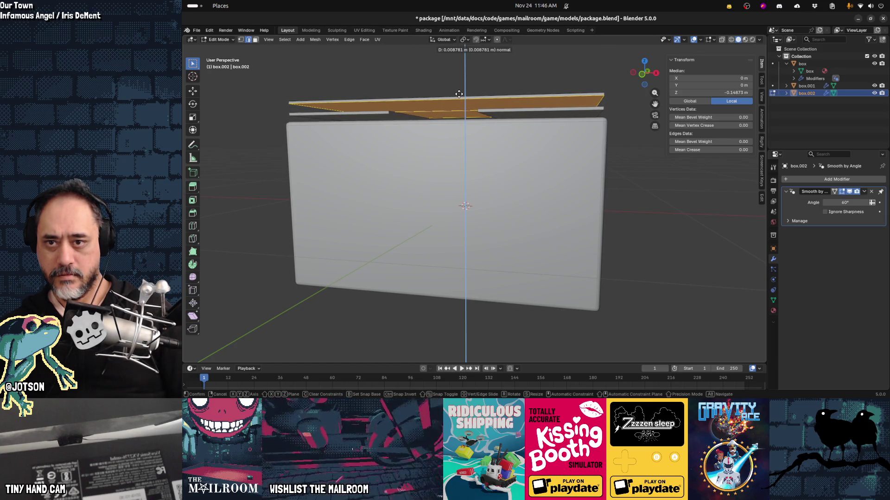
pyautogui.click(458, 95)
pyautogui.click(665, 215)
pyautogui.moveTo(665, 214)
pyautogui.mouseDown()
pyautogui.moveTo(578, 234)
pyautogui.moveTo(526, 207)
pyautogui.mouseUp()
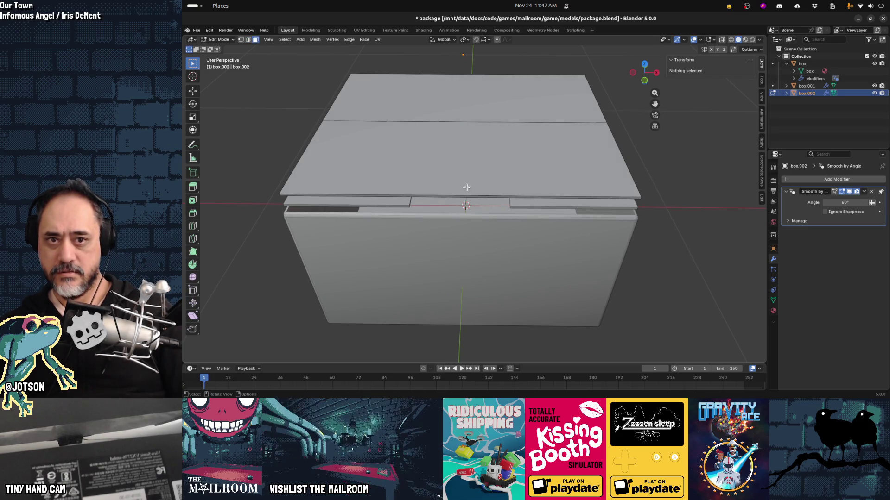
pyautogui.click(468, 180)
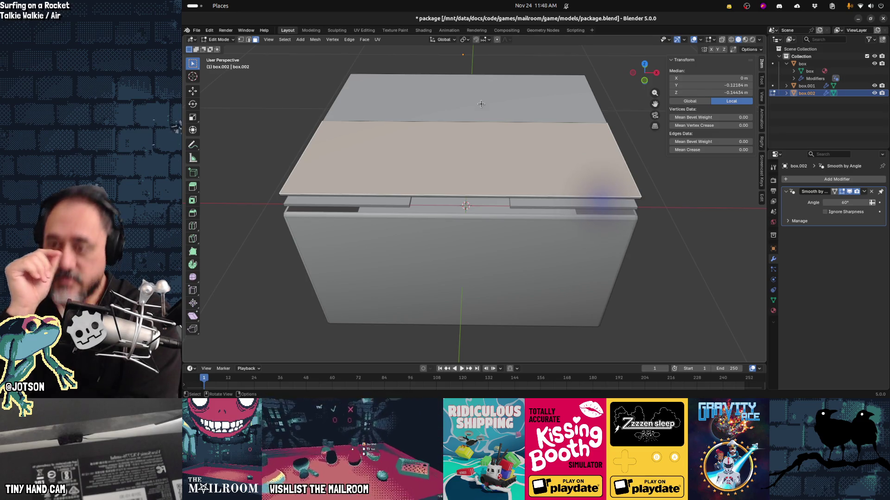
# Select one linked lid flap and separate it into its own object, box.003
pyautogui.moveTo(445, 104)
pyautogui.mouseDown()
pyautogui.moveTo(494, 83)
pyautogui.moveTo(517, 95)
pyautogui.mouseUp()
pyautogui.moveTo(602, 128); pyautogui.dragTo(504, 145)
pyautogui.press('Tab')
pyautogui.press('Tab')
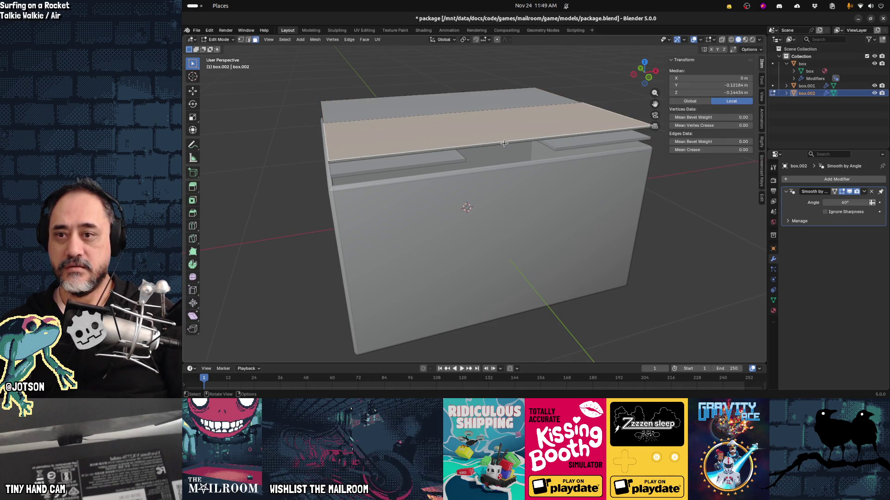
pyautogui.hotkey('alt', 'a')
pyautogui.click(504, 144)
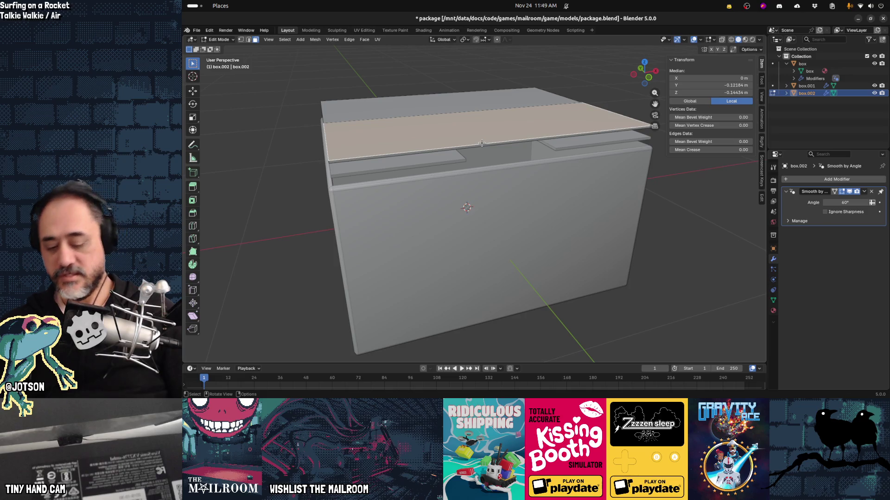
pyautogui.press('l')
pyautogui.moveTo(475, 145); pyautogui.dragTo(499, 145)
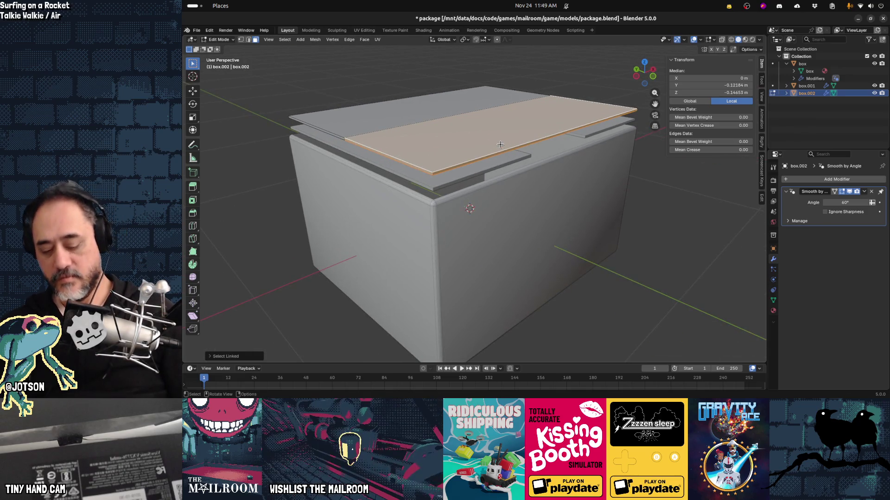
pyautogui.press('p')
pyautogui.click(501, 145)
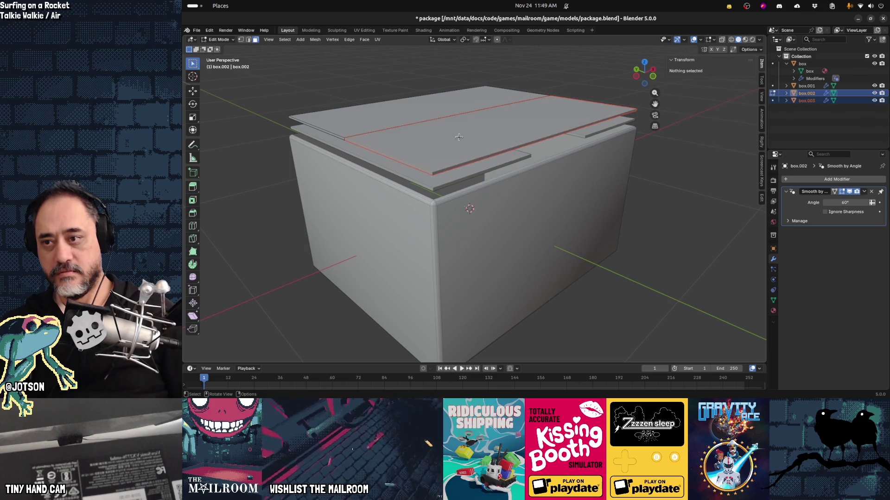
pyautogui.press('Tab')
# Separate a linked side flap from box.001 into new object box.004
pyautogui.click(345, 117)
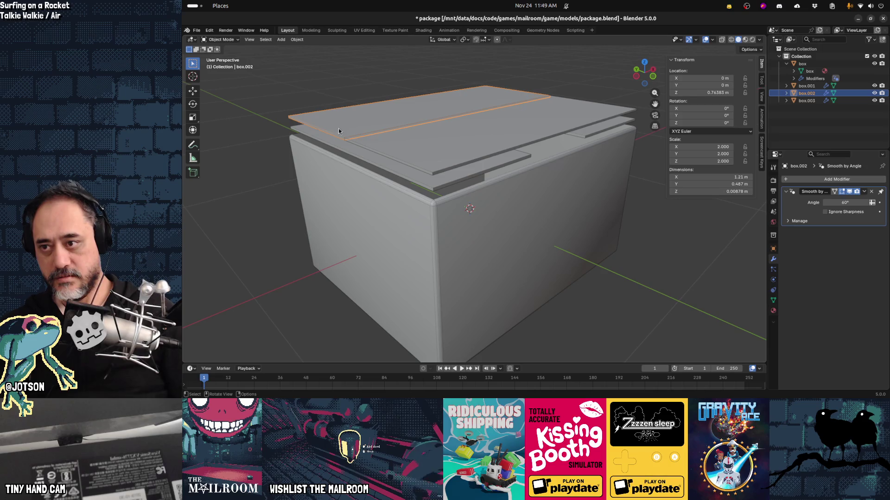
pyautogui.press('Tab')
pyautogui.press('Tab')
pyautogui.click(338, 149)
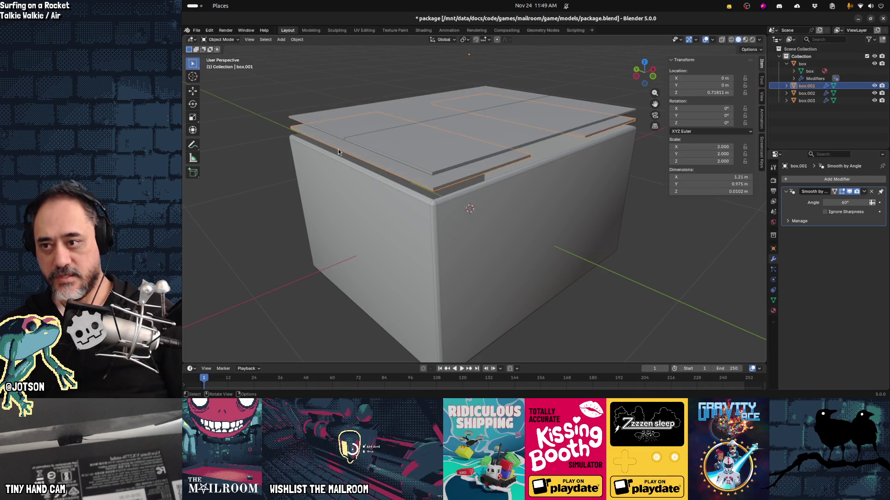
pyautogui.press('Tab')
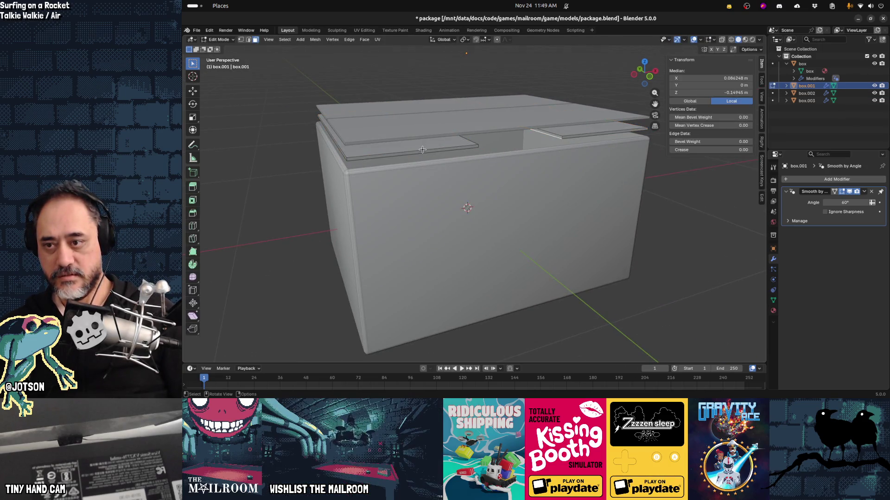
pyautogui.press('l')
pyautogui.press('p')
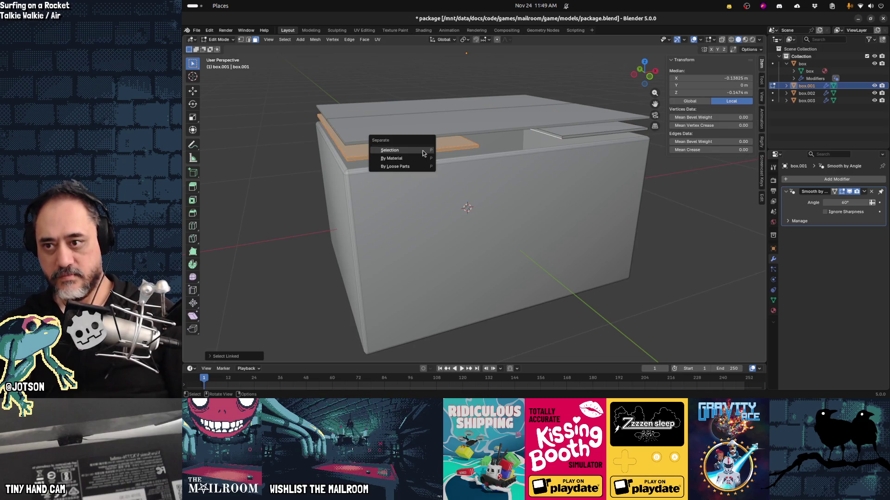
pyautogui.click(420, 148)
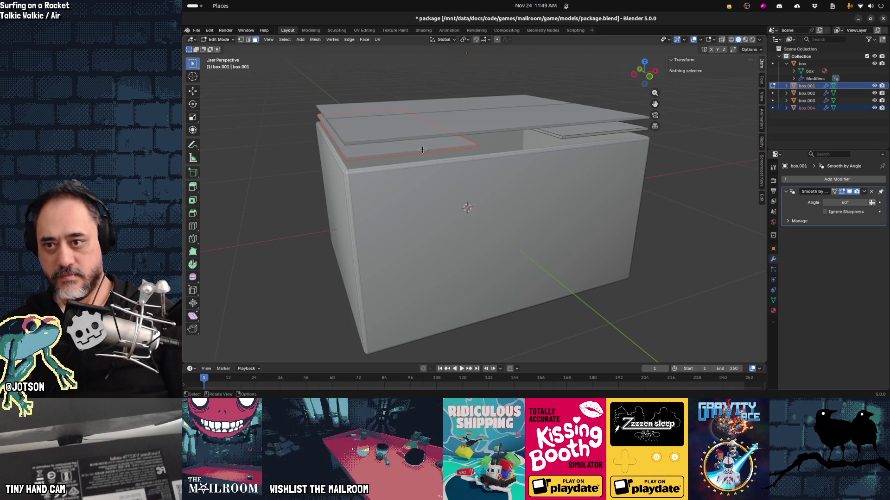
pyautogui.press('Tab')
# Select the four plate objects in the Outliner and rename the active one 'lid'
pyautogui.click(804, 87)
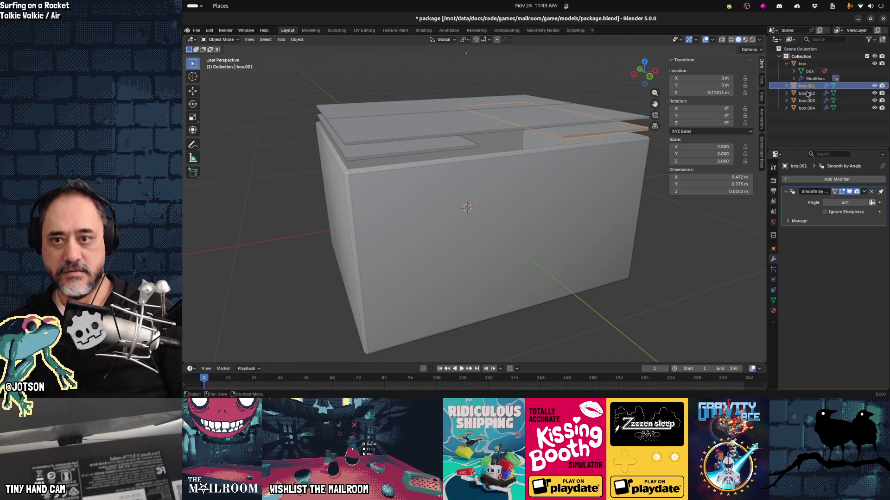
pyautogui.click(805, 93)
pyautogui.click(806, 100)
pyautogui.click(806, 108)
pyautogui.keyDown('shift'); pyautogui.click(806, 86); pyautogui.keyUp('shift')
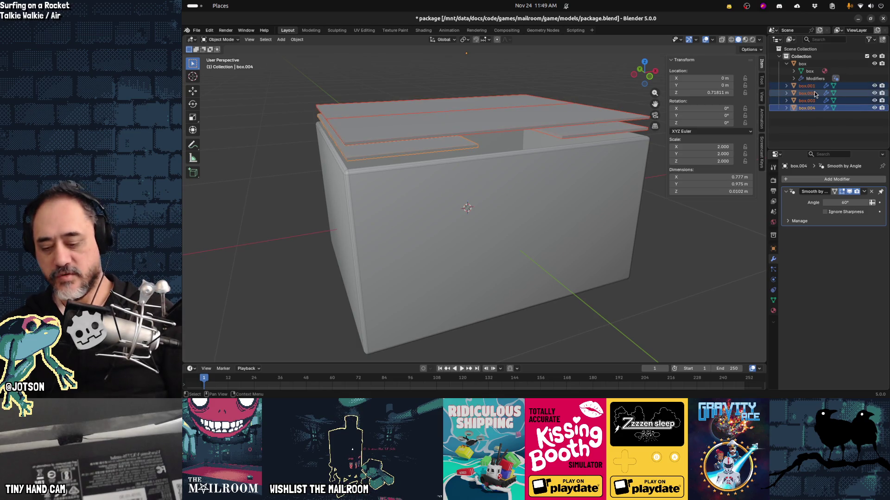
pyautogui.press('F2')
pyautogui.write('lid')
pyautogui.press('Return')
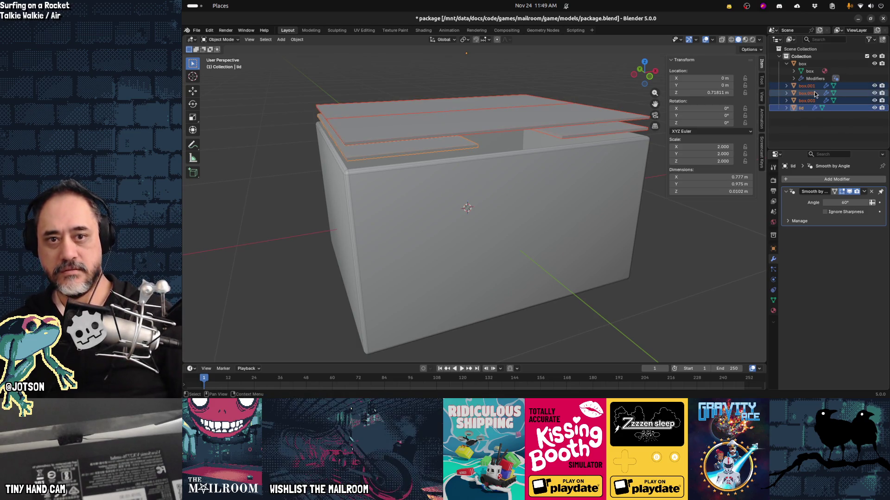
# Rename box.001, box.002 and box.003 to lid names, and 'lid' to lid.004
pyautogui.click(806, 107)
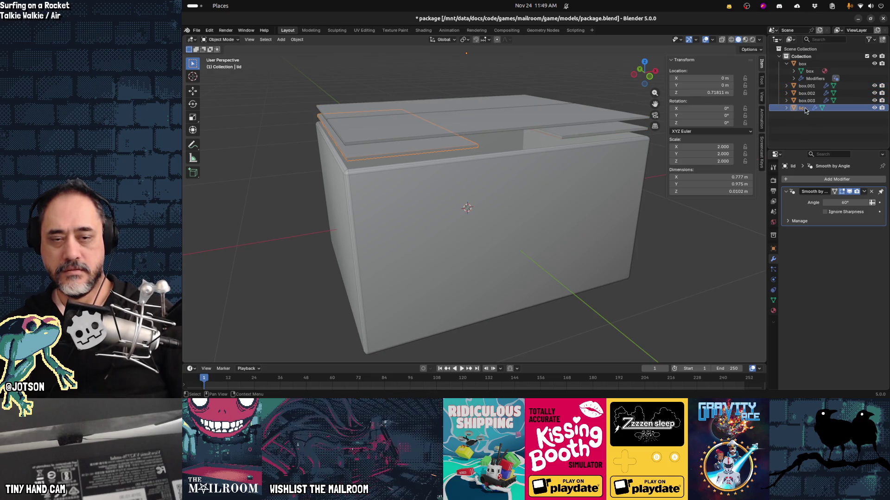
pyautogui.click(806, 101)
pyautogui.doubleClick(806, 86)
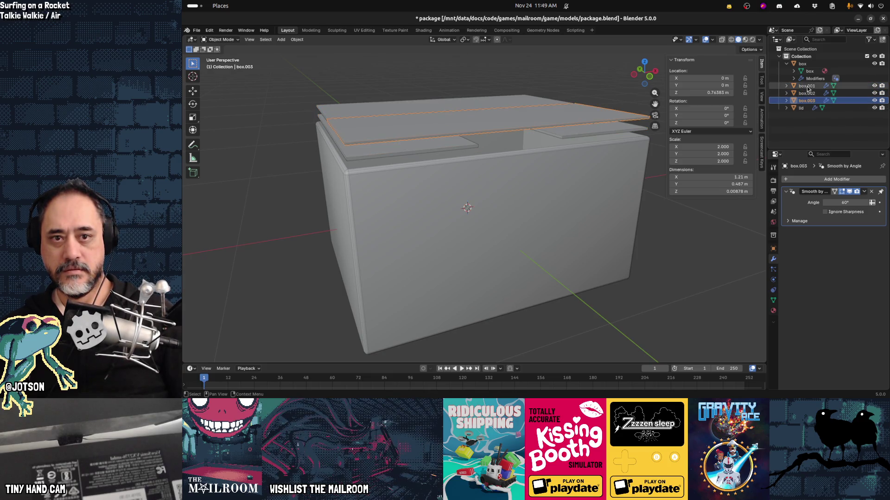
pyautogui.write('lid')
pyautogui.press('Return')
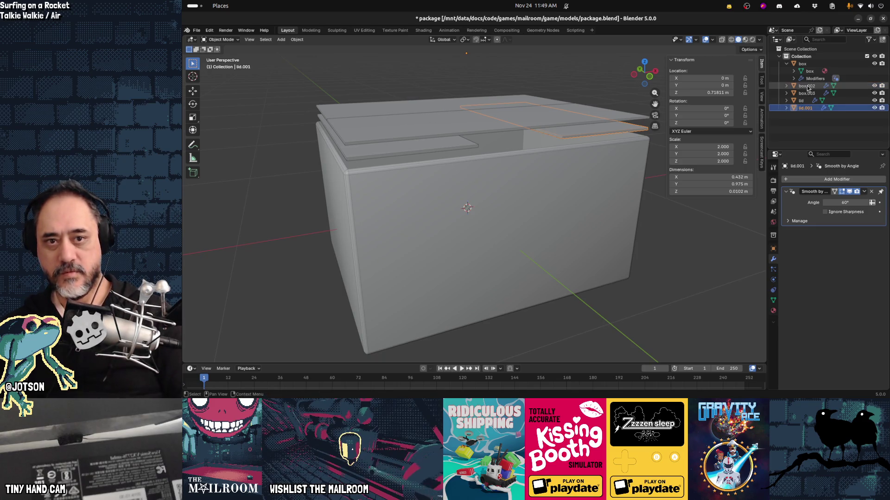
pyautogui.doubleClick(807, 87)
pyautogui.write('lid')
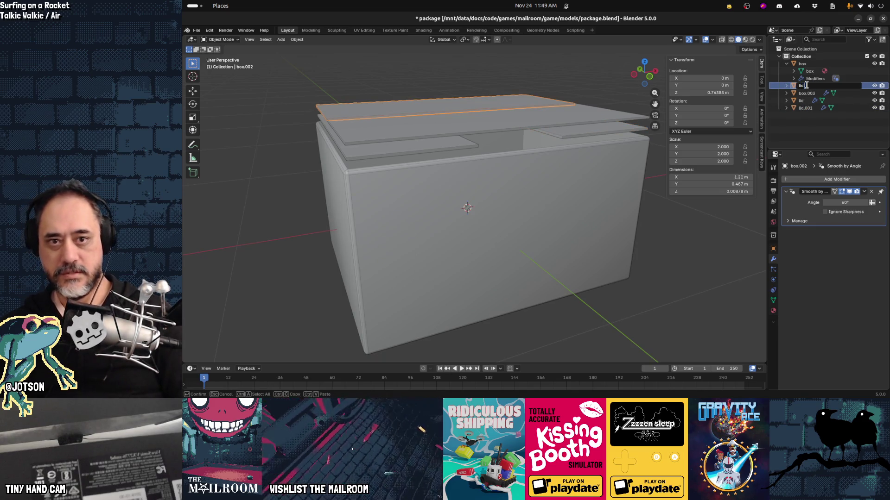
pyautogui.press('Return')
pyautogui.doubleClick(806, 86)
pyautogui.write('lid')
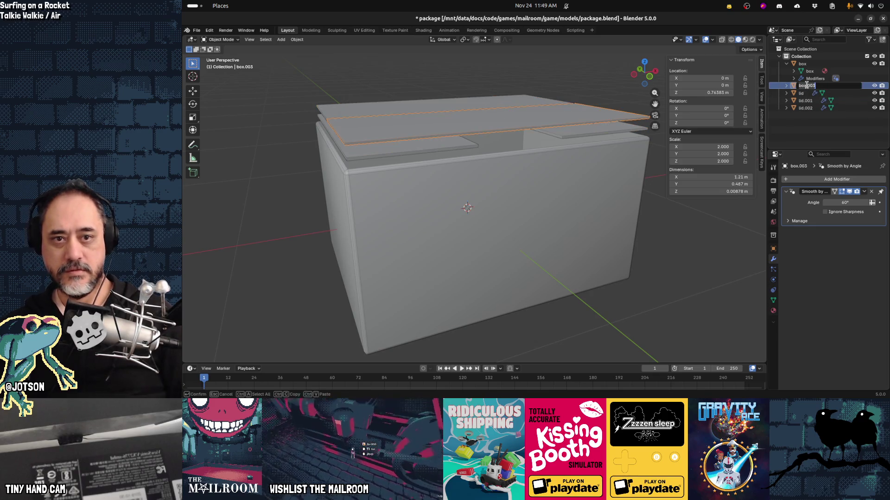
pyautogui.press('Return')
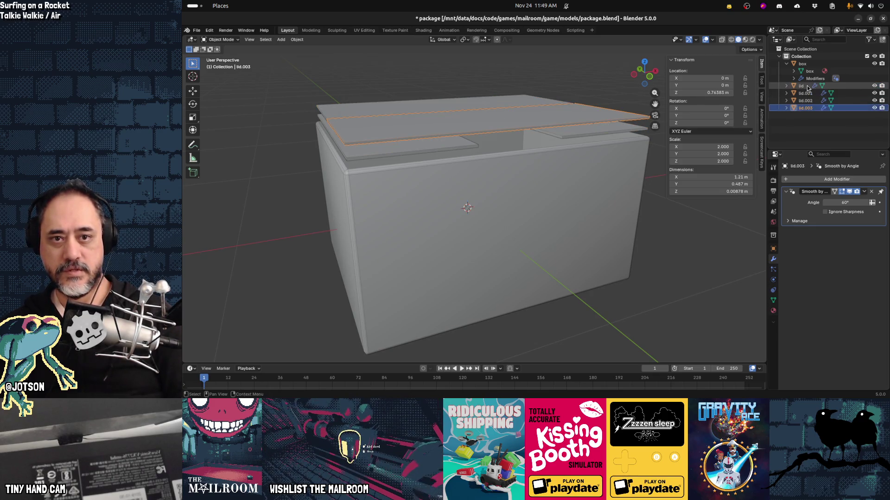
pyautogui.doubleClick(806, 86)
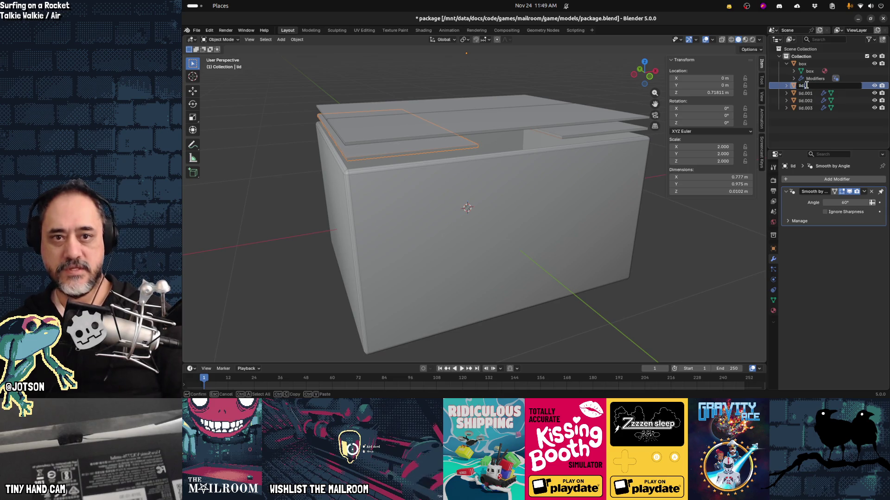
pyautogui.write('.004')
pyautogui.press('Return')
# Compare lid.001 and lid.002, then rename the second plate to lid.001
pyautogui.click(807, 87)
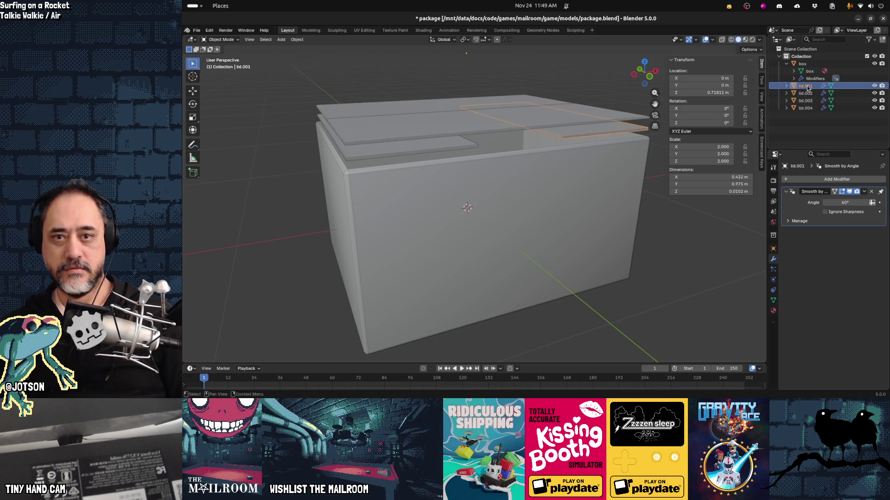
pyautogui.press('Down')
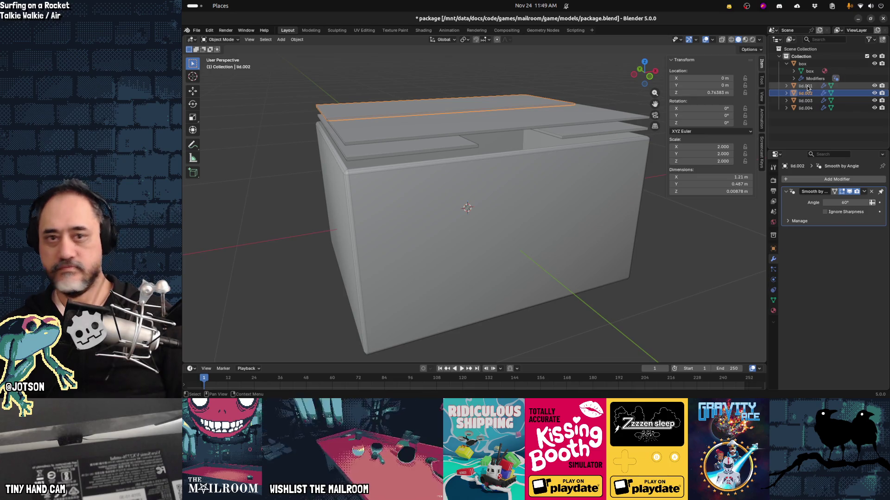
pyautogui.press('Up')
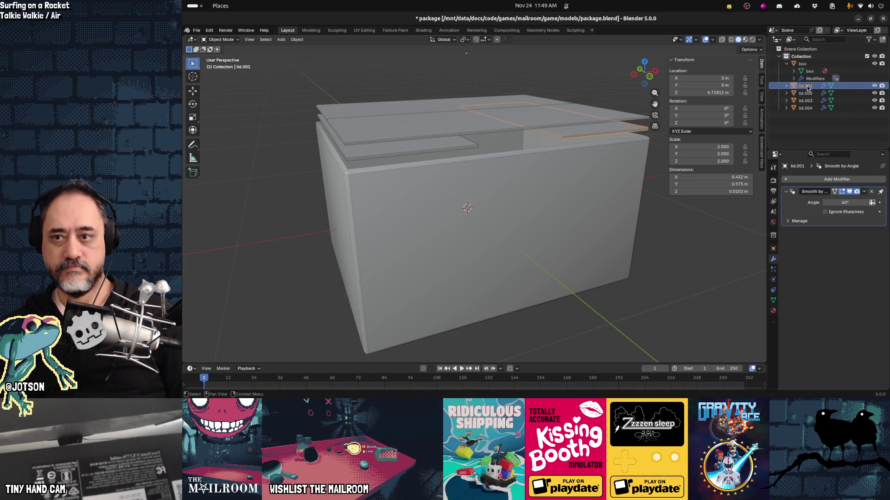
pyautogui.press('Down')
pyautogui.press('Up')
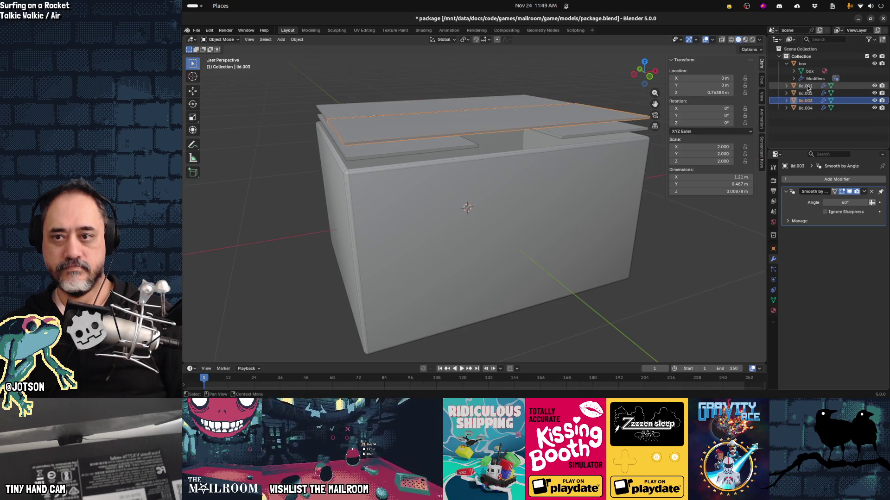
pyautogui.press('Down')
pyautogui.press('F2')
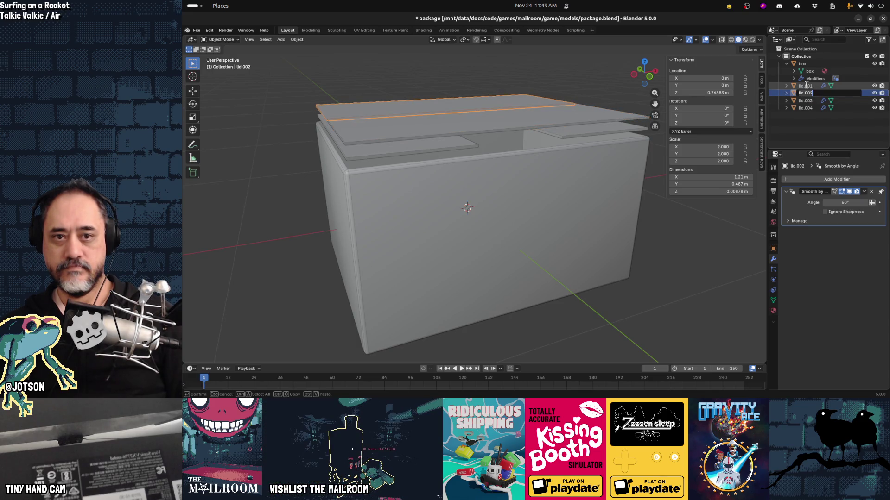
pyautogui.write('01')
pyautogui.press('Return')
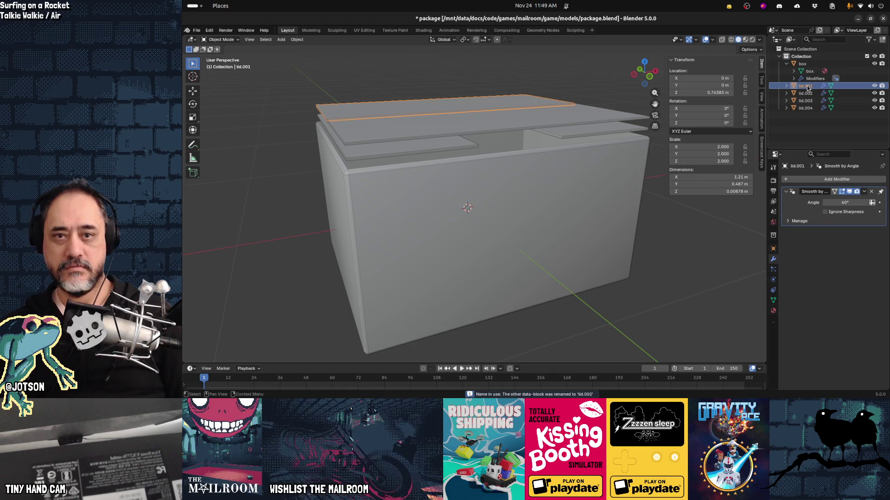
# Rename the next plate to lid.003 and step through lid.001–lid.004 to verify
pyautogui.press('Down')
pyautogui.press('Down')
pyautogui.press('F2')
pyautogui.press('BackSpace')
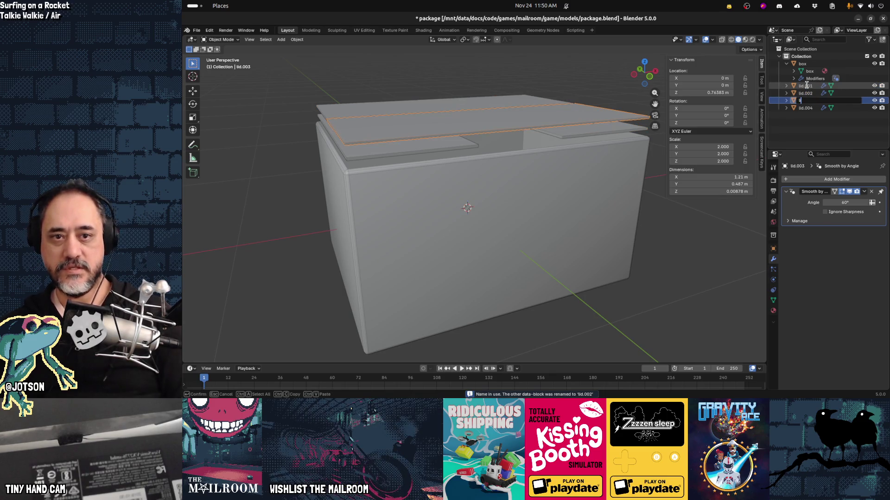
pyautogui.write('3')
pyautogui.press('Return')
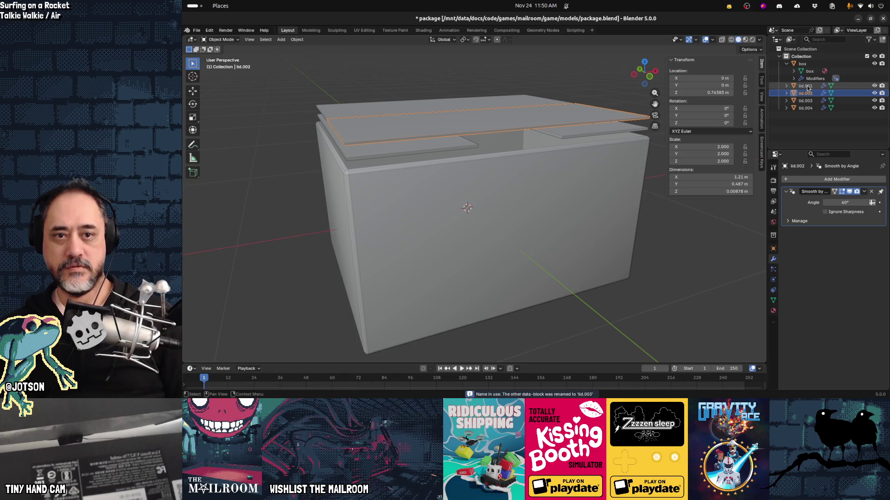
pyautogui.press('Down')
pyautogui.press('Down')
pyautogui.press('Up')
pyautogui.press('Up')
pyautogui.press('Up')
pyautogui.press('Down')
pyautogui.press('Down')
pyautogui.press('Down')
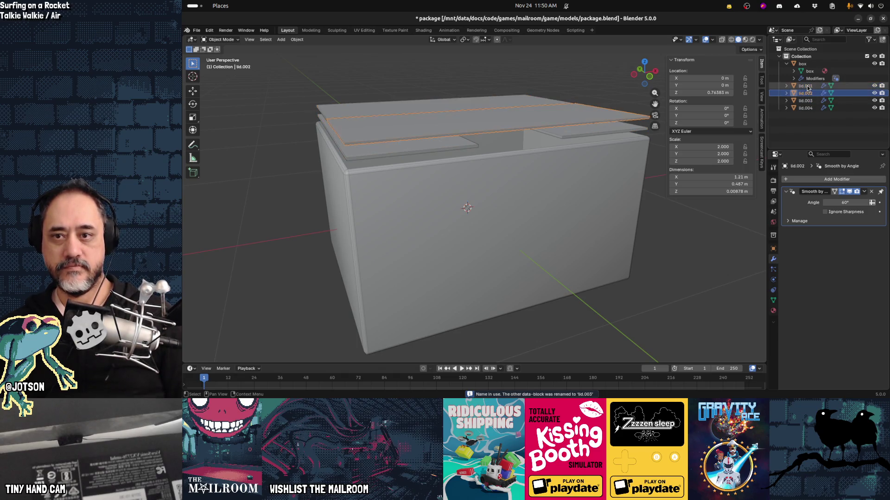
pyautogui.press('Up')
pyautogui.press('Up')
pyautogui.press('Up')
pyautogui.press('Down')
pyautogui.press('Down')
pyautogui.press('Down')
pyautogui.press('Up')
pyautogui.press('Up')
pyautogui.press('Up')
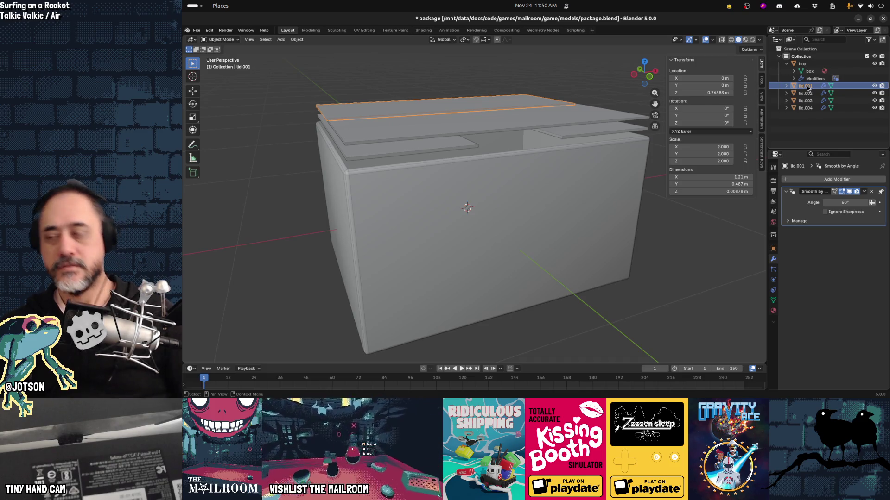
# Move lid.002's origin onto its hinge edge via Cursor to Selected and Origin to 3D Cursor
pyautogui.click(517, 129)
pyautogui.press('Tab')
pyautogui.click(524, 133)
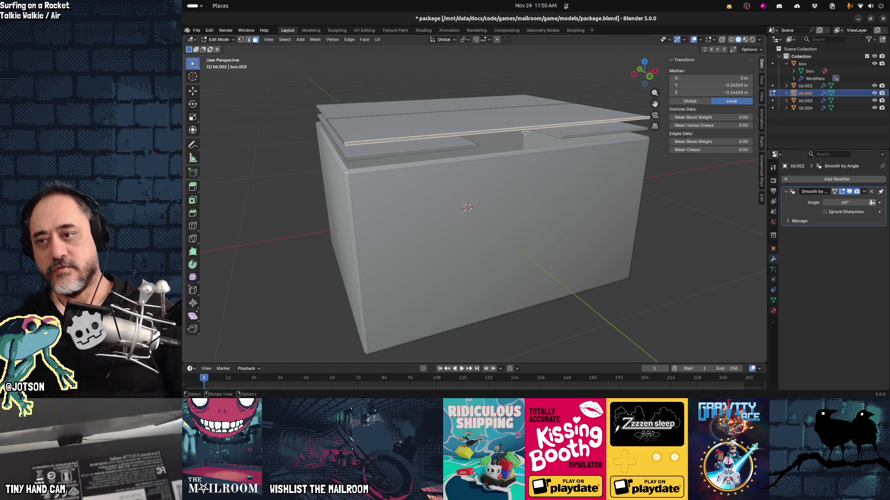
pyautogui.hotkey('shift', 's')
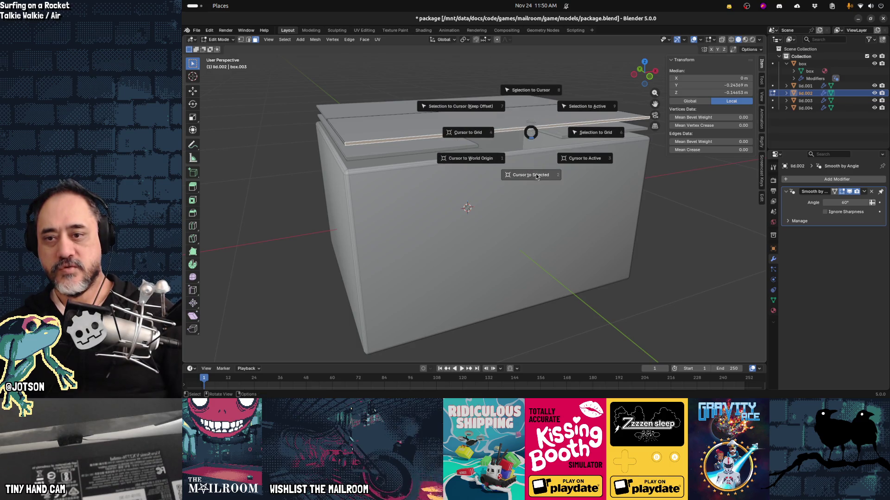
pyautogui.click(531, 175)
pyautogui.moveTo(538, 155); pyautogui.dragTo(543, 155)
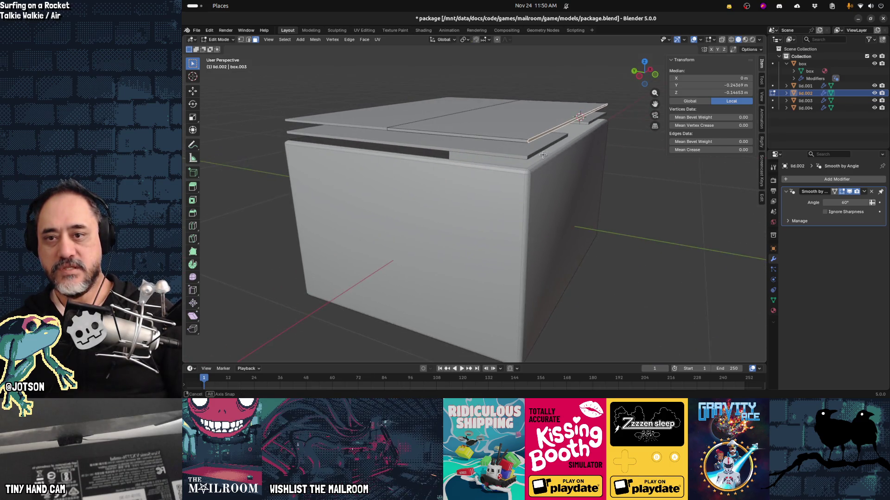
pyautogui.press('Tab')
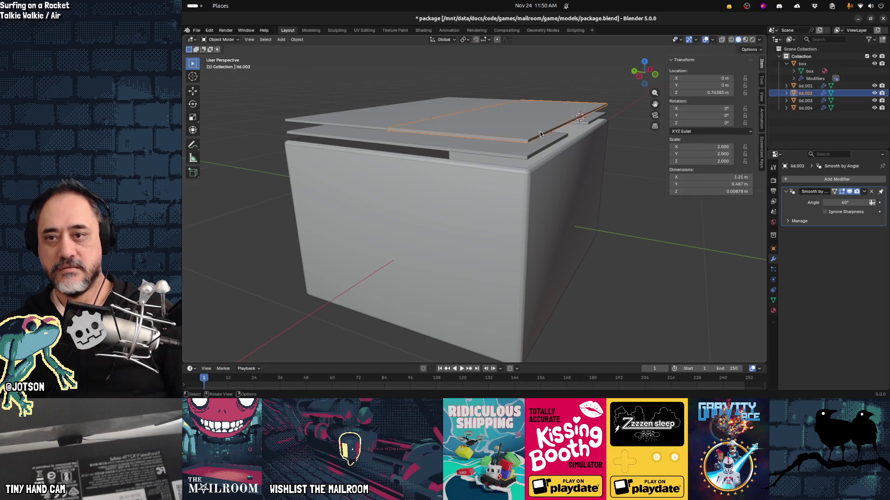
pyautogui.hotkey('ctrl', 'alt', 'shift', 'c')
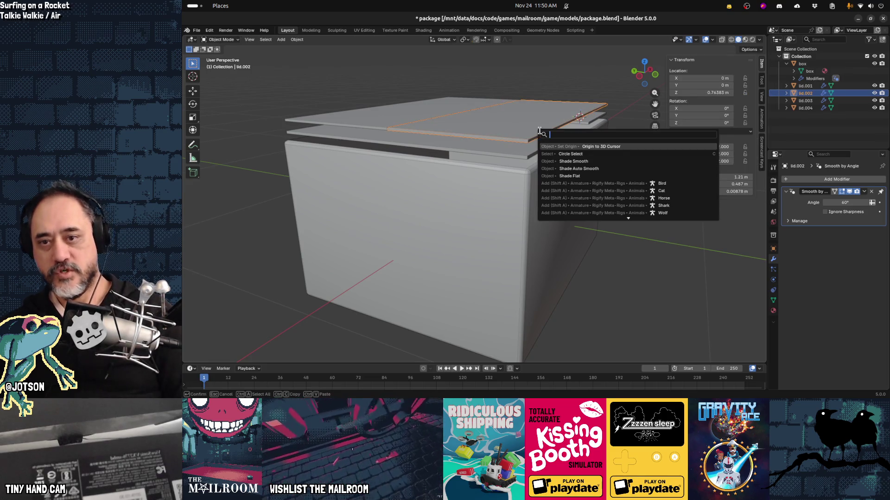
pyautogui.click(540, 131)
# Move the top lid.001 flap's origin onto its hinge edge
pyautogui.moveTo(541, 132)
pyautogui.mouseDown()
pyautogui.moveTo(412, 132)
pyautogui.moveTo(464, 121)
pyautogui.mouseUp()
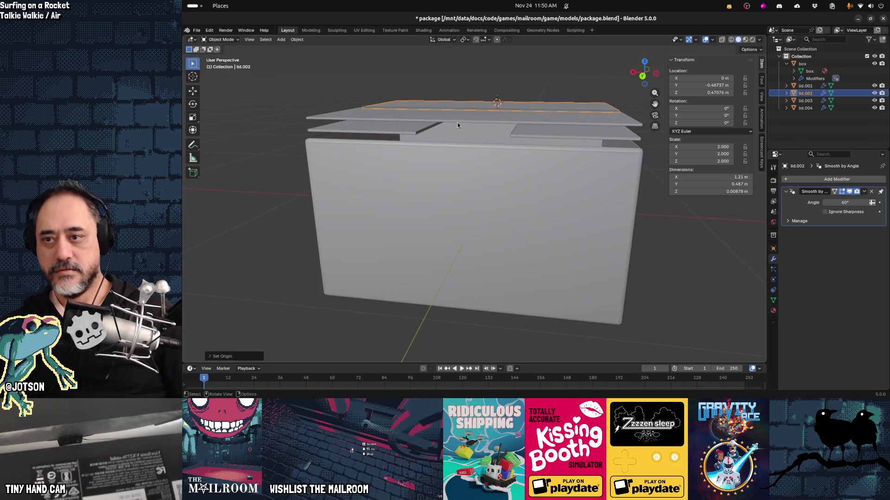
pyautogui.click(463, 122)
pyautogui.press('Tab')
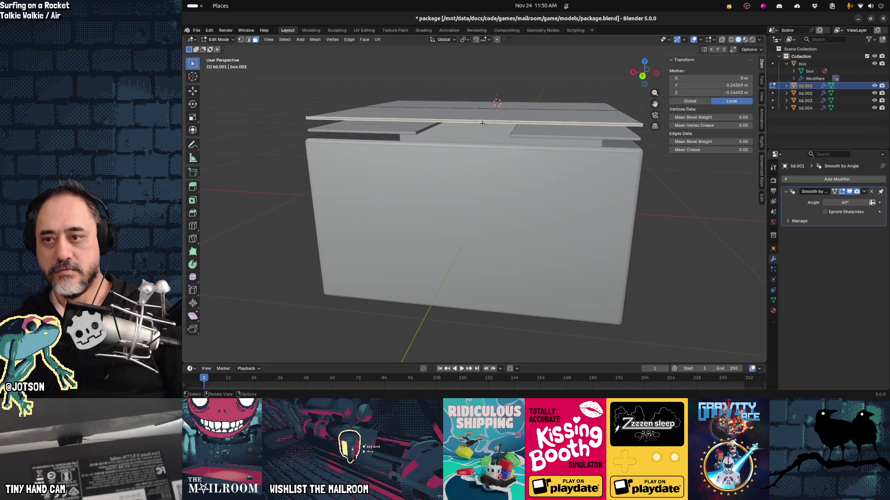
pyautogui.hotkey('shift', 's')
pyautogui.click(483, 162)
pyautogui.press('Tab')
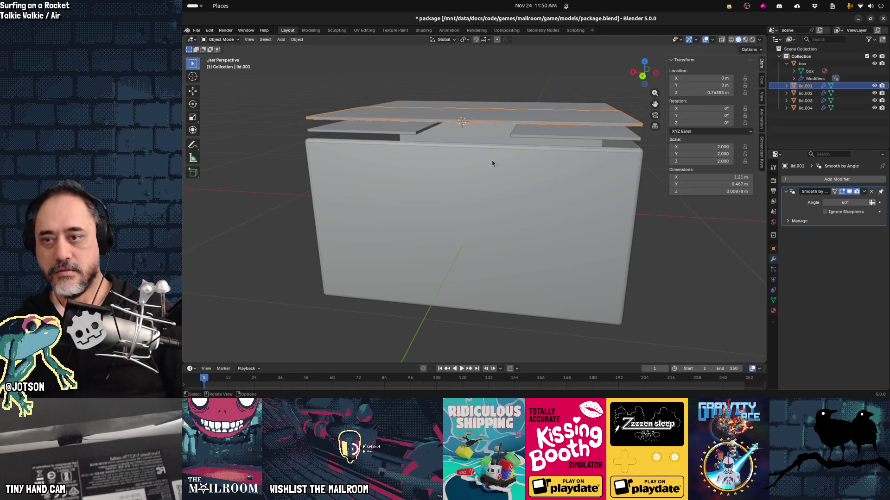
pyautogui.press('F3')
pyautogui.press('Return')
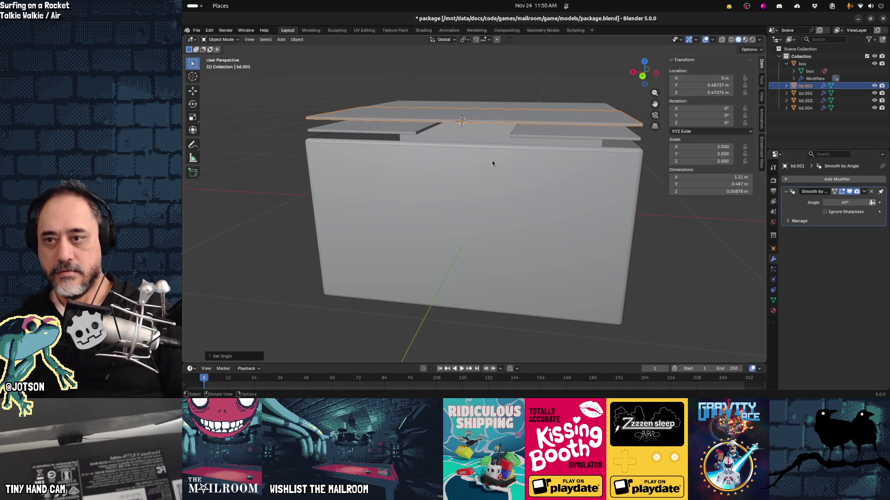
# Snap the 3D cursor to the front edge of lid.004
pyautogui.click(535, 133)
pyautogui.moveTo(633, 174)
pyautogui.mouseDown()
pyautogui.moveTo(534, 186)
pyautogui.moveTo(516, 142)
pyautogui.mouseUp()
pyautogui.press('Tab')
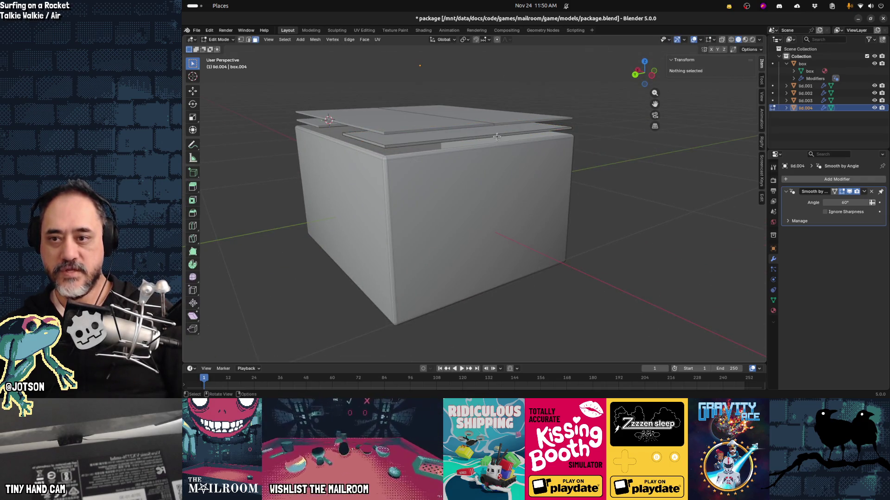
pyautogui.click(515, 142)
pyautogui.hotkey('shift', 's')
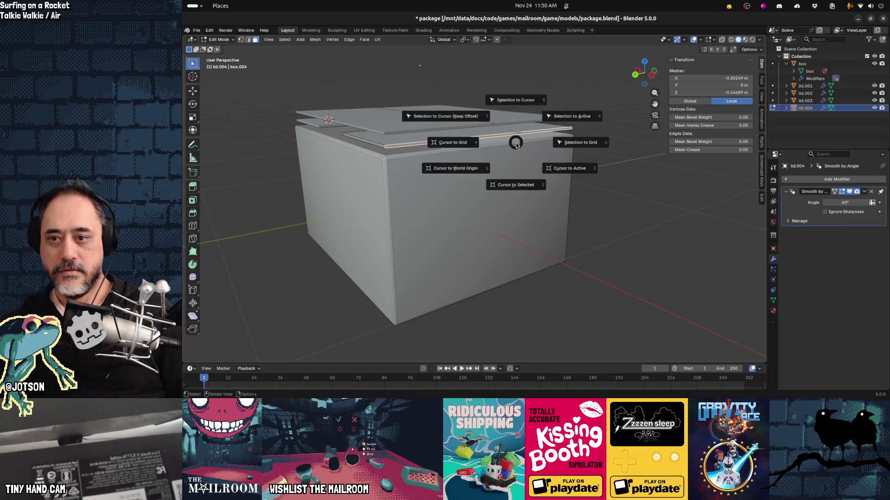
pyautogui.press('8')
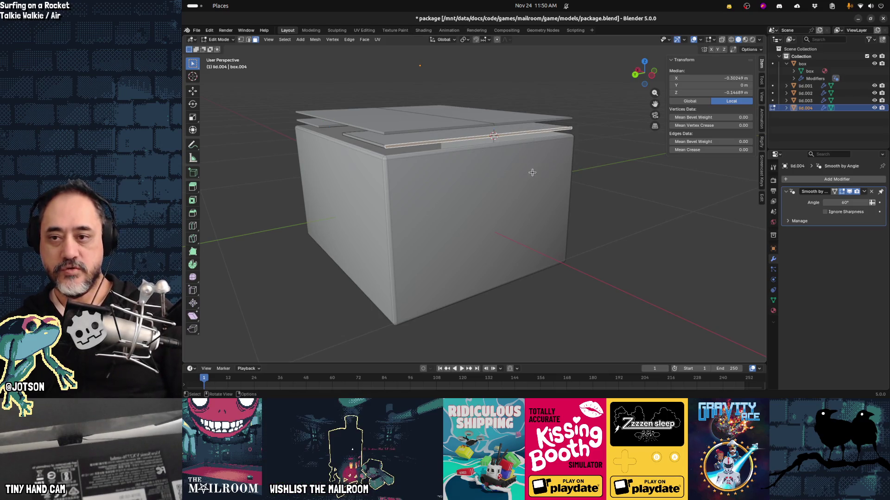
pyautogui.press('Tab')
pyautogui.moveTo(520, 182); pyautogui.dragTo(559, 181)
pyautogui.press('shift')
# Toggle lid.004's Edit Mode and snap the 3D cursor to lid.004's origin
pyautogui.press('Tab')
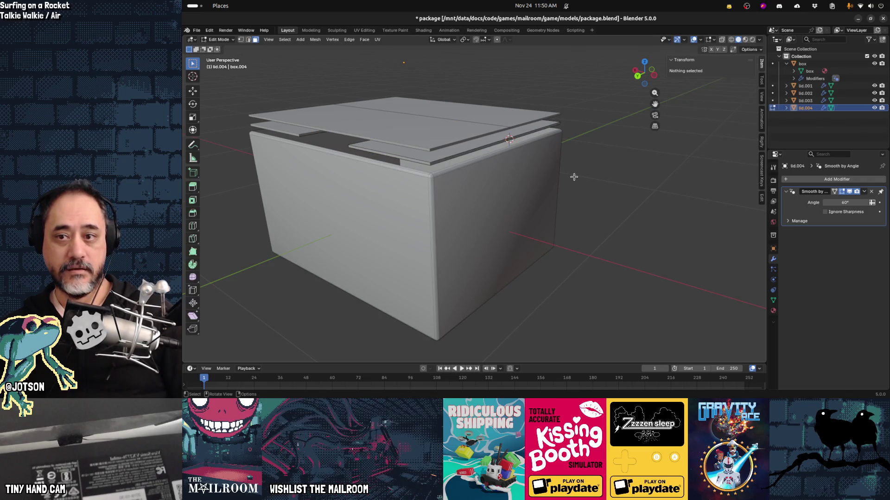
pyautogui.press('Tab')
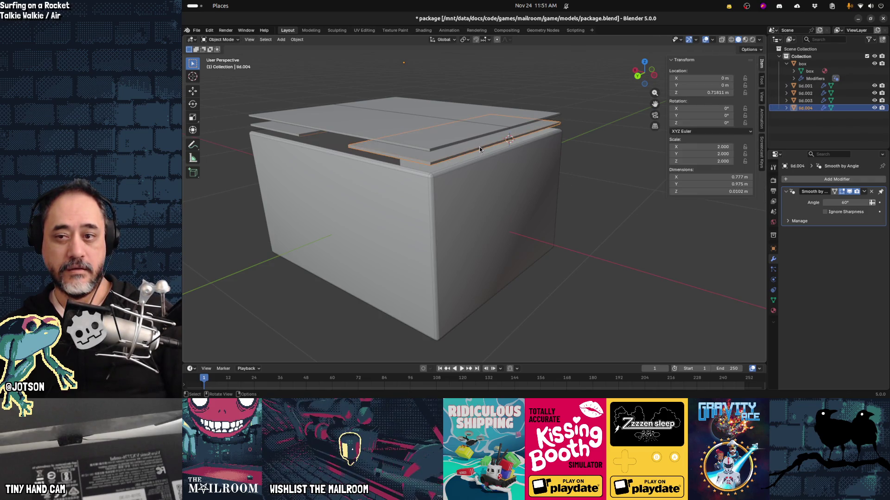
pyautogui.hotkey('shift', 's')
pyautogui.click(489, 185)
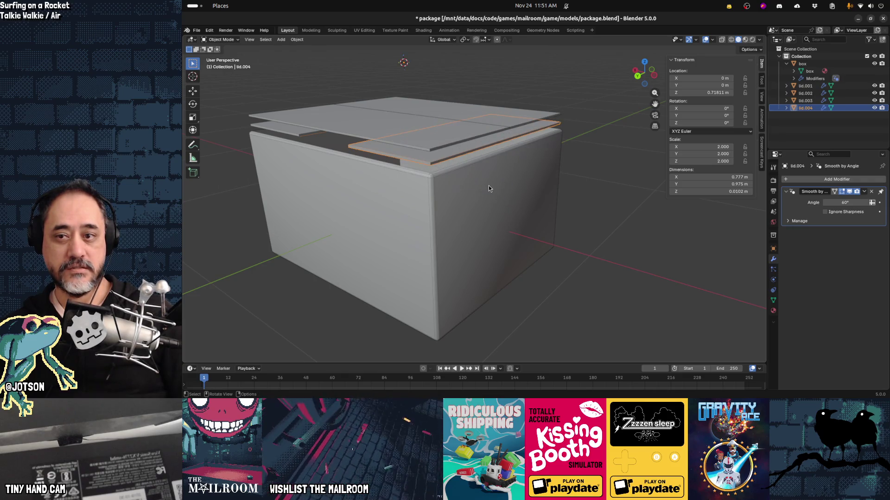
pyautogui.hotkey('shift', 's')
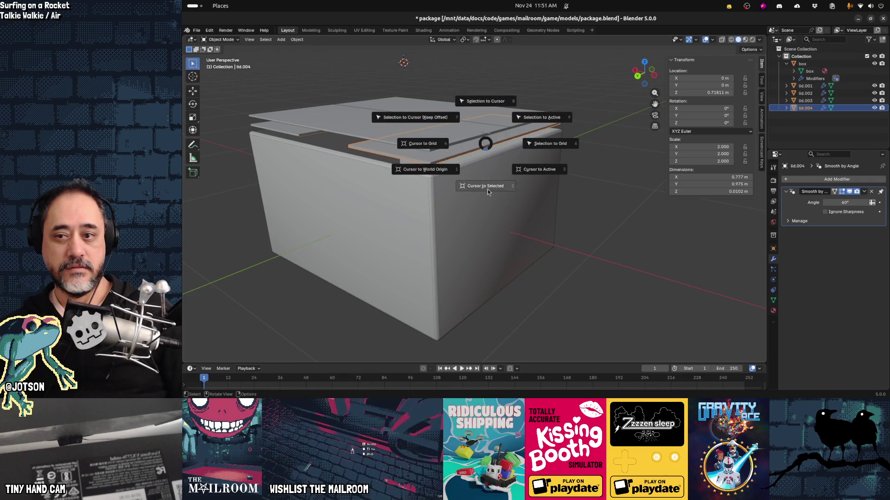
pyautogui.click(487, 188)
# Snap the cursor to lid.004's outer side edge and set its origin there
pyautogui.click(494, 144)
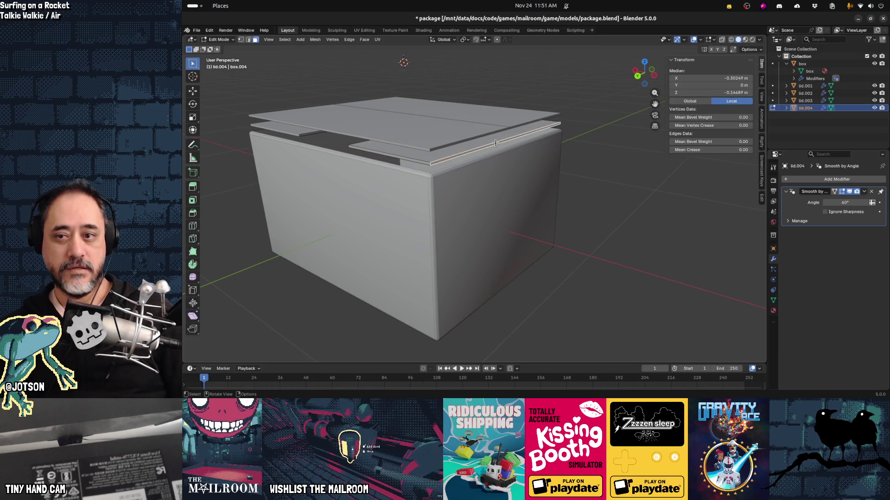
pyautogui.hotkey('shift', 's')
pyautogui.click(493, 186)
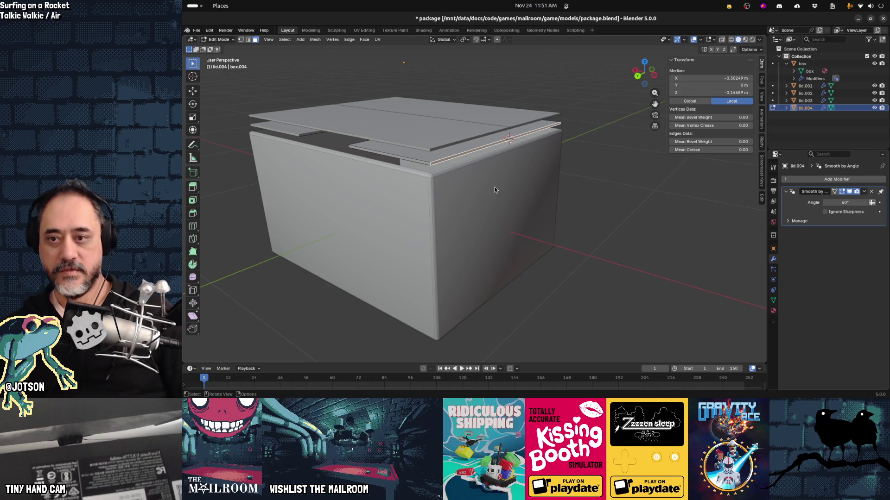
pyautogui.press('Tab')
pyautogui.press('F3')
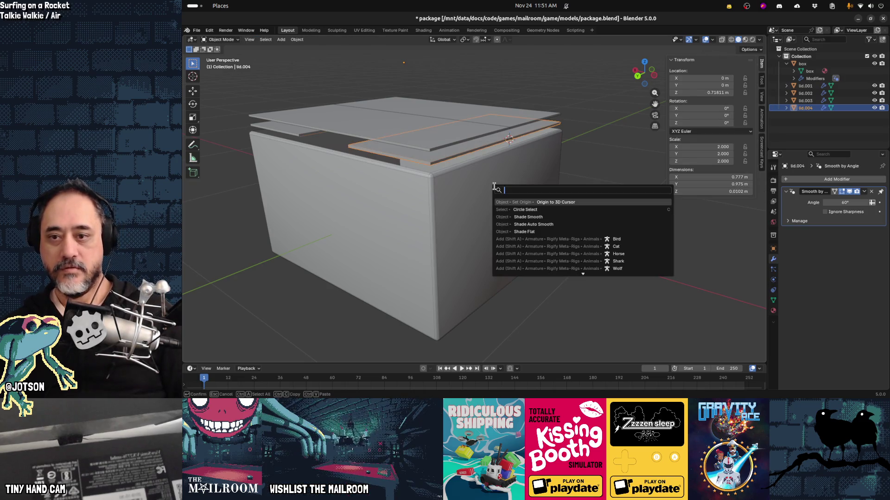
pyautogui.press('Return')
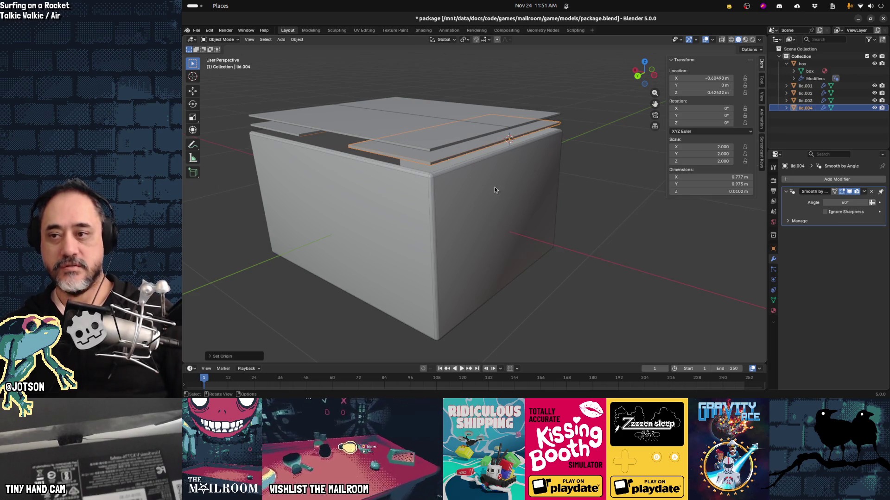
# Move lid.003's origin onto its front hinge edge, at X 0.605 m
pyautogui.moveTo(311, 151)
pyautogui.mouseDown()
pyautogui.moveTo(410, 153)
pyautogui.moveTo(392, 197)
pyautogui.mouseUp()
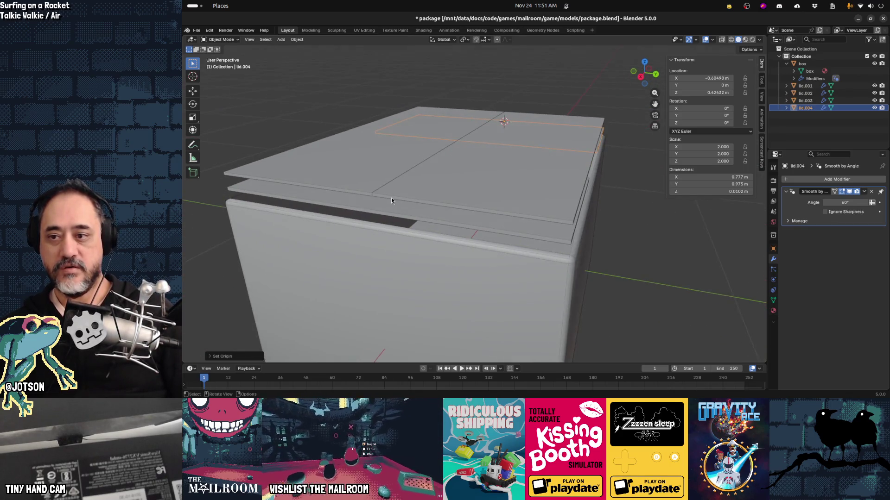
pyautogui.click(382, 215)
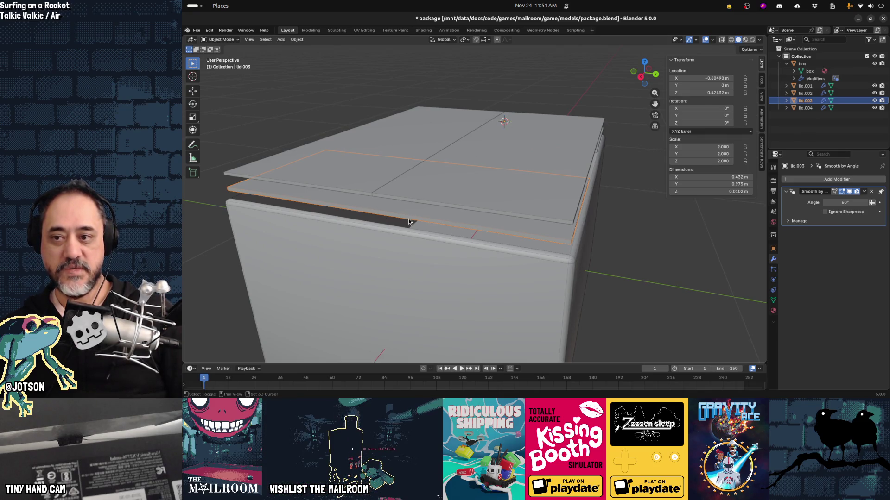
pyautogui.moveTo(505, 190)
pyautogui.mouseDown()
pyautogui.moveTo(471, 188)
pyautogui.moveTo(555, 169)
pyautogui.moveTo(462, 216)
pyautogui.mouseUp()
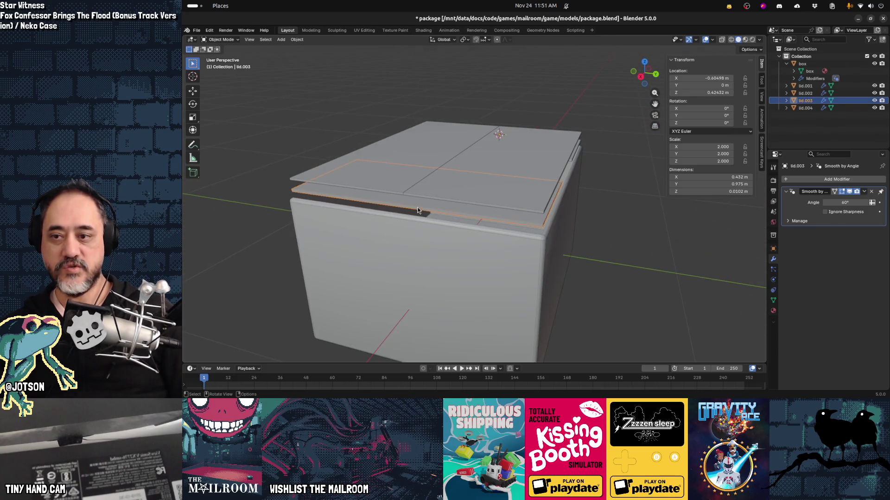
pyautogui.press('Tab')
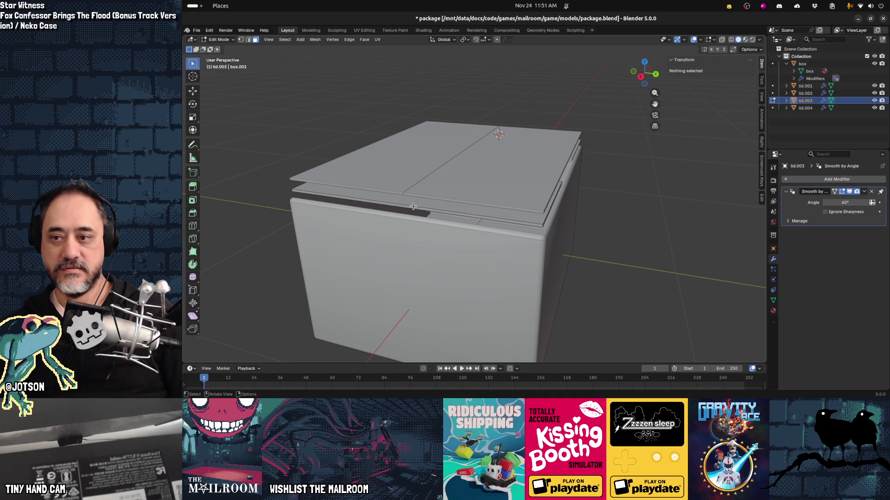
pyautogui.click(410, 207)
pyautogui.hotkey('shift', 's')
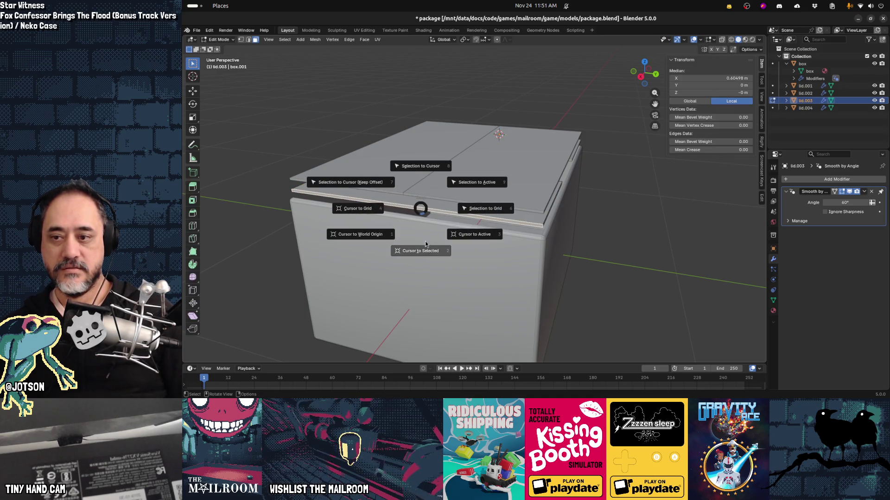
pyautogui.click(426, 245)
pyautogui.press('Tab')
pyautogui.press('F3')
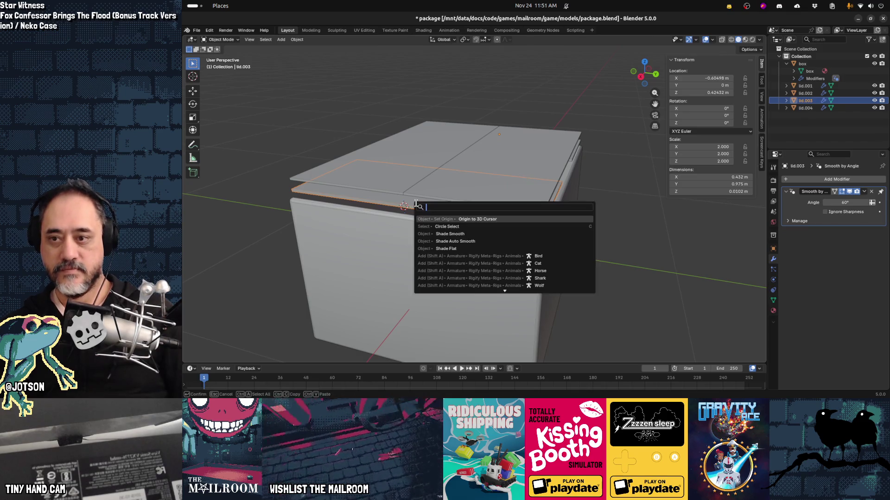
pyautogui.press('Return')
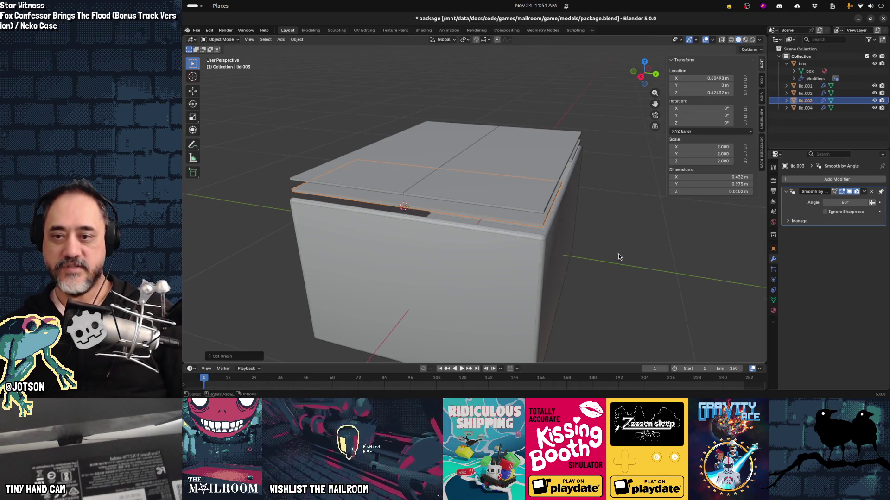
# Test-rotate lid.003 and lid.004 about Y, cancelling each rotation
pyautogui.press('r')
pyautogui.press('y')
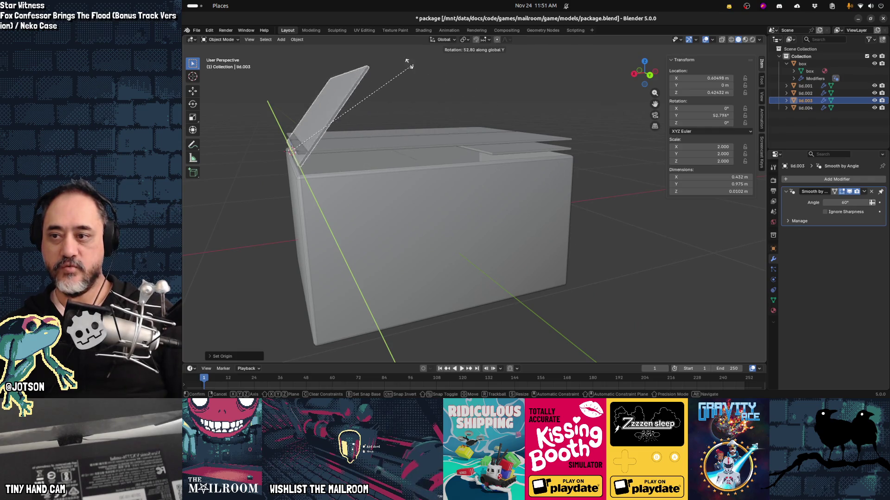
pyautogui.press('Escape')
pyautogui.click(476, 130)
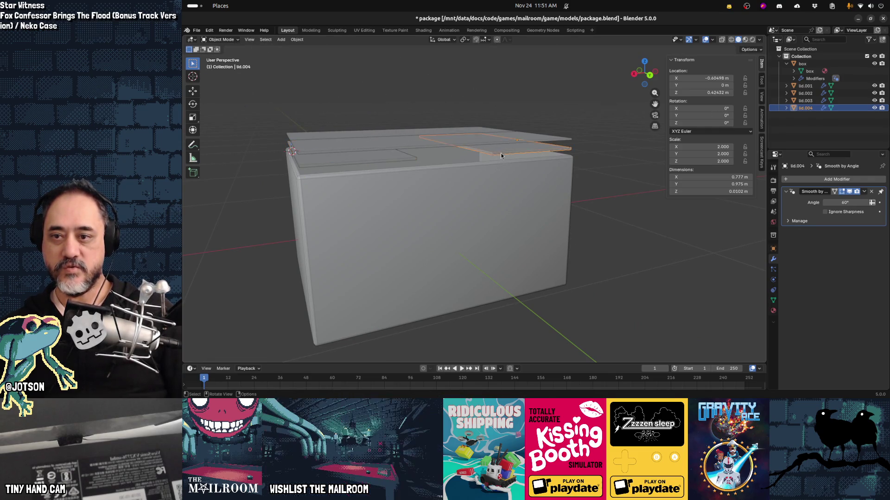
pyautogui.press('r')
pyautogui.press('y')
pyautogui.press('Escape')
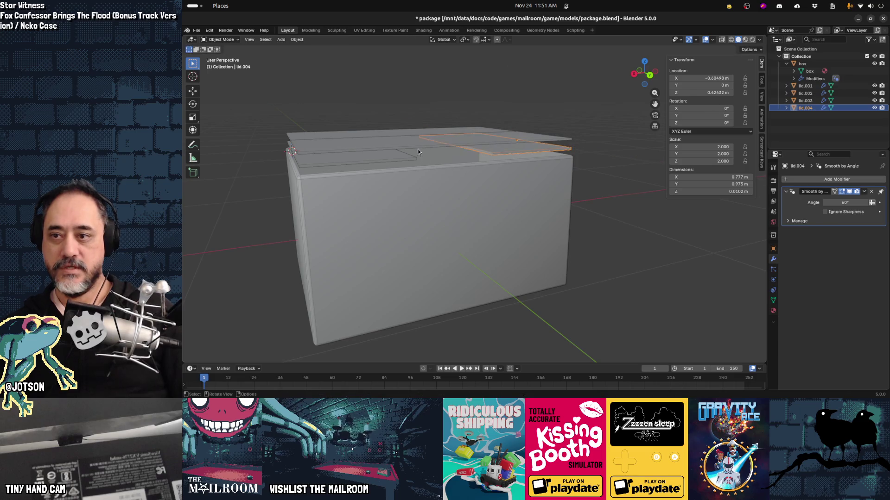
# Test-rotate lid.001 and lid.002 about their hinges, cancelling each rotation
pyautogui.click(427, 152)
pyautogui.press('r')
pyautogui.press('y')
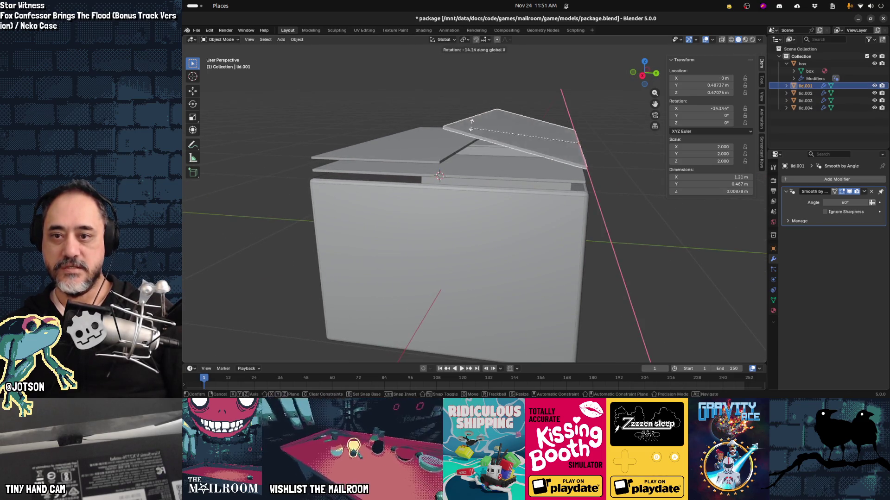
pyautogui.press('Escape')
pyautogui.click(461, 135)
pyautogui.press('r')
pyautogui.press('y')
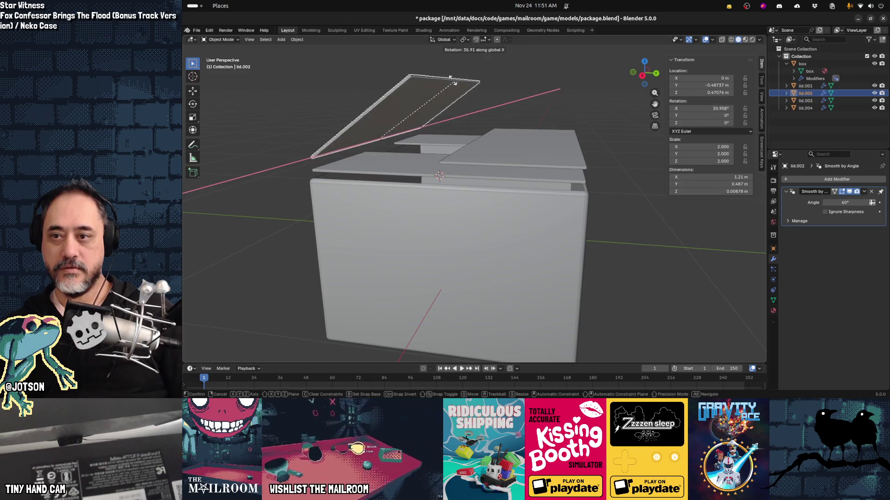
pyautogui.press('Escape')
# Rotate lid.004 about Y to roughly -49° and enter its Edit Mode with nothing selected
pyautogui.moveTo(546, 169); pyautogui.dragTo(462, 172)
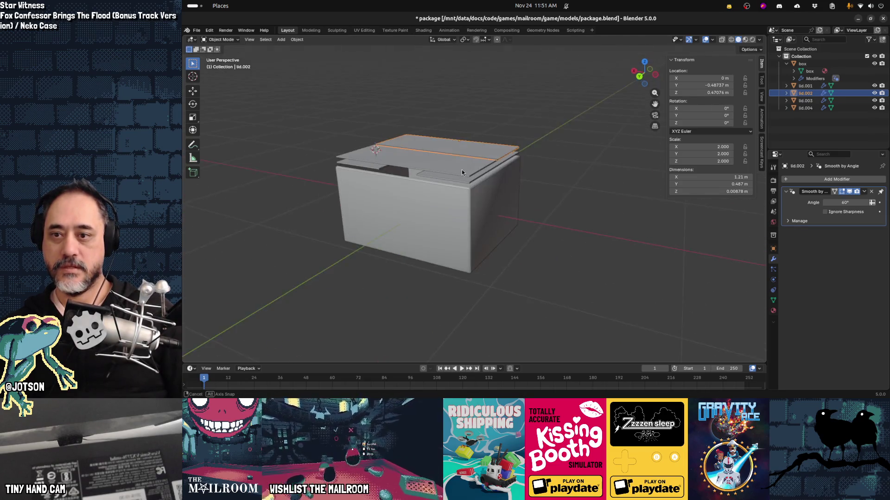
pyautogui.click(476, 174)
pyautogui.click(477, 177)
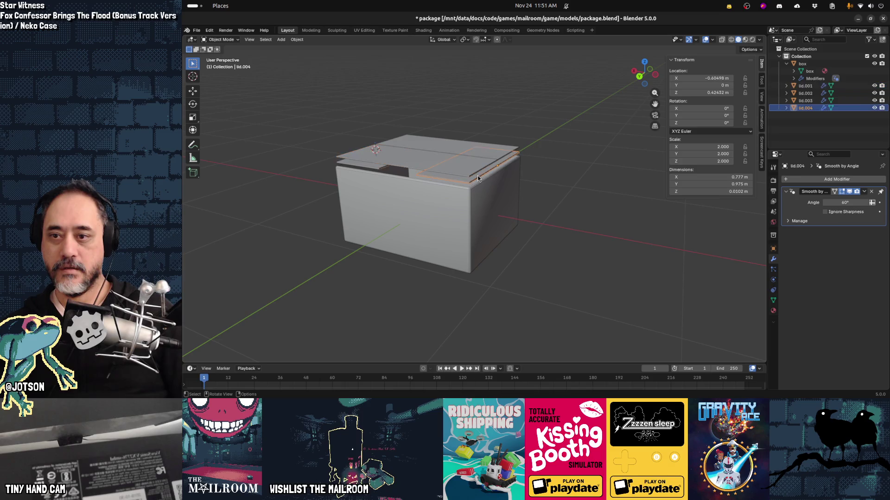
pyautogui.press('r')
pyautogui.press('y')
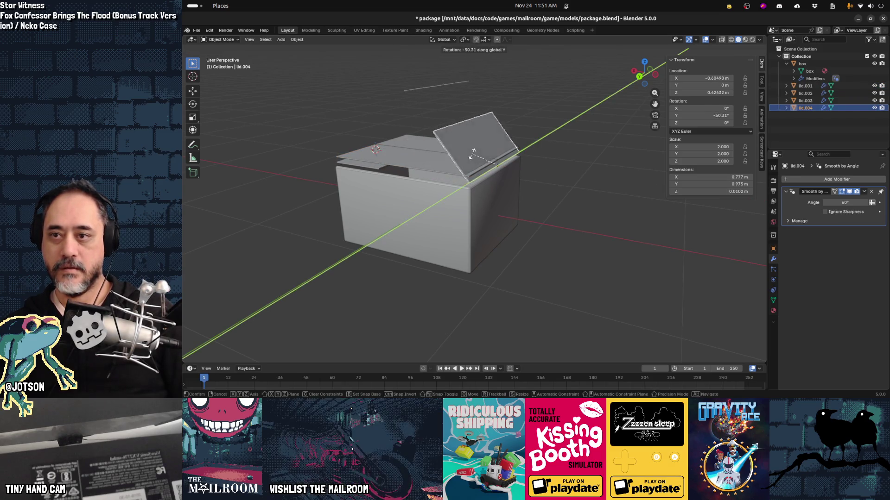
pyautogui.click(474, 158)
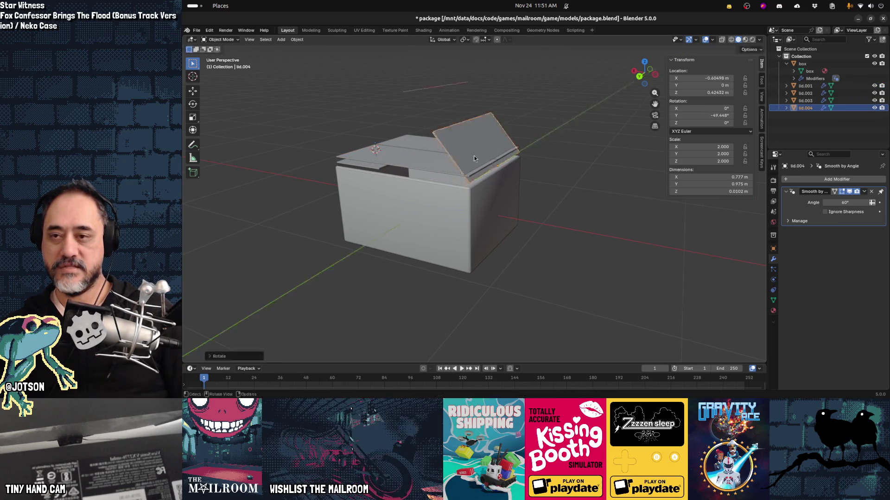
pyautogui.press('Tab')
pyautogui.click(423, 89)
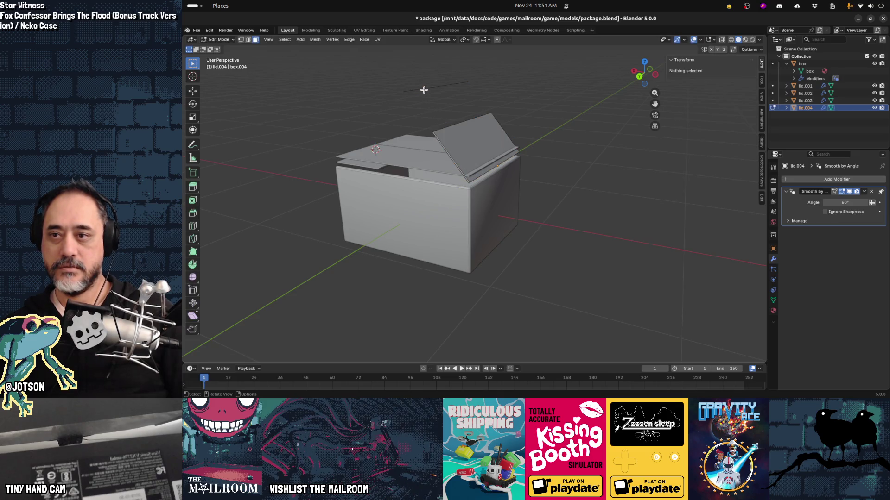
# Inspect the lid meshes from the box side, then leave Edit Mode and pick lid.003
pyautogui.rightClick(424, 90)
pyautogui.scroll(5, 459, 160)
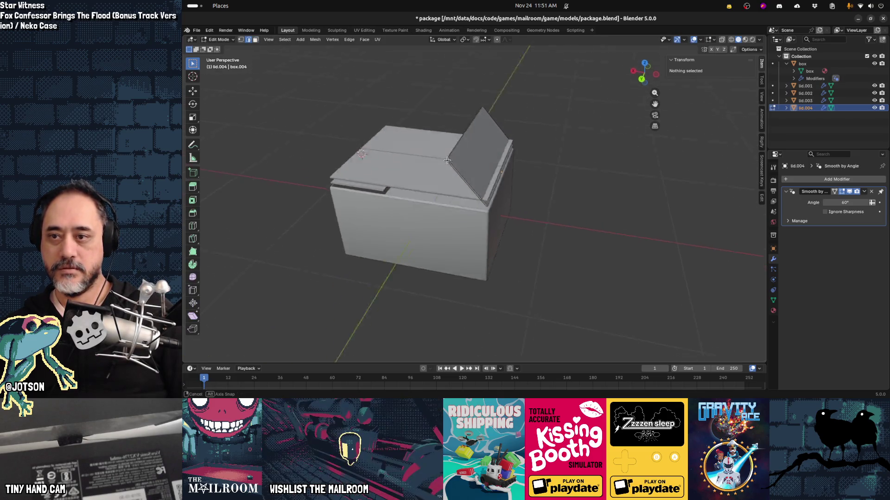
pyautogui.scroll(3, 460, 160)
pyautogui.moveTo(395, 213)
pyautogui.mouseDown()
pyautogui.moveTo(342, 194)
pyautogui.moveTo(332, 167)
pyautogui.moveTo(344, 158)
pyautogui.moveTo(404, 193)
pyautogui.moveTo(299, 149)
pyautogui.mouseUp()
pyautogui.press('Tab')
pyautogui.click(306, 120)
pyautogui.scroll(4, 315, 124)
# Undo back to the opened flaps, select the tilted lid face, and exit to Object Mode
pyautogui.hotkey('ctrl', 'z')
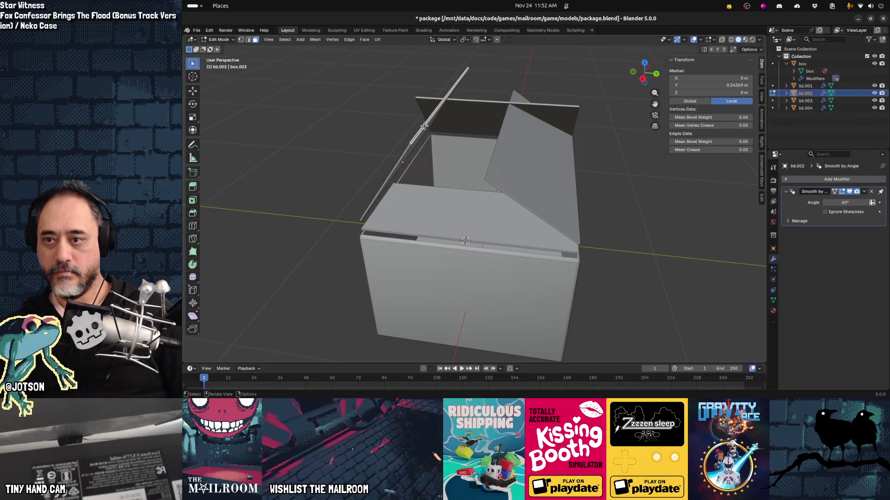
pyautogui.hotkey('ctrl', 'z')
pyautogui.hotkey('ctrl', 'z')
pyautogui.moveTo(525, 168)
pyautogui.mouseDown()
pyautogui.moveTo(552, 171)
pyautogui.moveTo(530, 149)
pyautogui.mouseUp()
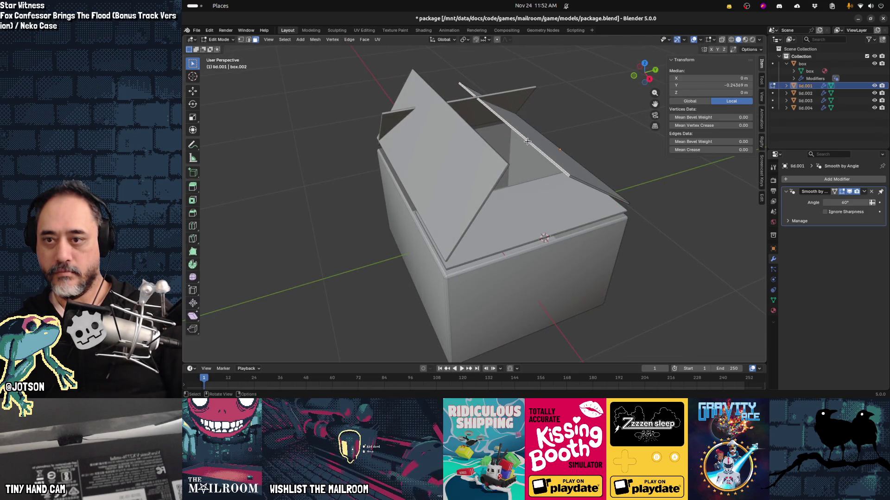
pyautogui.click(654, 190)
pyautogui.moveTo(629, 213)
pyautogui.mouseDown()
pyautogui.moveTo(584, 205)
pyautogui.moveTo(539, 218)
pyautogui.mouseUp()
pyautogui.click(486, 214)
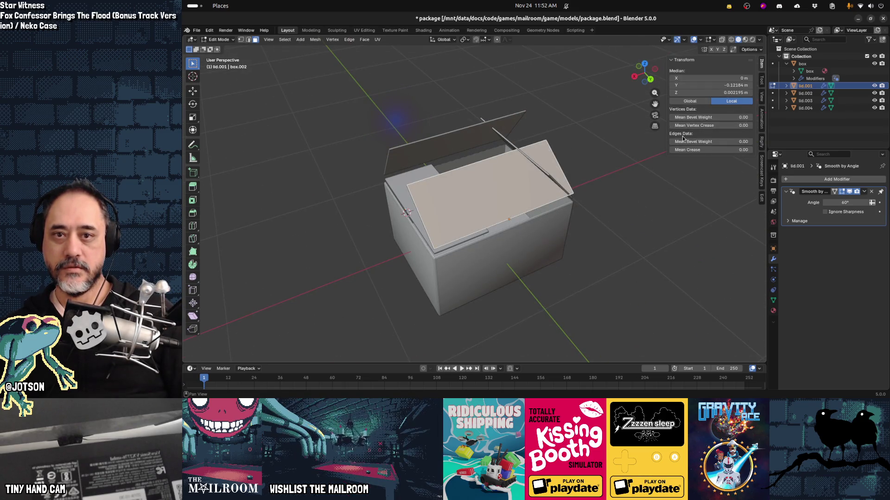
pyautogui.press('Tab')
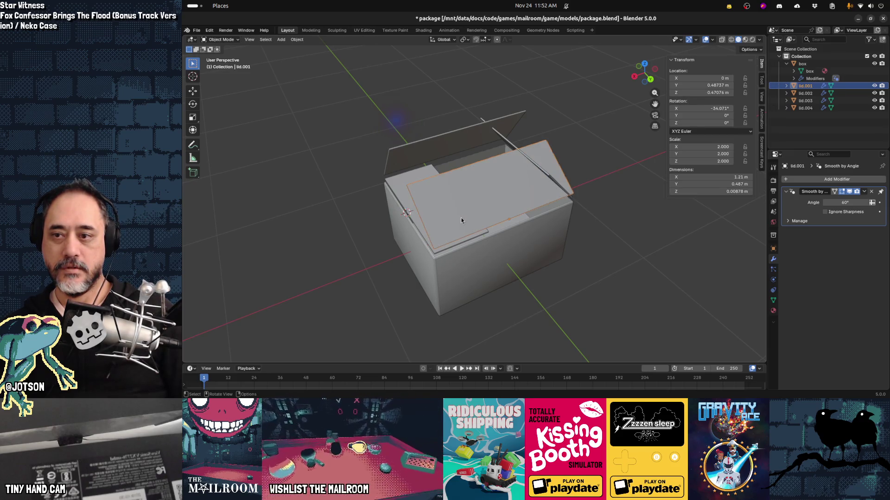
# Set lid.001's and lid.002's X rotation to 0° in the Transform panel
pyautogui.click(714, 109)
pyautogui.press('Return')
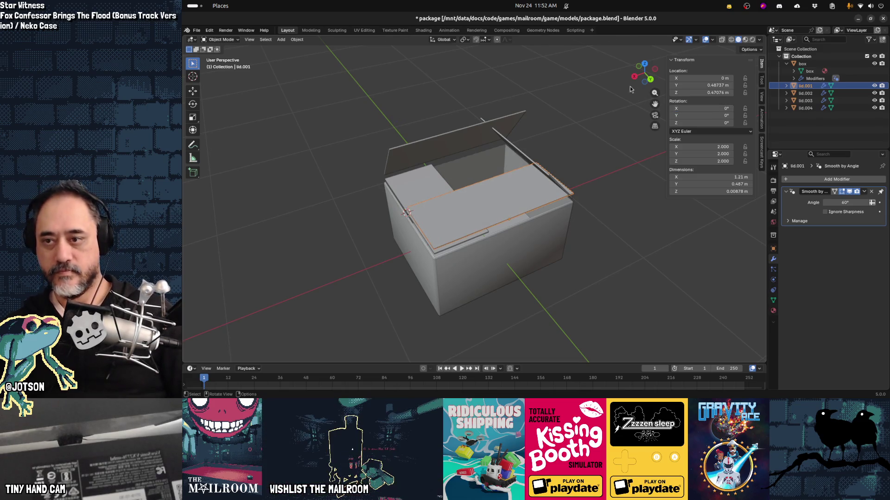
pyautogui.click(479, 133)
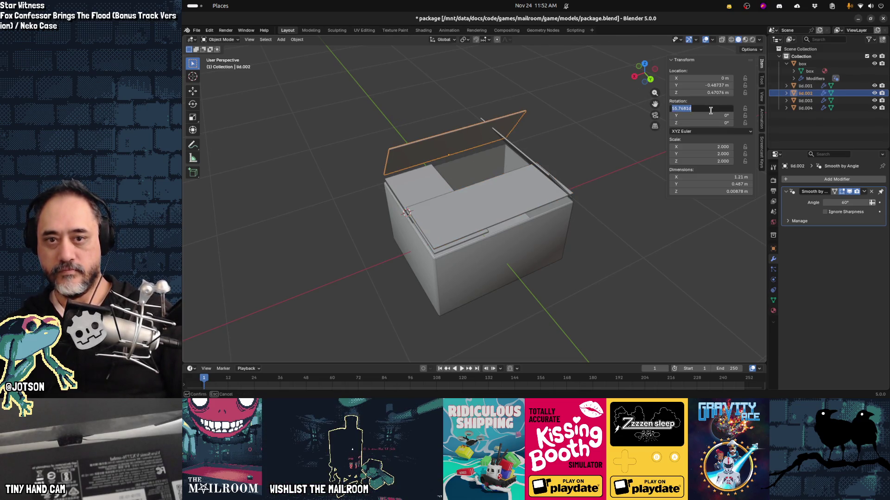
pyautogui.write('0')
pyautogui.press('Return')
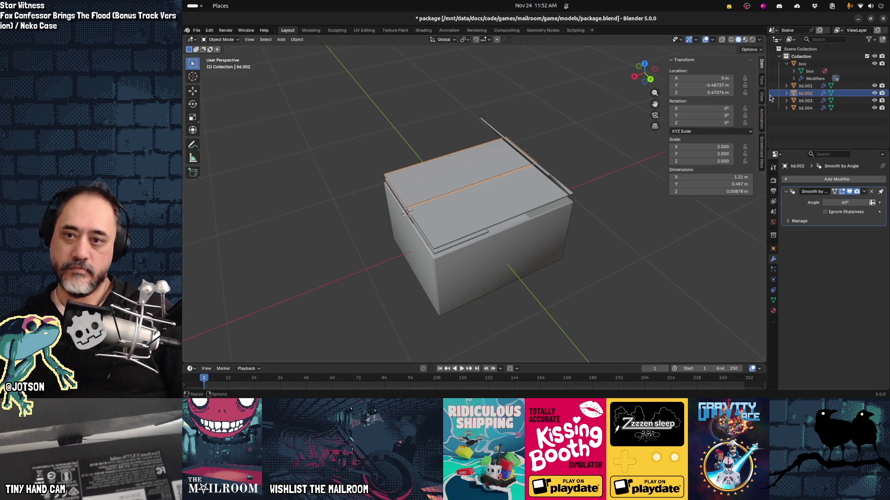
# Select the lid.004 and lid.003 flaps together
pyautogui.click(498, 136)
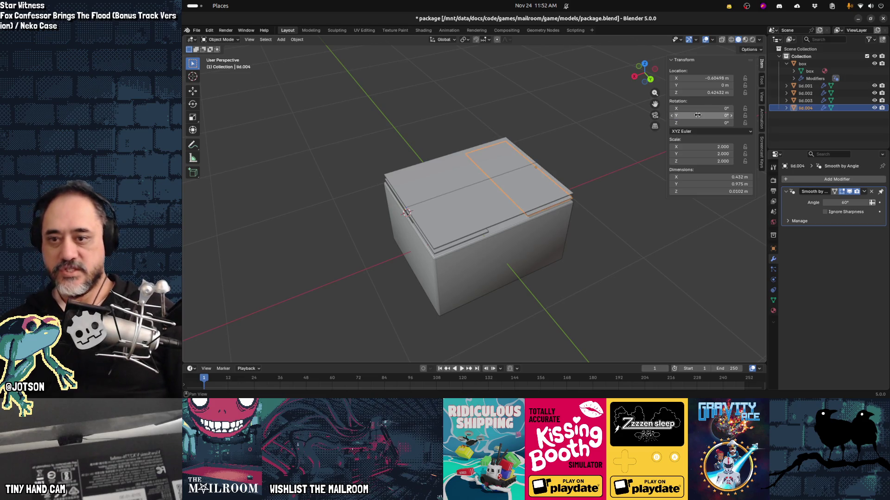
pyautogui.moveTo(531, 278)
pyautogui.mouseDown()
pyautogui.moveTo(468, 227)
pyautogui.moveTo(494, 205)
pyautogui.moveTo(518, 205)
pyautogui.mouseUp()
pyautogui.keyDown('shift'); pyautogui.click(435, 185); pyautogui.keyUp('shift')
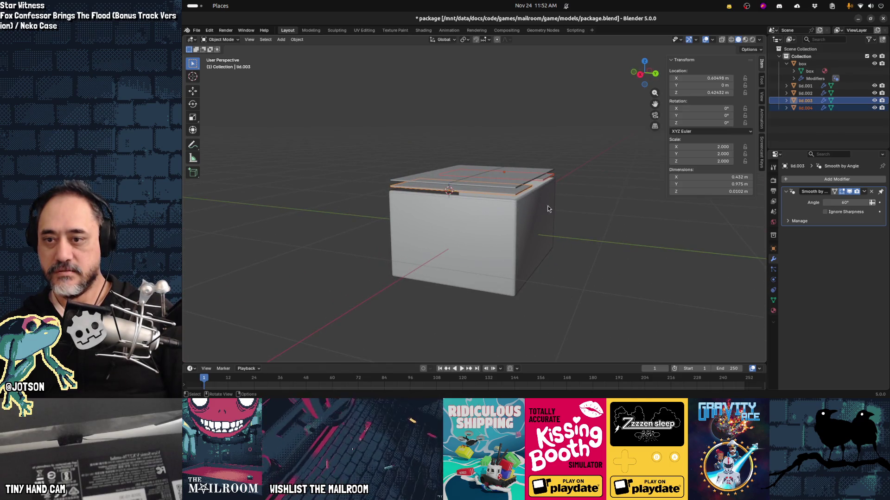
# Lower lid.003 and lid.004 along Z to 0.38675 m height
pyautogui.press('g')
pyautogui.press('z')
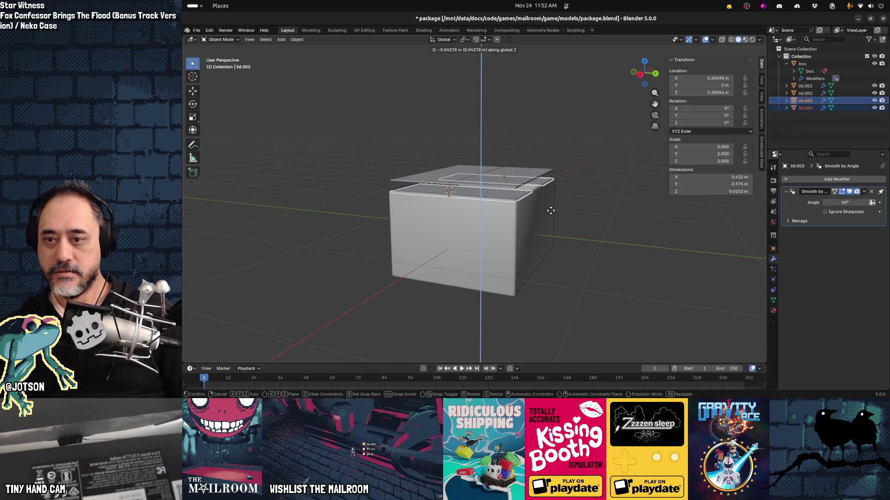
pyautogui.click(551, 211)
pyautogui.moveTo(550, 211)
pyautogui.mouseDown()
pyautogui.moveTo(554, 232)
pyautogui.moveTo(501, 218)
pyautogui.moveTo(513, 258)
pyautogui.moveTo(500, 240)
pyautogui.moveTo(480, 253)
pyautogui.moveTo(502, 248)
pyautogui.moveTo(477, 246)
pyautogui.moveTo(547, 246)
pyautogui.moveTo(486, 259)
pyautogui.moveTo(471, 247)
pyautogui.mouseUp()
pyautogui.press('g')
pyautogui.click(505, 218)
pyautogui.scroll(3, 487, 248)
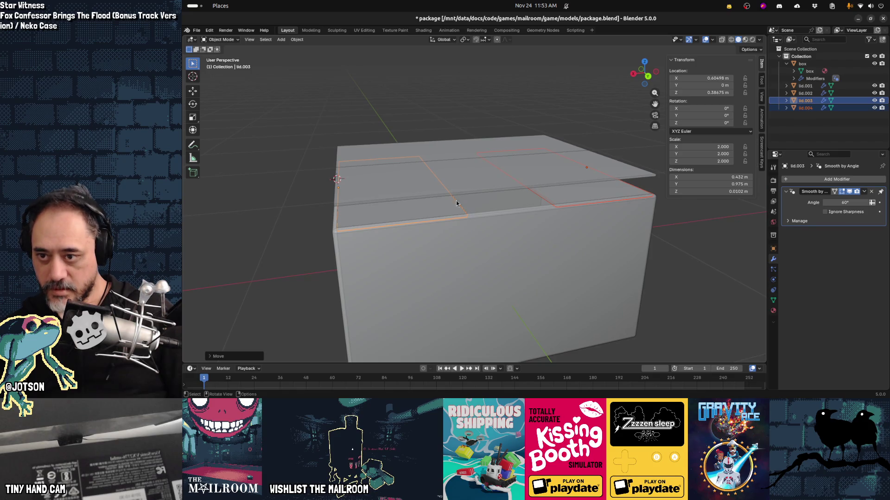
# Lower lid.001 and lid.002 along Z flush onto the box, then deselect everything
pyautogui.click(441, 173)
pyautogui.keyDown('shift'); pyautogui.click(436, 153); pyautogui.keyUp('shift')
pyautogui.press('g')
pyautogui.press('z')
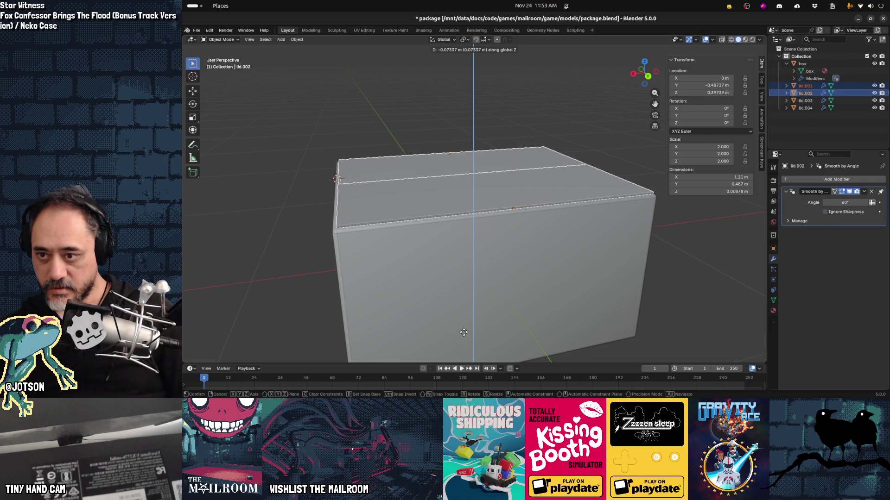
pyautogui.click(463, 329)
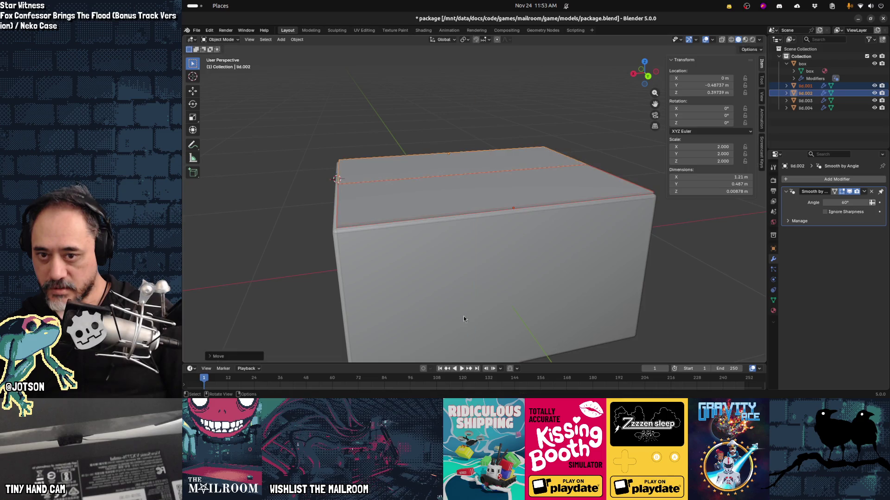
pyautogui.moveTo(454, 274)
pyautogui.mouseDown()
pyautogui.moveTo(396, 266)
pyautogui.moveTo(507, 269)
pyautogui.mouseUp()
pyautogui.click(620, 268)
pyautogui.moveTo(625, 265); pyautogui.dragTo(447, 281)
pyautogui.moveTo(576, 272)
pyautogui.mouseDown()
pyautogui.moveTo(524, 282)
pyautogui.moveTo(545, 279)
pyautogui.mouseUp()
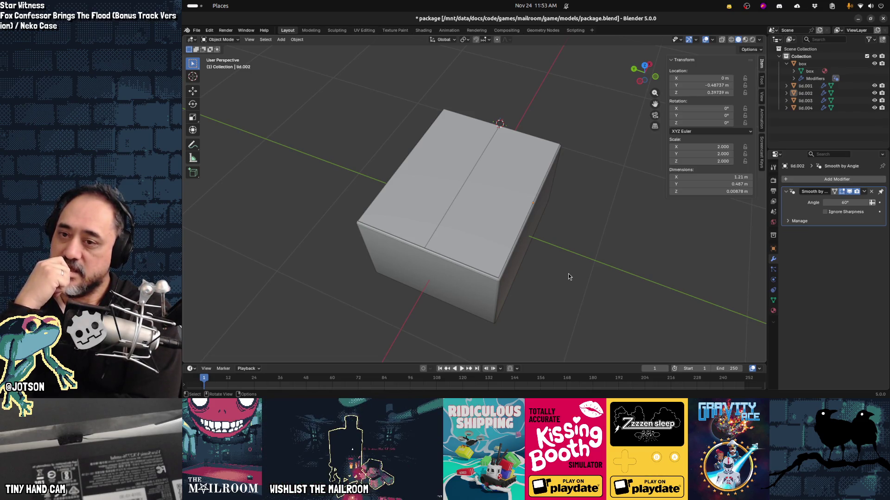
# Swing lid.002 and lid.001 open about the X axis
pyautogui.click(492, 234)
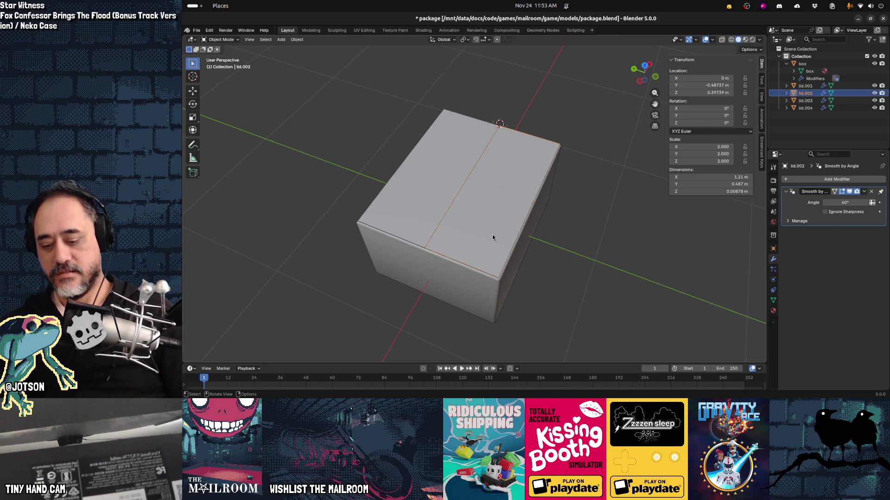
pyautogui.press('r')
pyautogui.press('x')
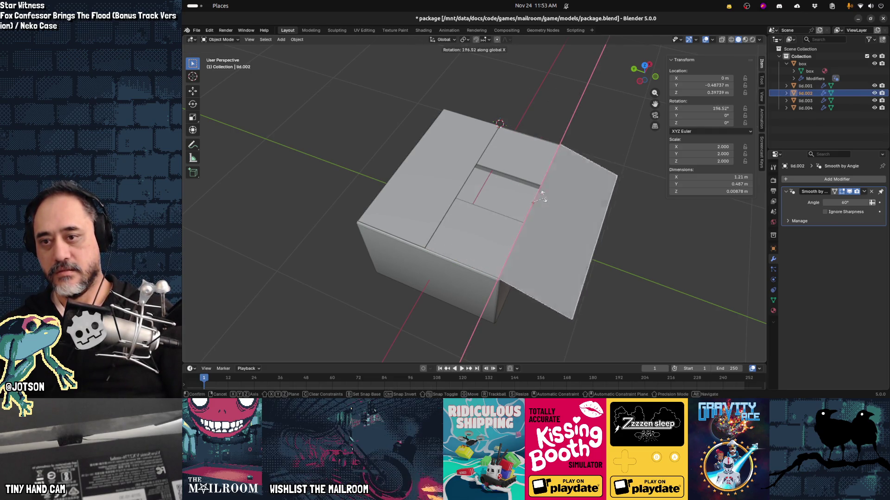
pyautogui.click(484, 195)
pyautogui.click(485, 196)
pyautogui.press('r')
pyautogui.press('x')
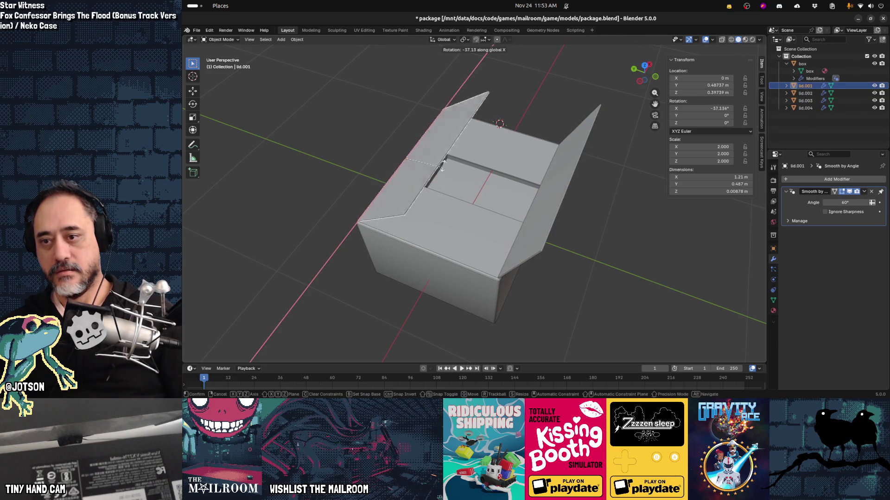
pyautogui.click(474, 146)
# Stand lid.003 upright and swing lid.004 to a new angle about Y
pyautogui.click(475, 147)
pyautogui.press('r')
pyautogui.press('y')
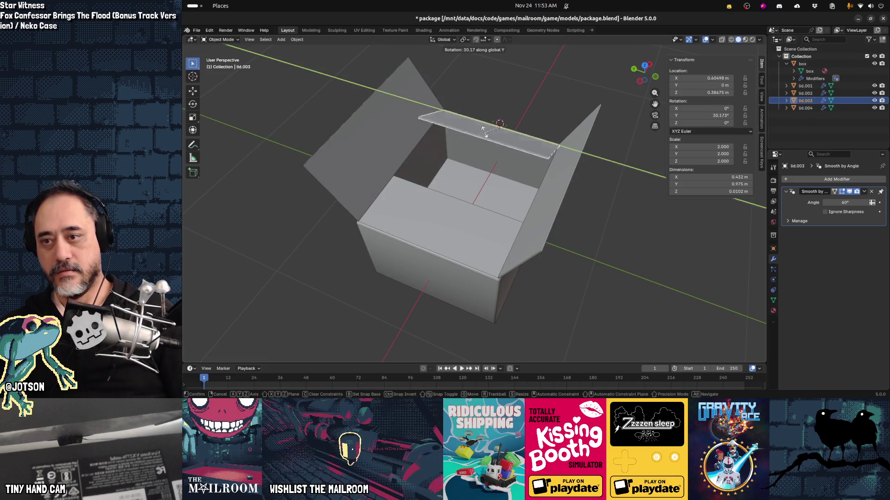
pyautogui.click(434, 211)
pyautogui.click(433, 212)
pyautogui.press('r')
pyautogui.press('y')
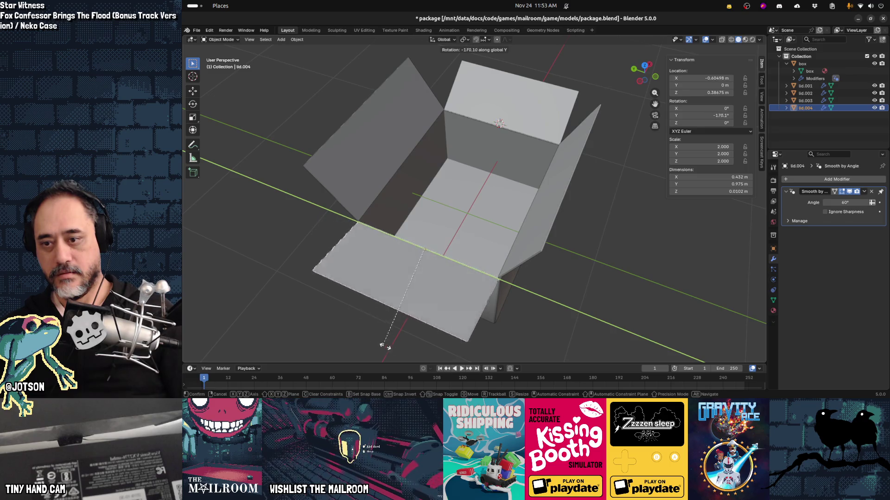
pyautogui.click(499, 306)
# Fold lid.003 down about Y and re-fold lid.002 about X
pyautogui.click(520, 143)
pyautogui.press('r')
pyautogui.press('y')
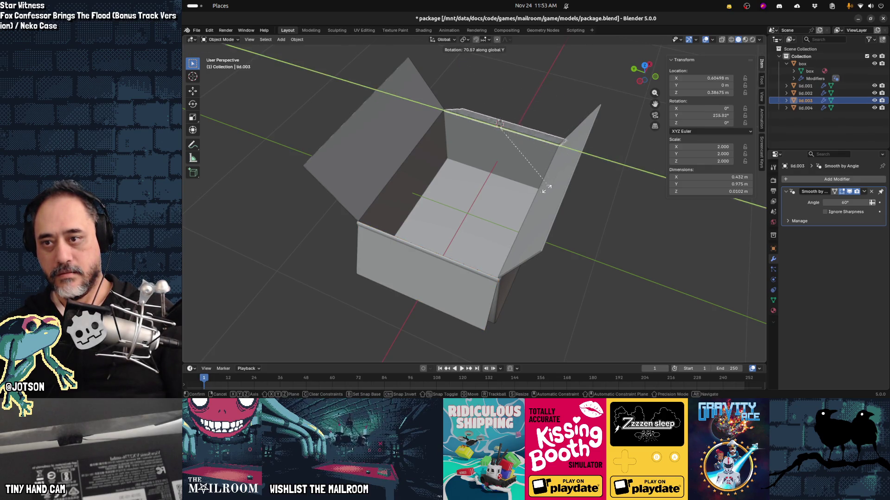
pyautogui.click(518, 202)
pyautogui.click(530, 226)
pyautogui.press('r')
pyautogui.press('x')
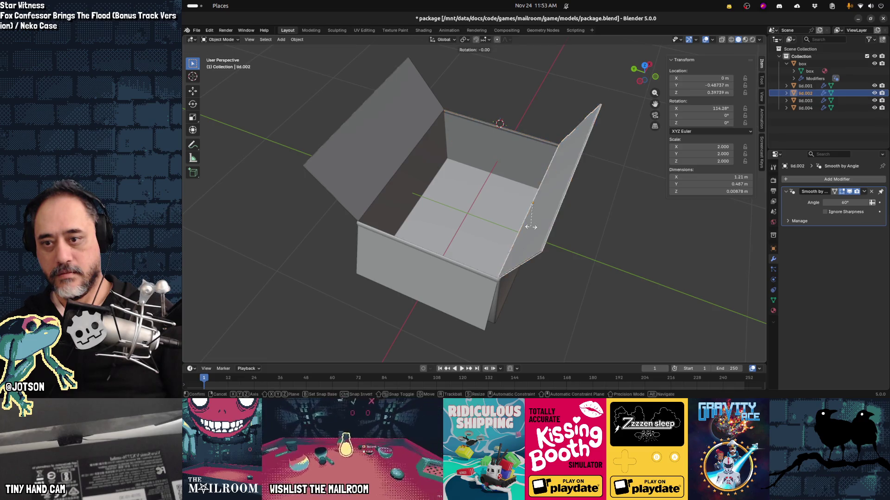
pyautogui.click(528, 194)
# Fold lid.001 to -250.88° about X against the box side, then deselect
pyautogui.click(399, 139)
pyautogui.press('r')
pyautogui.press('x')
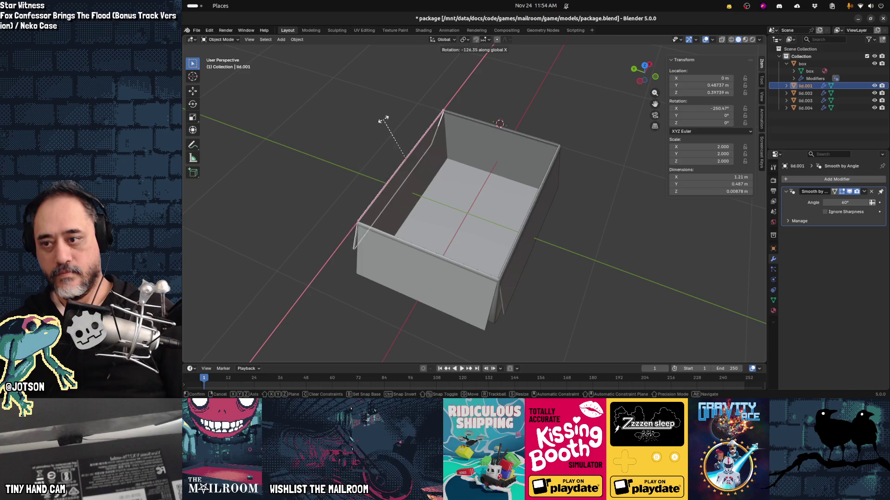
pyautogui.click(383, 122)
pyautogui.click(599, 260)
pyautogui.moveTo(599, 259)
pyautogui.mouseDown()
pyautogui.moveTo(520, 240)
pyautogui.moveTo(476, 208)
pyautogui.moveTo(451, 210)
pyautogui.moveTo(607, 211)
pyautogui.mouseUp()
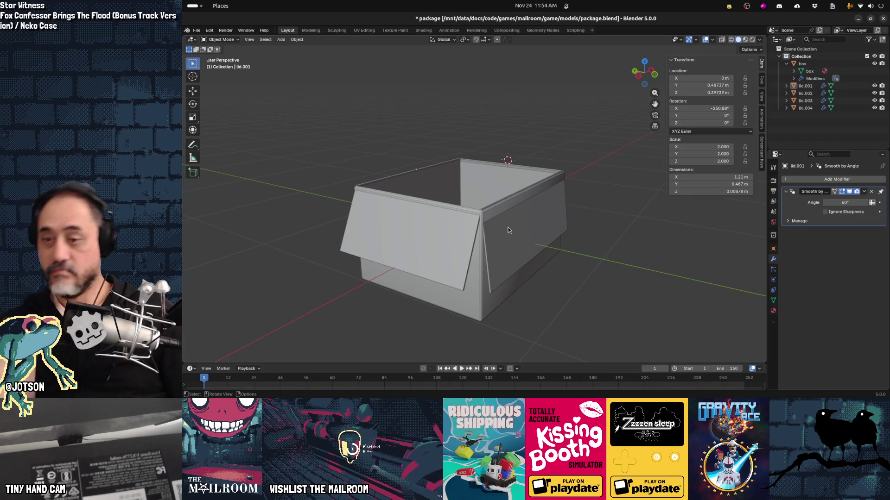
# Undo the flap rotations until lid.001 and lid.003 lie closed flat at 0°
pyautogui.moveTo(508, 227)
pyautogui.mouseDown()
pyautogui.moveTo(534, 236)
pyautogui.moveTo(573, 232)
pyautogui.moveTo(509, 247)
pyautogui.moveTo(463, 225)
pyautogui.moveTo(616, 245)
pyautogui.moveTo(427, 252)
pyautogui.moveTo(540, 250)
pyautogui.moveTo(415, 244)
pyautogui.moveTo(518, 248)
pyautogui.mouseUp()
pyautogui.hotkey('ctrl', 'z')
pyautogui.hotkey('ctrl', 'z')
pyautogui.hotkey('ctrl', 'z')
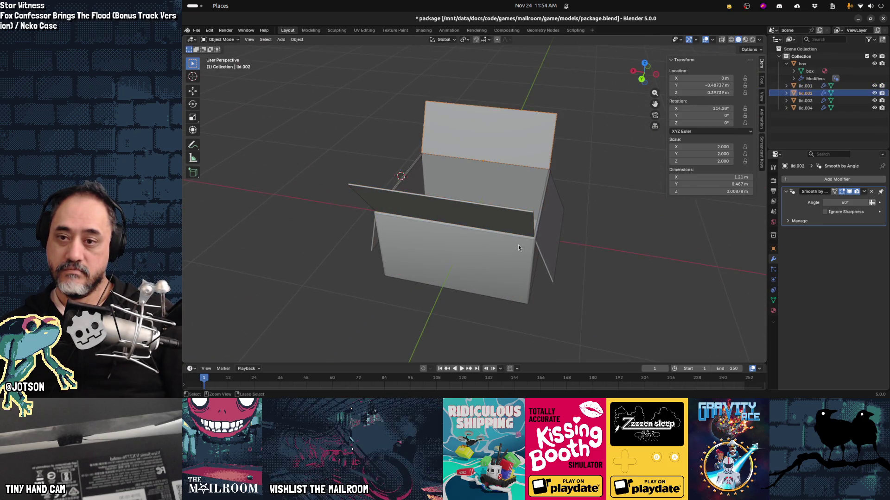
pyautogui.hotkey('ctrl', 'z')
pyautogui.hotkey('ctrl', 'z')
pyautogui.hotkey('ctrl', 'z')
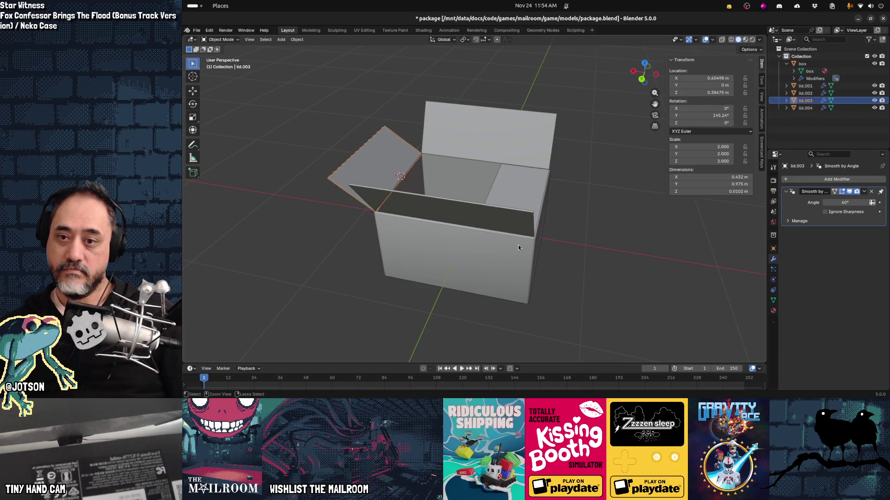
pyautogui.moveTo(518, 247)
pyautogui.mouseDown()
pyautogui.moveTo(463, 254)
pyautogui.moveTo(493, 254)
pyautogui.mouseUp()
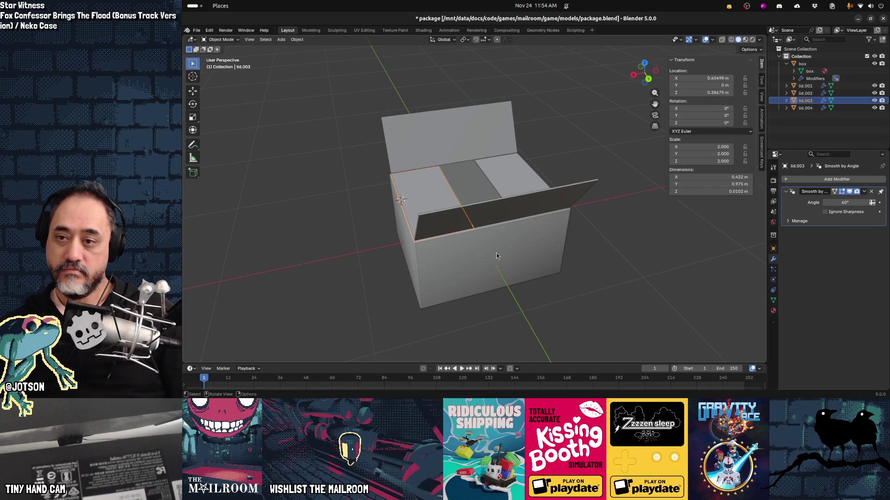
pyautogui.hotkey('ctrl', 'shift', 'z')
pyautogui.hotkey('ctrl', 'shift', 'z')
pyautogui.moveTo(494, 254); pyautogui.dragTo(521, 256)
pyautogui.hotkey('ctrl', 'shift', 'z')
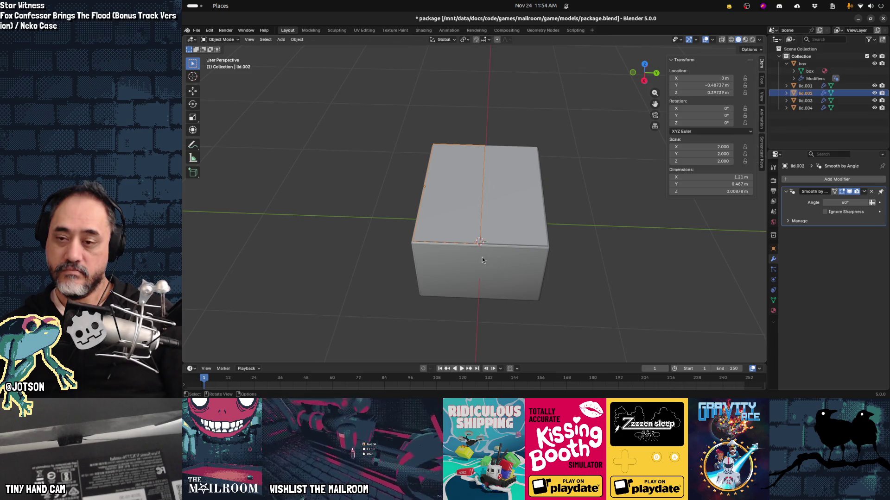
pyautogui.scroll(1, 466, 260)
pyautogui.moveTo(454, 262)
pyautogui.mouseDown()
pyautogui.moveTo(519, 258)
pyautogui.moveTo(509, 253)
pyautogui.mouseUp()
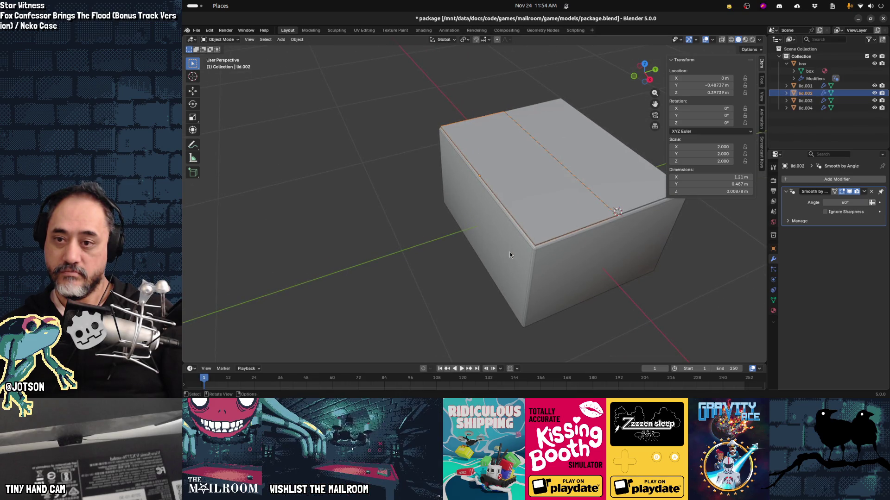
pyautogui.scroll(2, 509, 252)
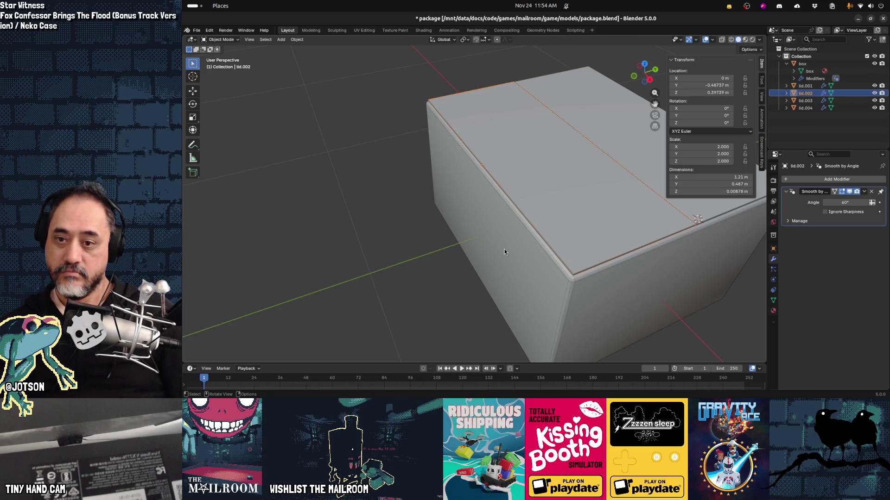
pyautogui.scroll(-3, 504, 249)
pyautogui.press('Tab')
pyautogui.moveTo(498, 208)
pyautogui.mouseDown()
pyautogui.moveTo(537, 204)
pyautogui.moveTo(512, 230)
pyautogui.mouseUp()
pyautogui.scroll(3, 519, 223)
pyautogui.press('Tab')
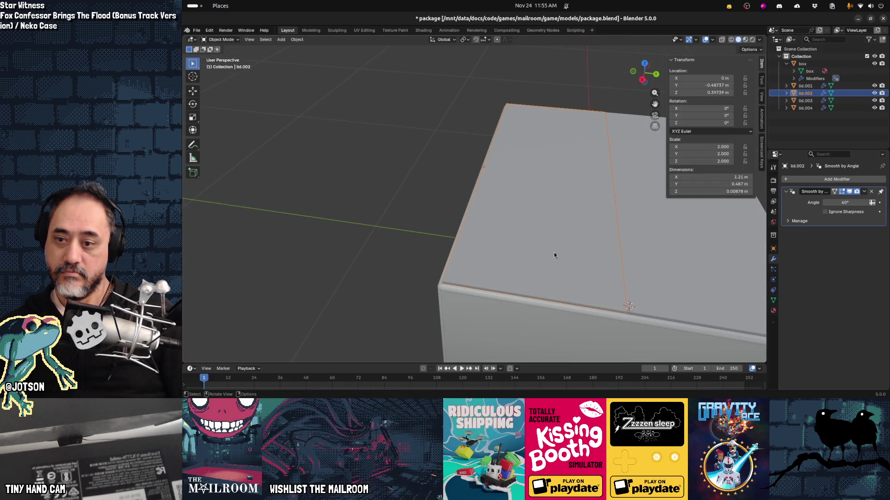
pyautogui.moveTo(549, 254); pyautogui.dragTo(556, 254)
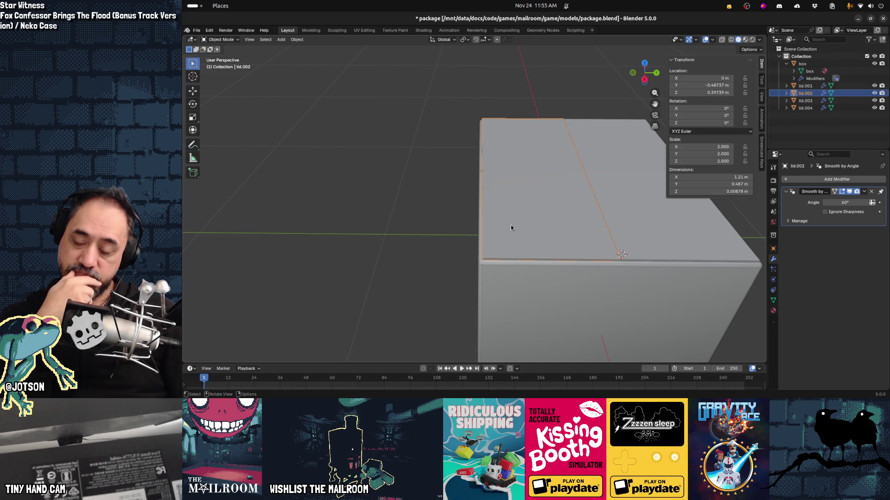
pyautogui.scroll(-4, 511, 228)
pyautogui.moveTo(582, 249)
pyautogui.mouseDown()
pyautogui.moveTo(538, 261)
pyautogui.moveTo(465, 257)
pyautogui.moveTo(452, 269)
pyautogui.mouseUp()
pyautogui.moveTo(427, 295)
pyautogui.mouseDown()
pyautogui.moveTo(460, 283)
pyautogui.moveTo(450, 283)
pyautogui.moveTo(431, 287)
pyautogui.moveTo(495, 291)
pyautogui.mouseUp()
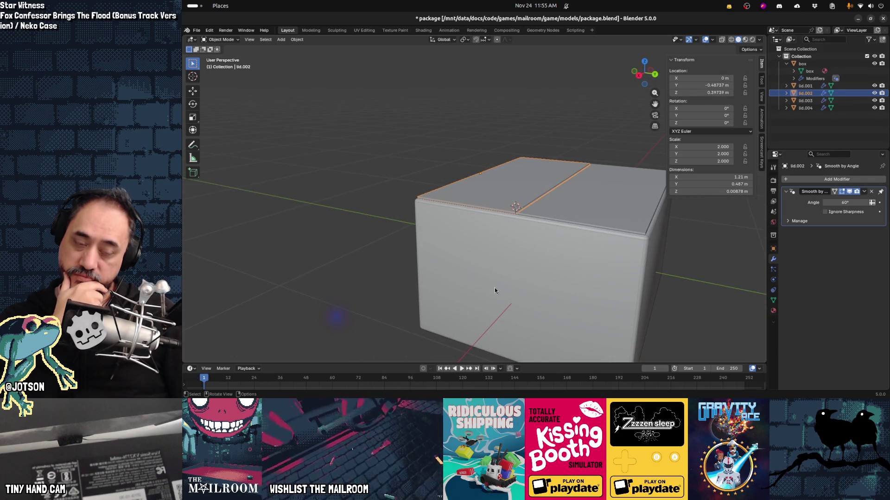
pyautogui.moveTo(382, 393)
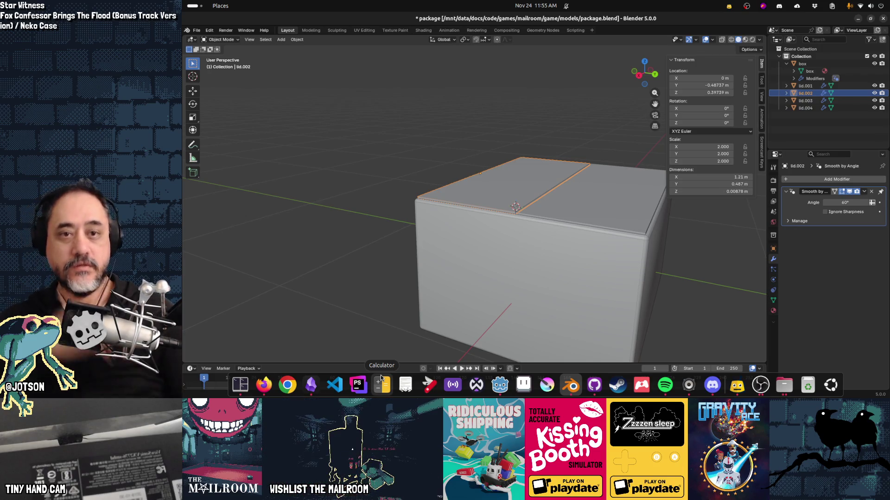
# Join the four lid flaps into the box mesh with Ctrl+J, then clear the selection
pyautogui.click(801, 56)
pyautogui.scroll(-3, 564, 188)
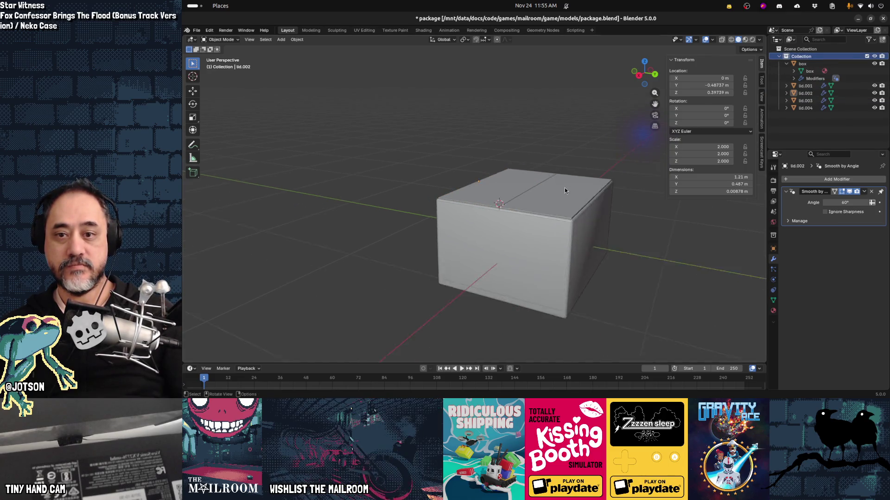
pyautogui.click(805, 85)
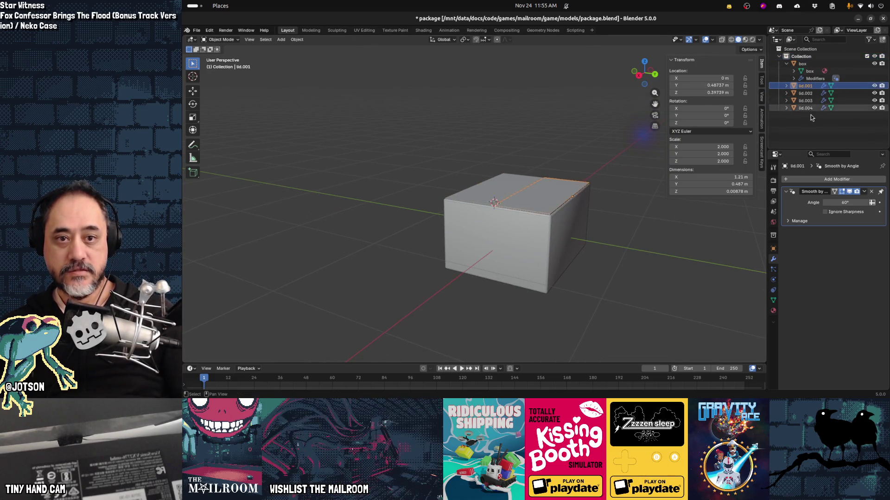
pyautogui.keyDown('ctrl'); pyautogui.click(802, 64); pyautogui.keyUp('ctrl')
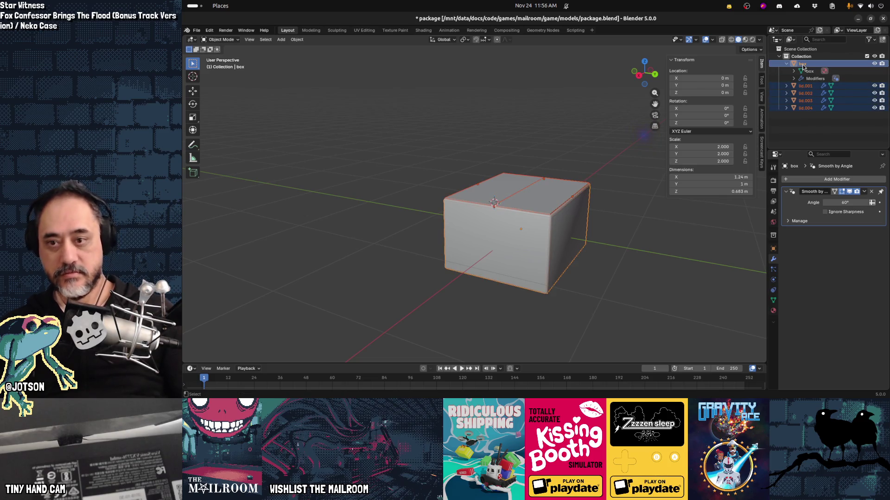
pyautogui.hotkey('ctrl', 'j')
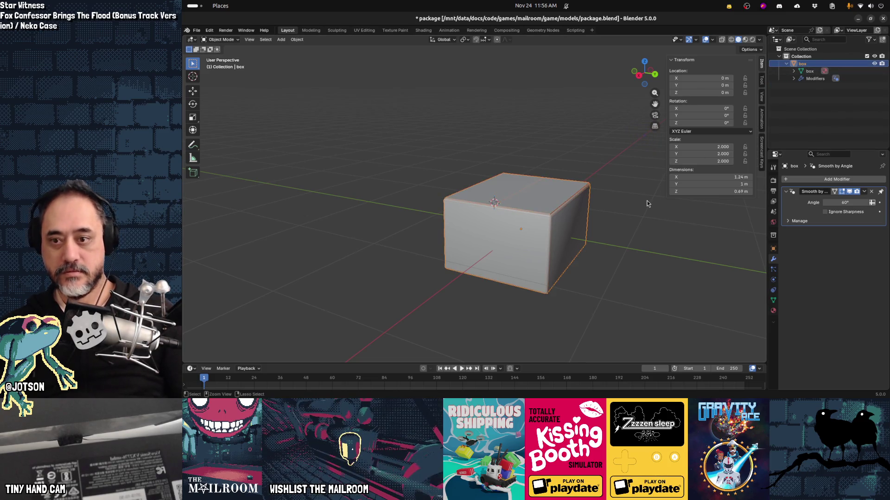
pyautogui.click(802, 57)
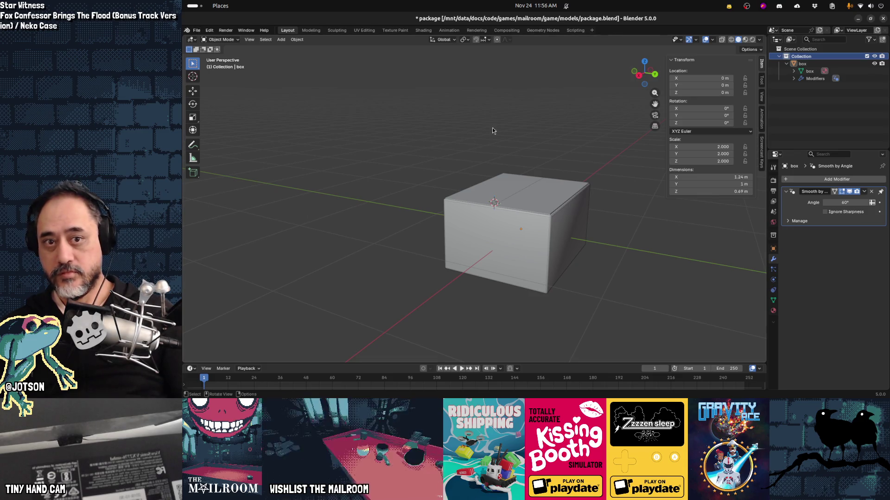
pyautogui.hotkey('shift', 'a')
pyautogui.moveTo(430, 205)
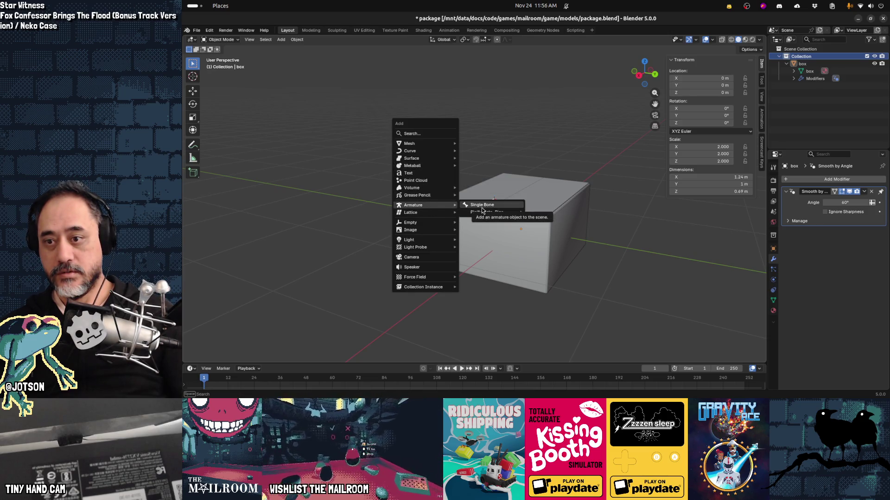
# Add a single-bone armature and centre it on the box along X in top view
pyautogui.click(481, 206)
pyautogui.moveTo(530, 218)
pyautogui.mouseDown()
pyautogui.moveTo(534, 244)
pyautogui.moveTo(502, 251)
pyautogui.mouseUp()
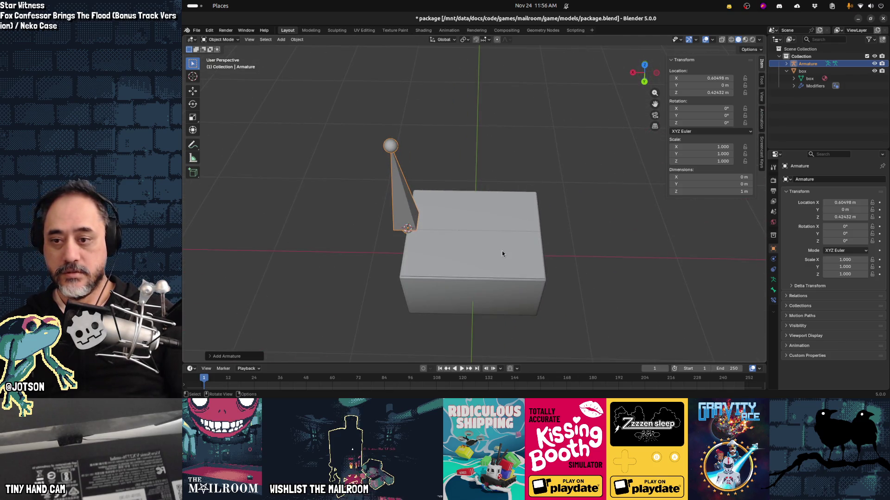
pyautogui.press('`')
pyautogui.press('7')
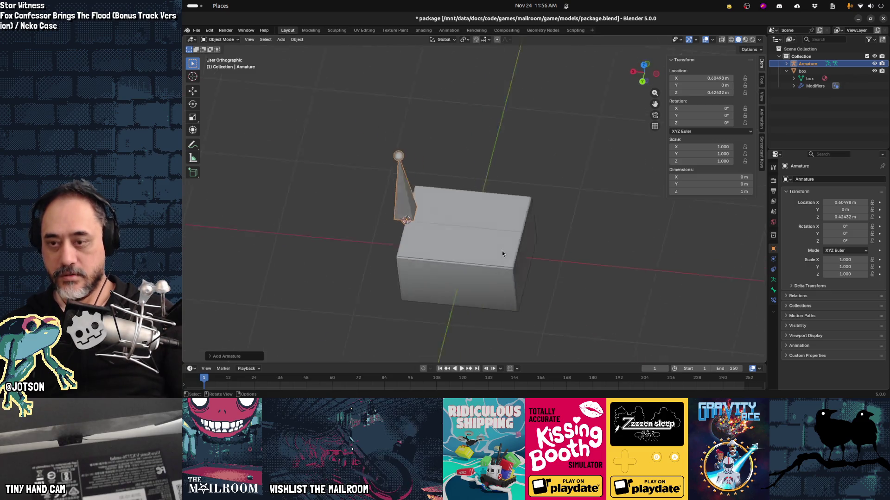
pyautogui.press('`')
pyautogui.press('8')
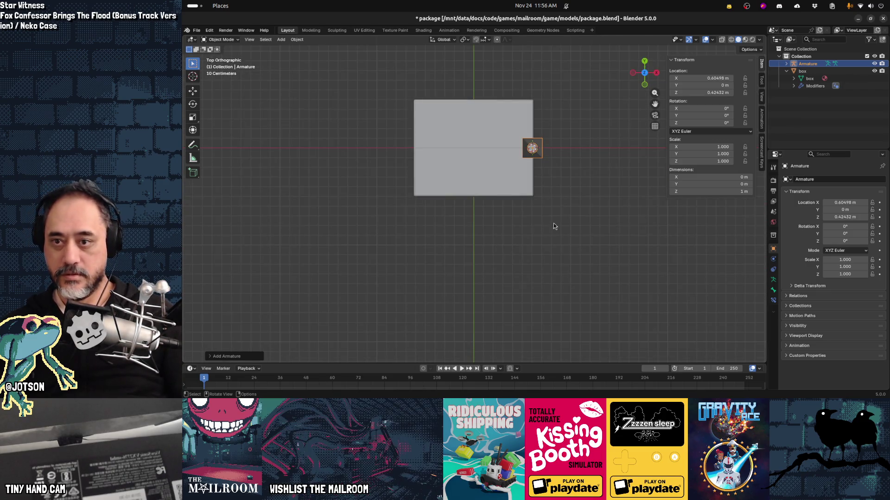
pyautogui.press('g')
pyautogui.press('x')
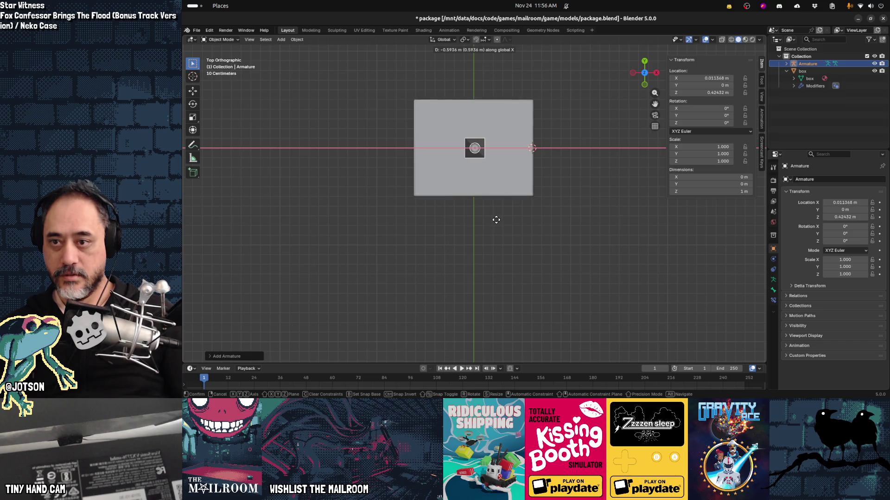
pyautogui.click(496, 221)
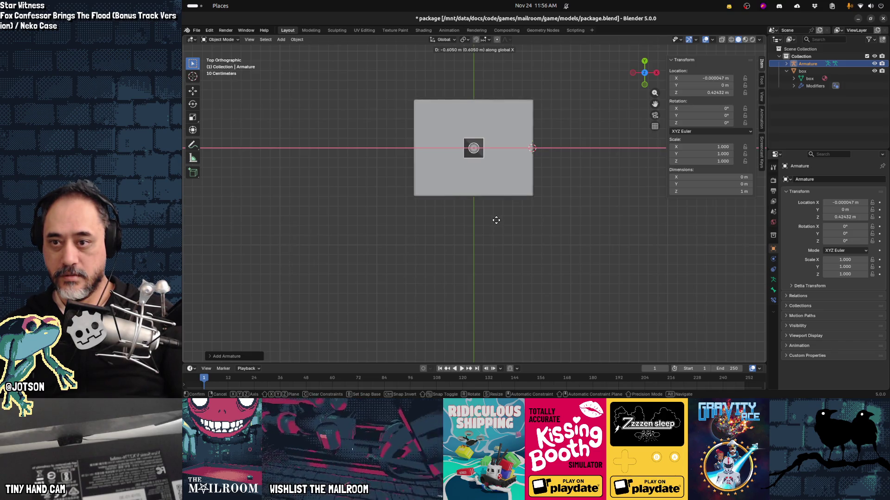
# Lower the armature toward the box base along Z and scale it to 0.36
pyautogui.press('`')
pyautogui.click(513, 177)
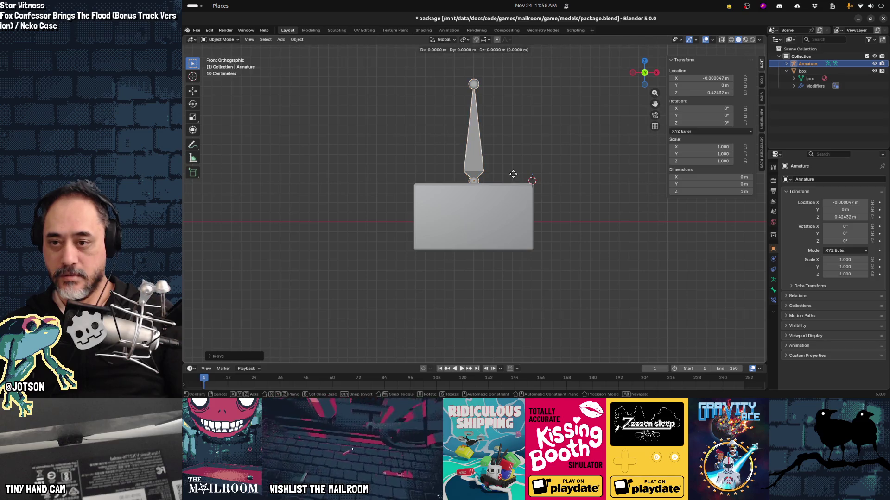
pyautogui.press('g')
pyautogui.press('z')
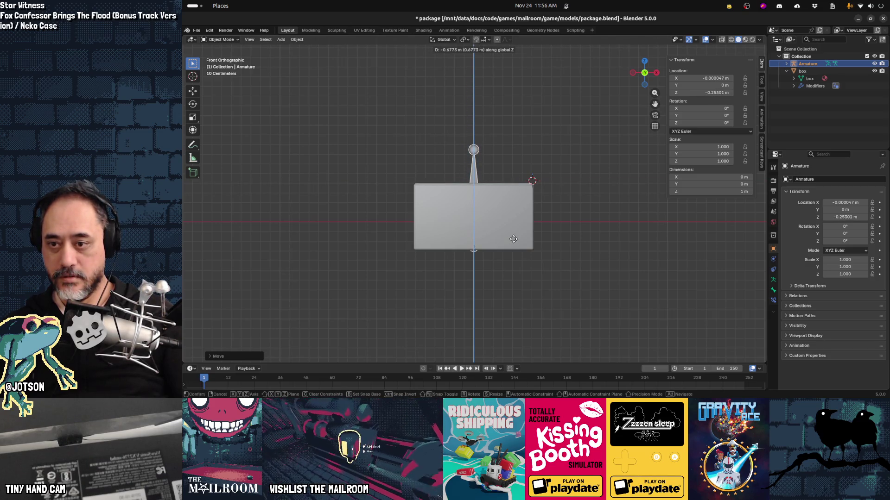
pyautogui.click(514, 242)
pyautogui.press('s')
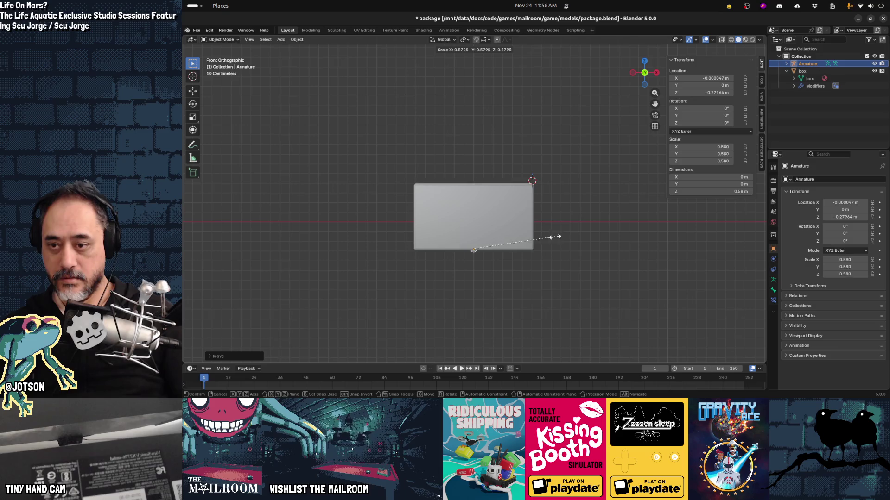
pyautogui.click(521, 223)
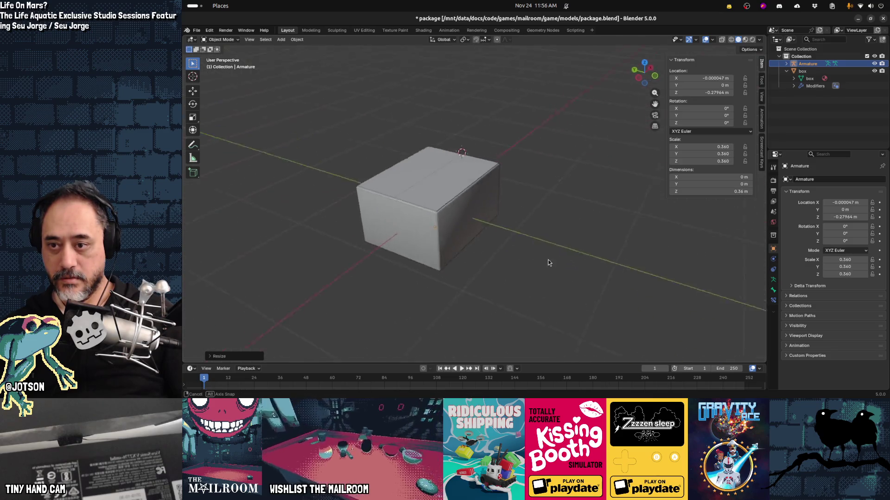
# Enter Edit Mode on the box mesh and clear its selection
pyautogui.click(458, 179)
pyautogui.press('Tab')
pyautogui.click(458, 178)
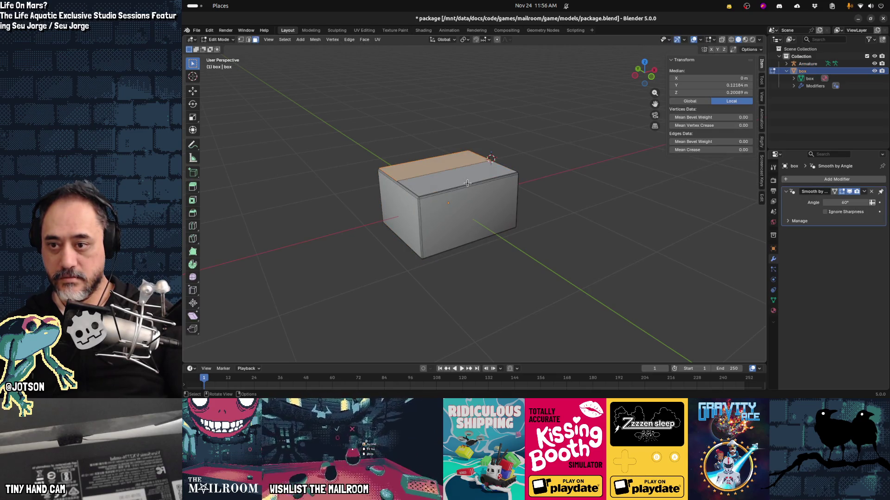
pyautogui.click(468, 185)
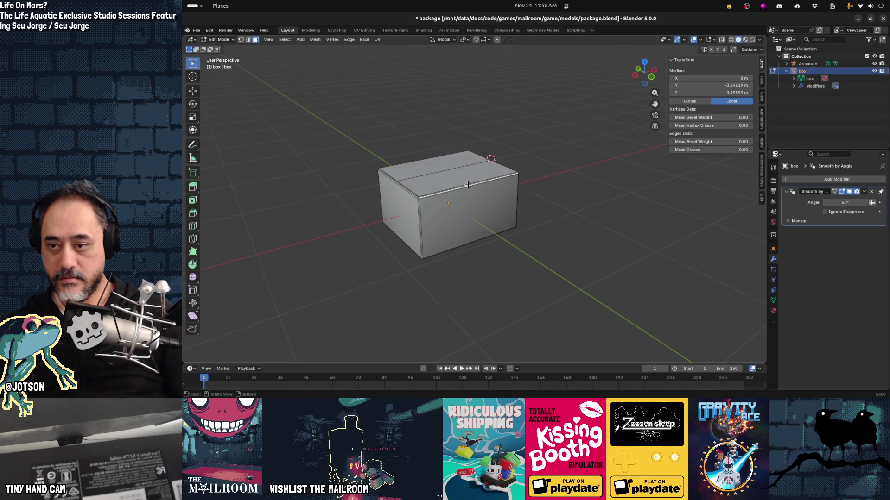
pyautogui.scroll(3, 468, 185)
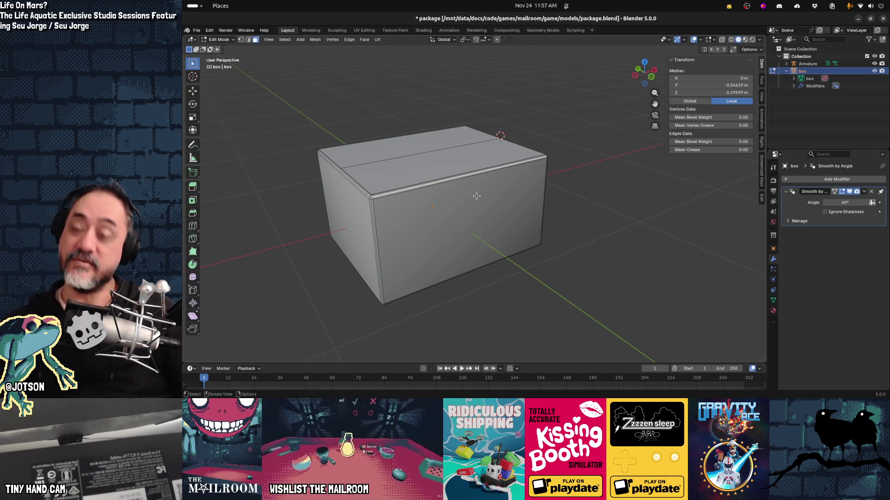
pyautogui.scroll(2, 476, 196)
pyautogui.press('a')
pyautogui.hotkey('alt', 'a')
# Snap the 3D cursor to the bevelled front-top edge and return to Object Mode
pyautogui.click(452, 164)
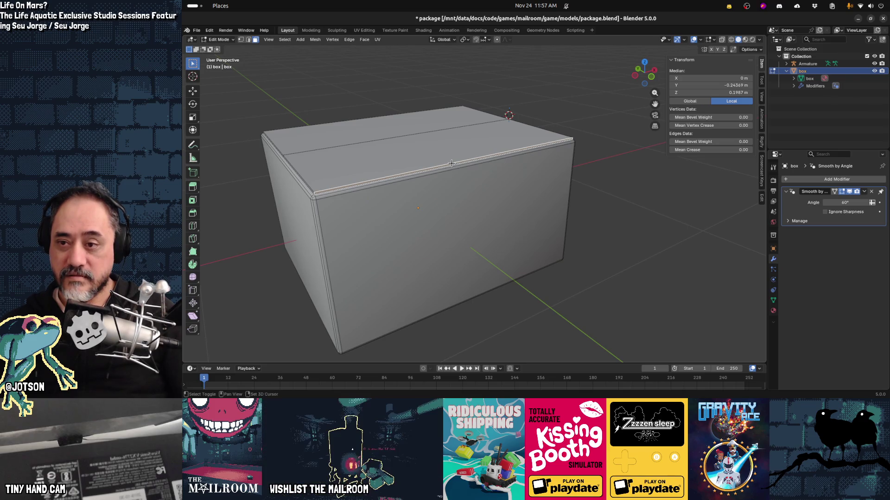
pyautogui.hotkey('shift', 's')
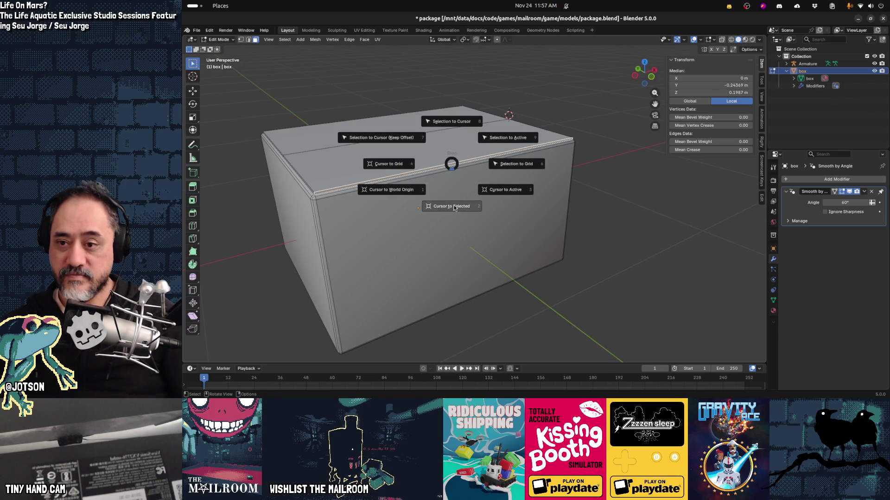
pyautogui.click(454, 206)
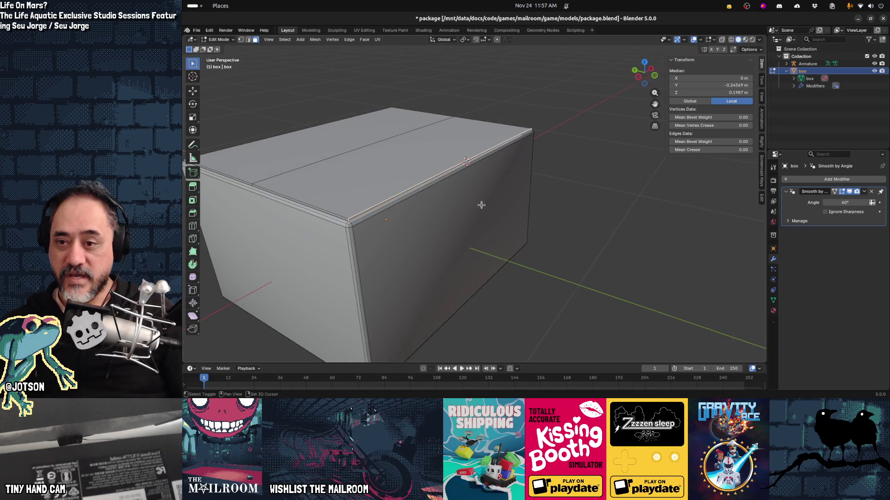
pyautogui.hotkey('shift', 'a')
pyautogui.click(482, 209)
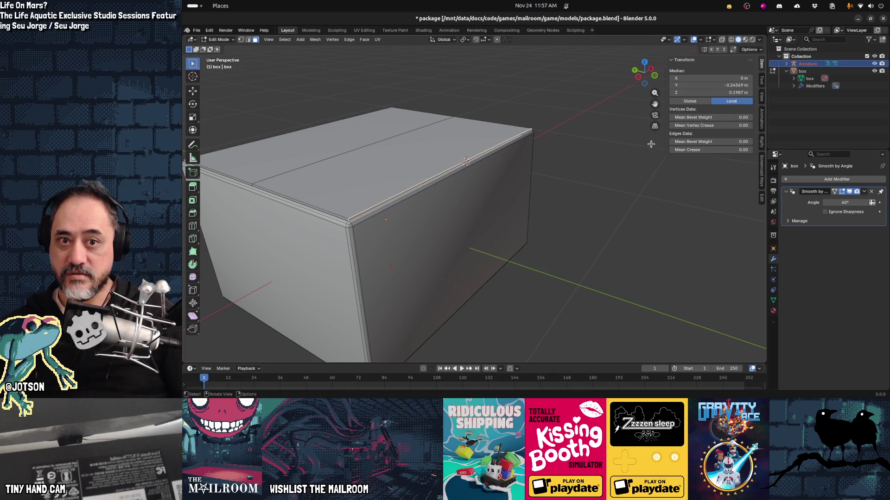
pyautogui.press('Tab')
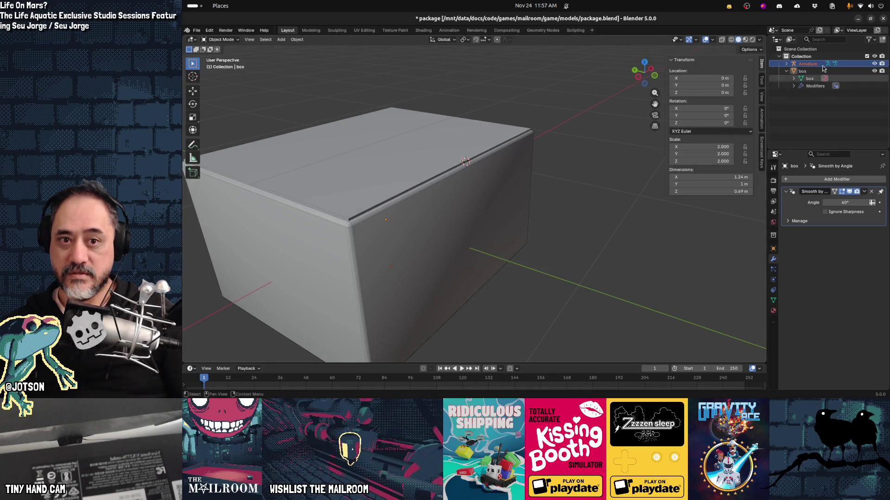
# In the Armature's Edit Mode, add a bone rotated -90° about X and resize it
pyautogui.click(818, 66)
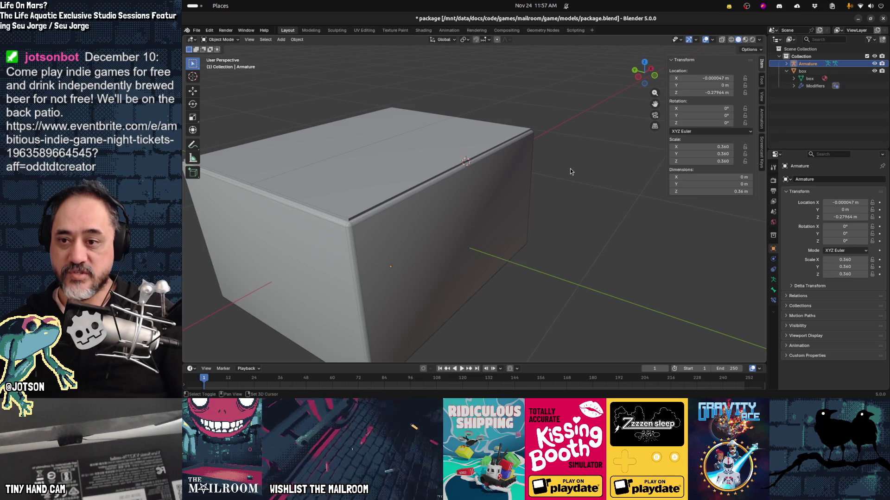
pyautogui.press('Tab')
pyautogui.hotkey('shift', 'a')
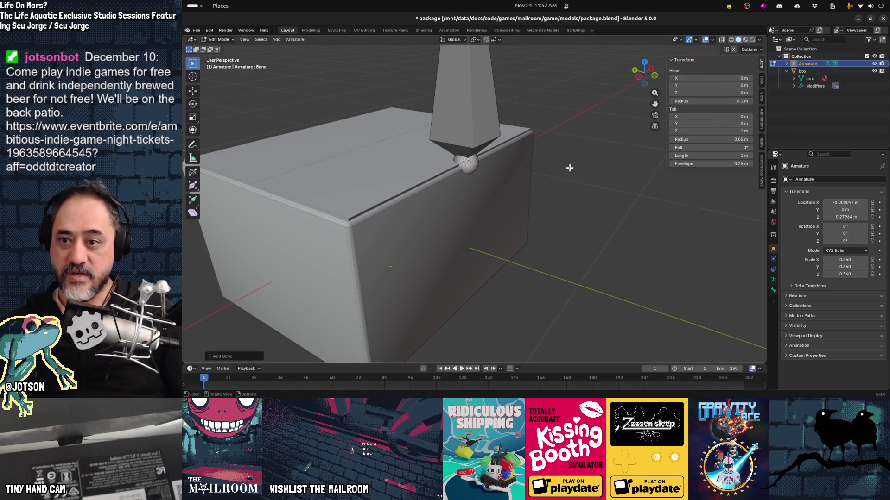
pyautogui.scroll(-5, 544, 179)
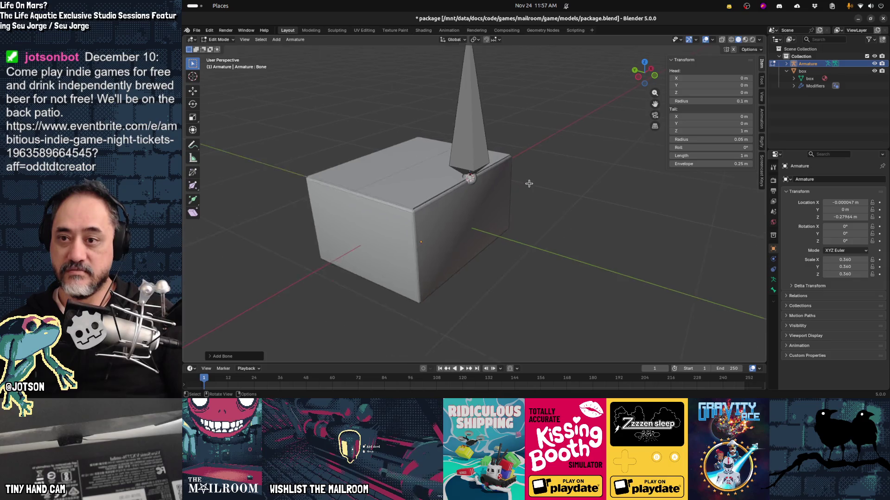
pyautogui.write('rx')
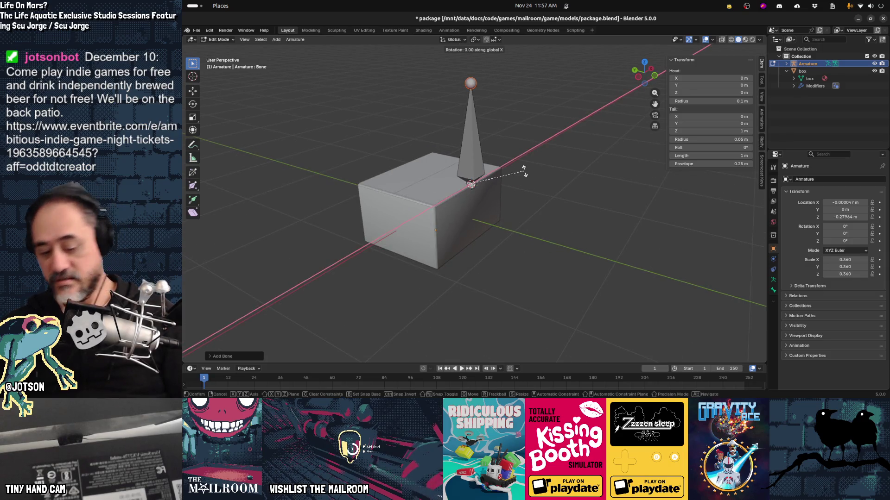
pyautogui.write('-90')
pyautogui.press('Return')
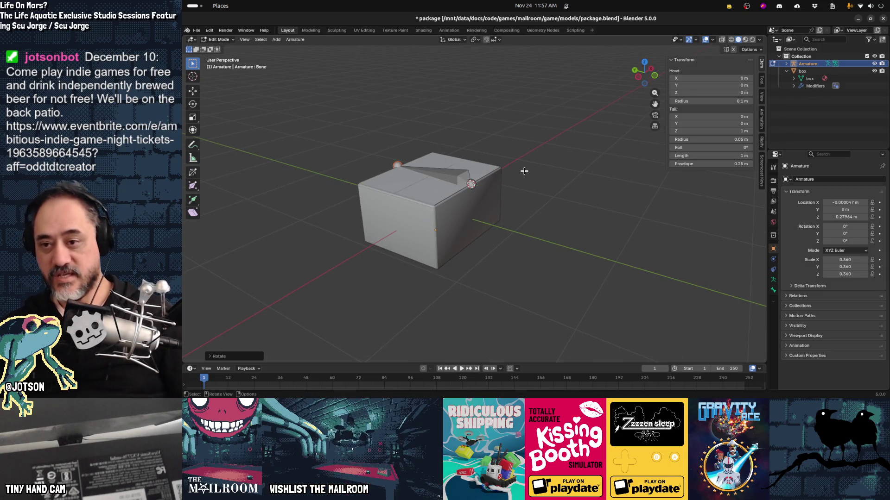
pyautogui.press('s')
pyautogui.click(542, 180)
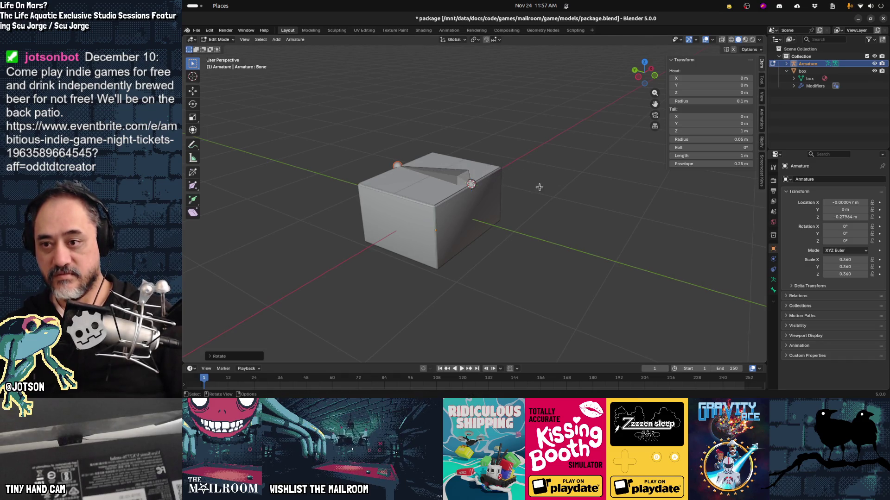
# Duplicate the bone, shrink the copy, and extrude a new bone from it
pyautogui.hotkey('shift', 'd')
pyautogui.press('s')
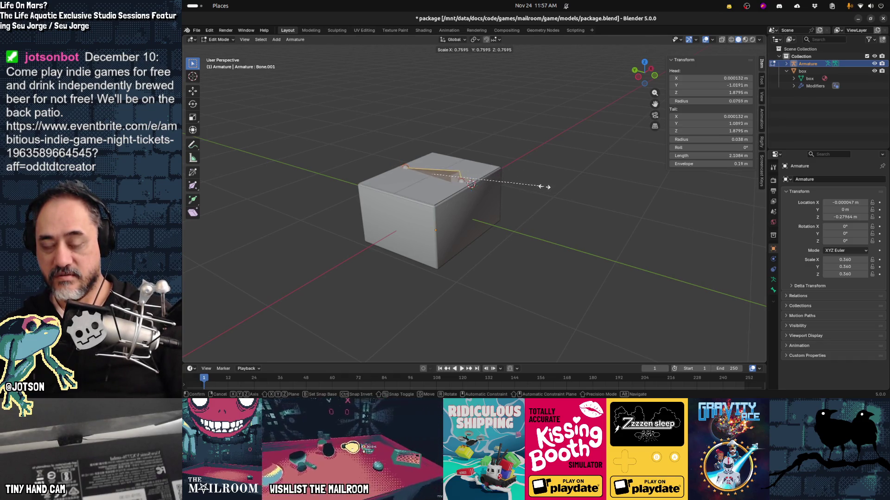
pyautogui.click(480, 168)
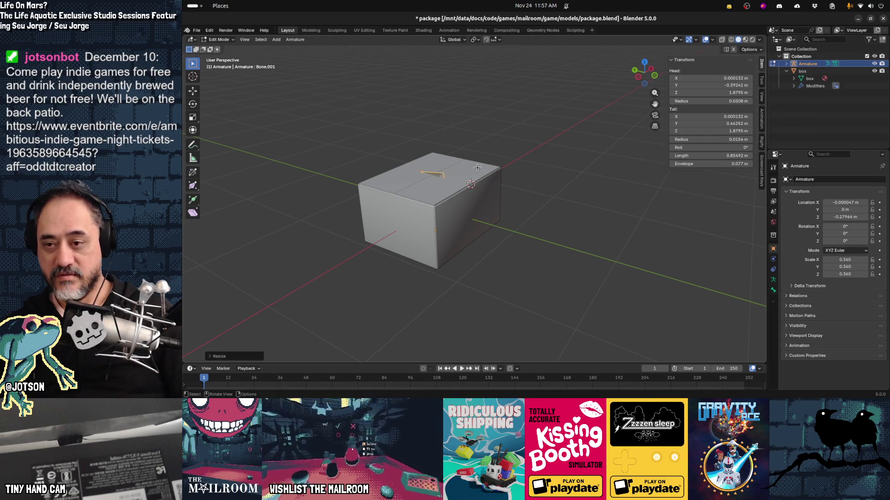
pyautogui.scroll(5, 488, 216)
pyautogui.scroll(10, 488, 216)
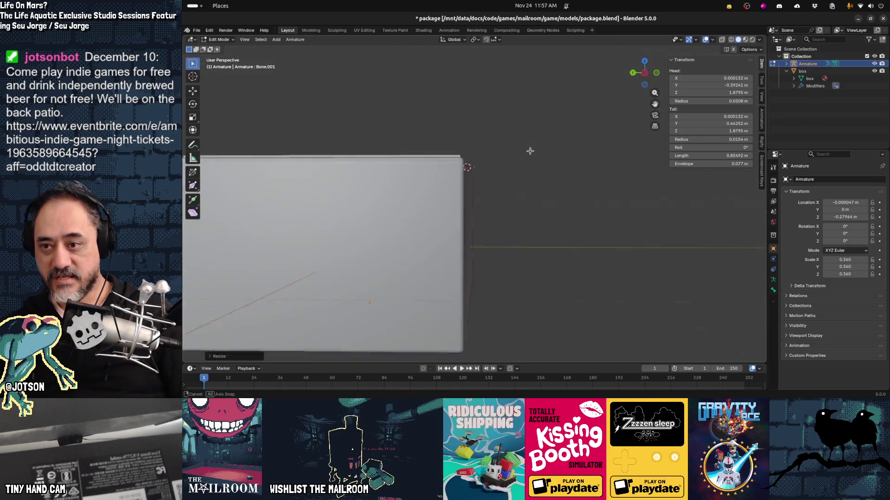
pyautogui.rightClick(368, 222)
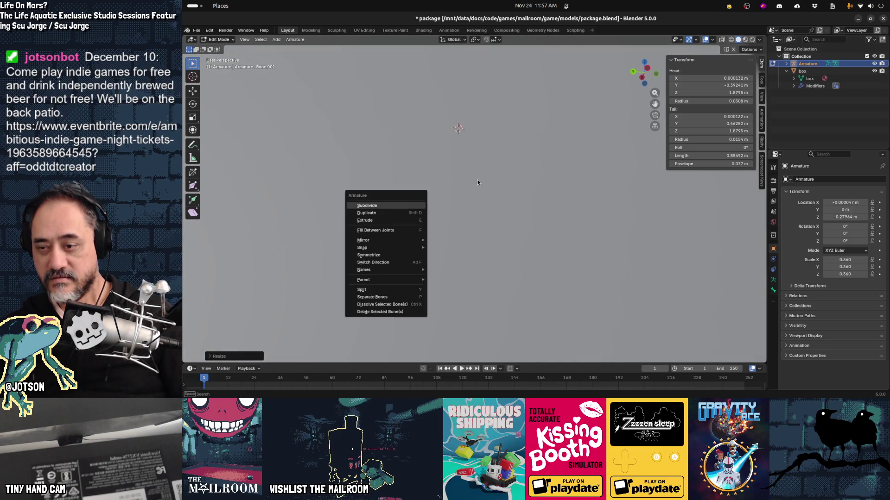
pyautogui.click(367, 222)
# Hide the box mesh in the Outliner and select the upright lower bone
pyautogui.scroll(-5, 442, 209)
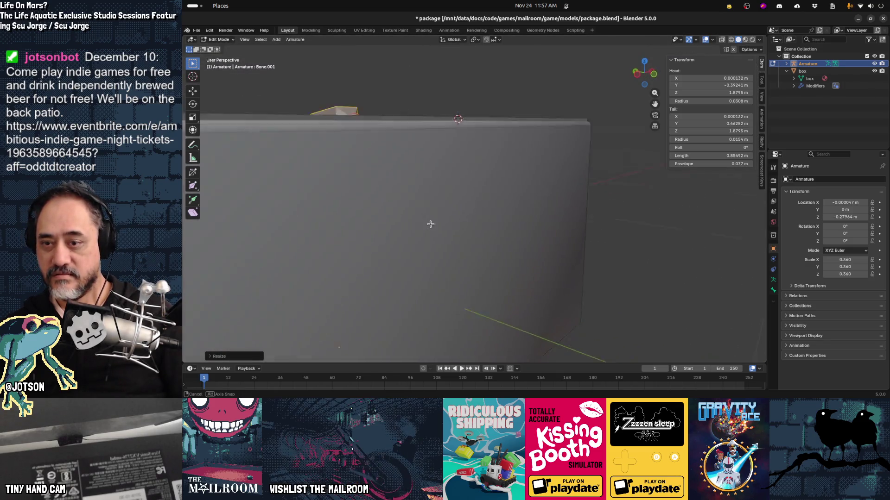
pyautogui.click(874, 70)
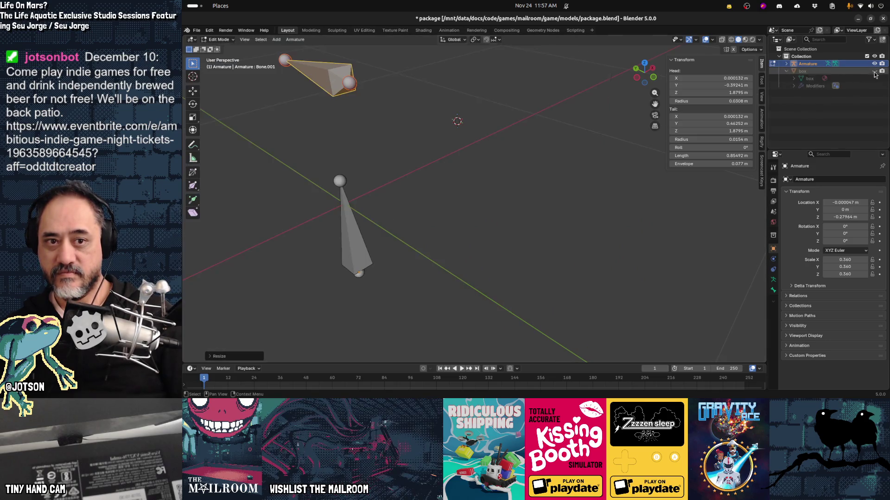
pyautogui.scroll(-2, 460, 171)
pyautogui.click(382, 239)
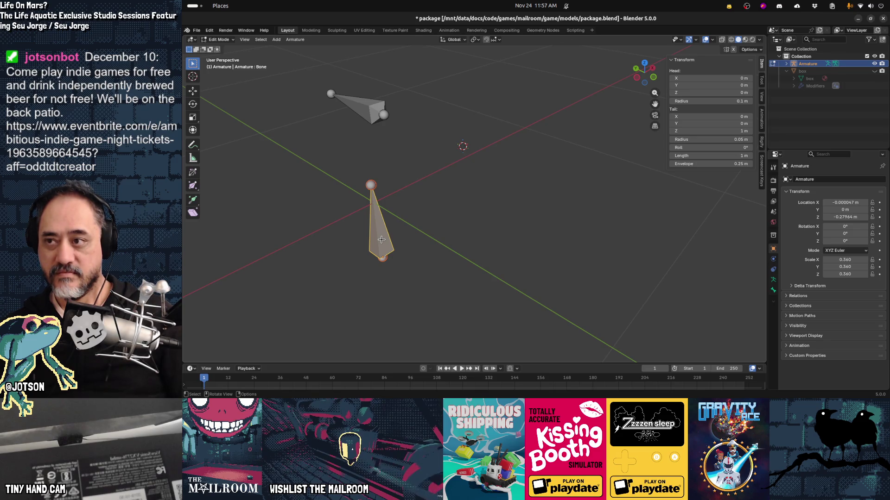
pyautogui.hotkey('ctrl', 'Tab')
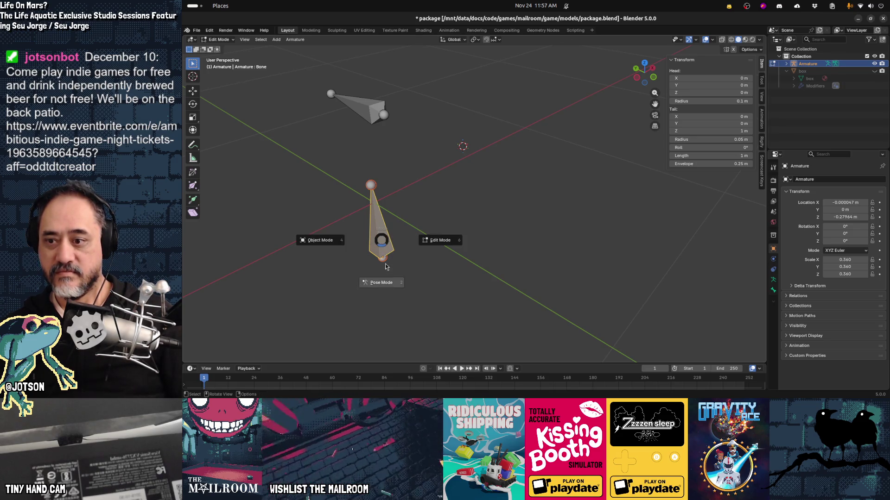
# In Pose Mode, select the flat upper bone and upright lower bone and parent them
pyautogui.click(389, 281)
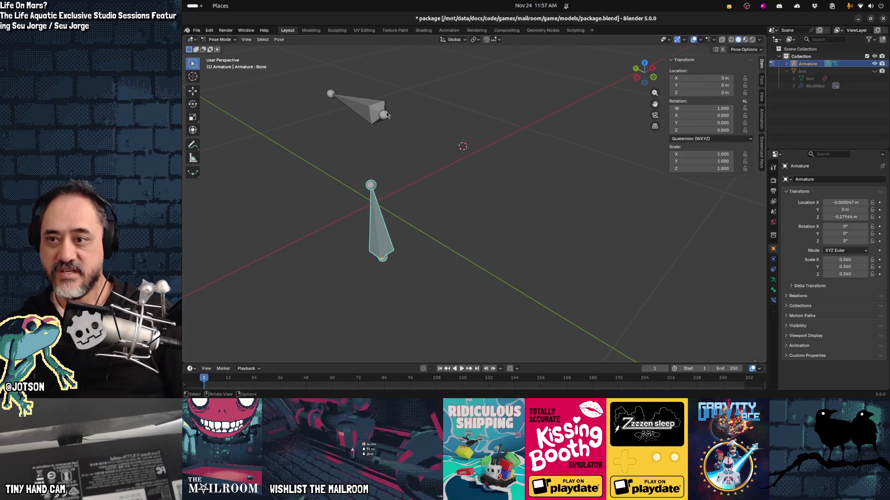
pyautogui.click(374, 109)
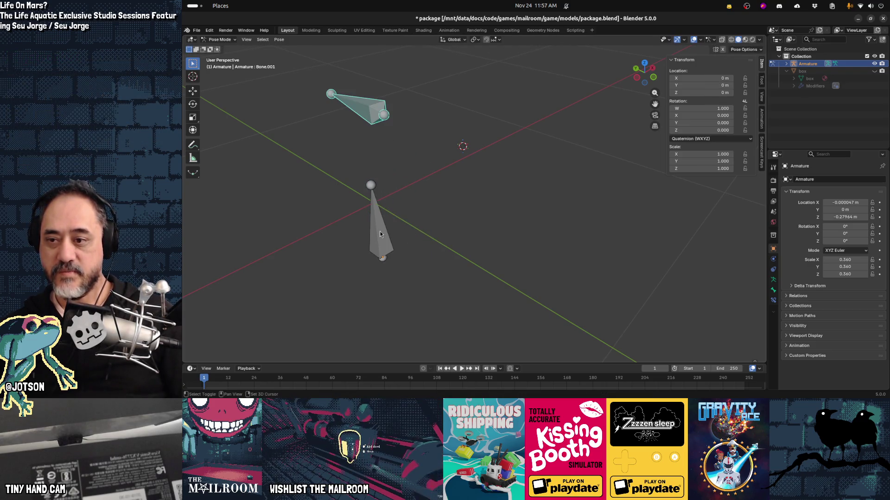
pyautogui.keyDown('shift'); pyautogui.click(379, 233); pyautogui.keyUp('shift')
pyautogui.hotkey('ctrl', 'p')
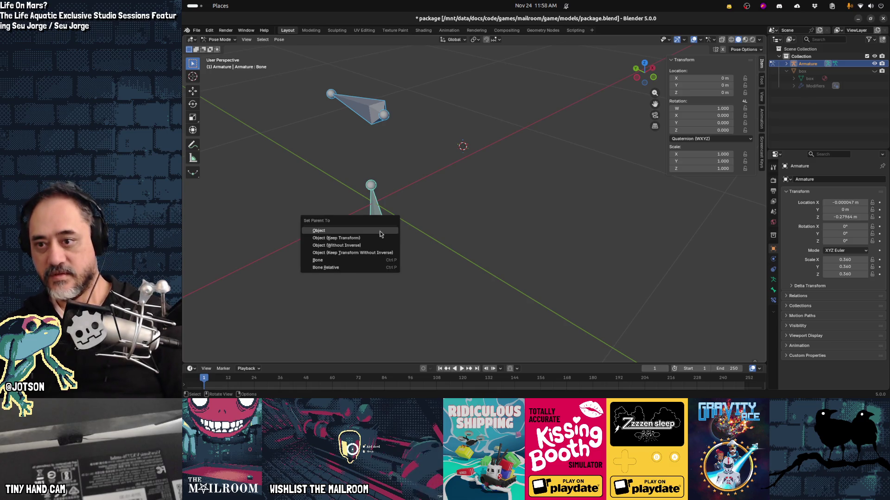
pyautogui.click(373, 238)
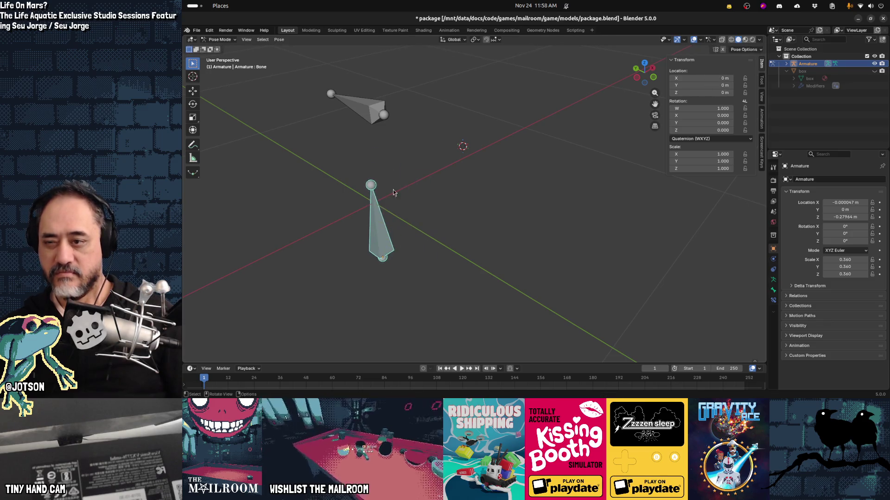
pyautogui.keyDown('shift'); pyautogui.click(374, 113); pyautogui.keyUp('shift')
pyautogui.hotkey('ctrl', 'p')
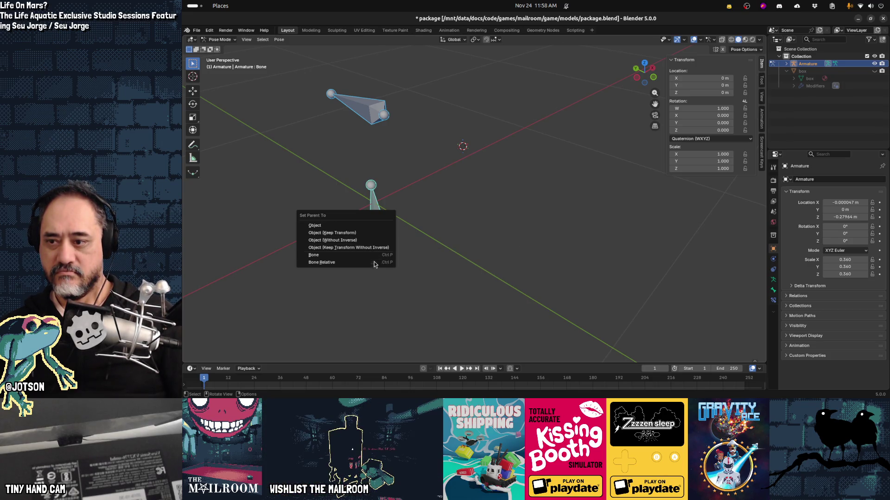
pyautogui.click(374, 263)
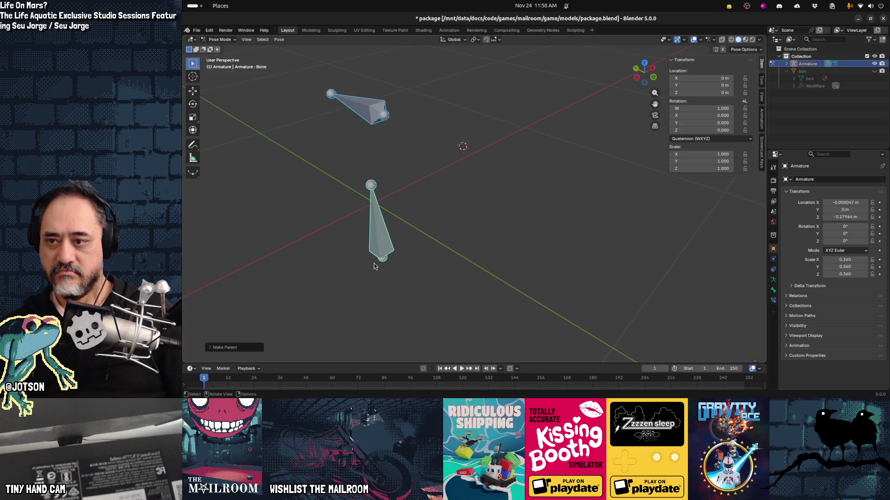
# Reselect both bones, set the parent again, and return to Object Mode
pyautogui.click(393, 241)
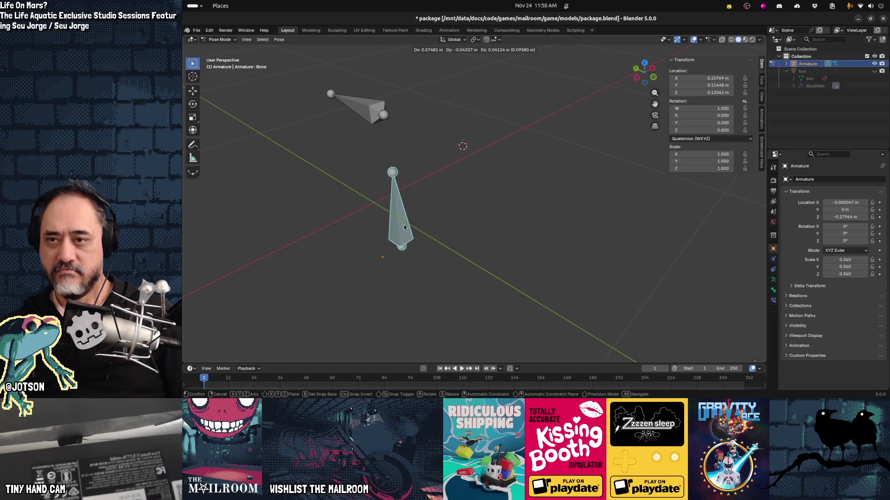
pyautogui.click(375, 114)
pyautogui.keyDown('shift'); pyautogui.click(373, 216); pyautogui.keyUp('shift')
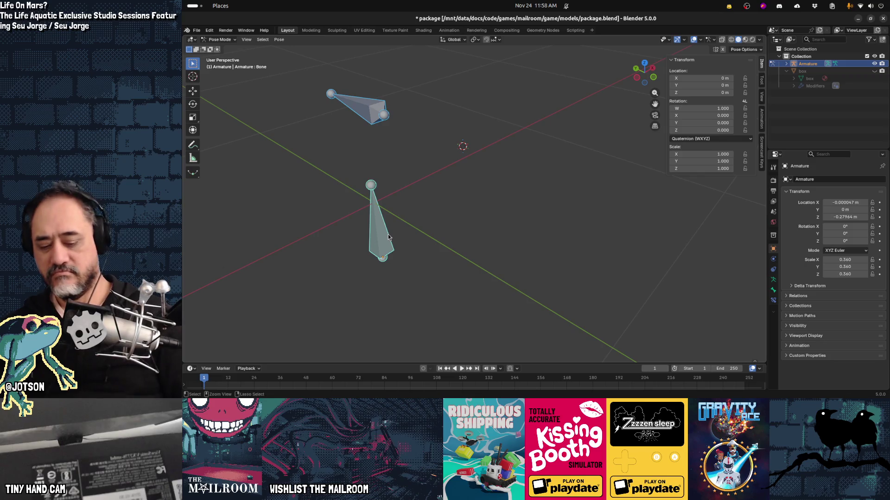
pyautogui.hotkey('ctrl', 'p')
pyautogui.click(388, 235)
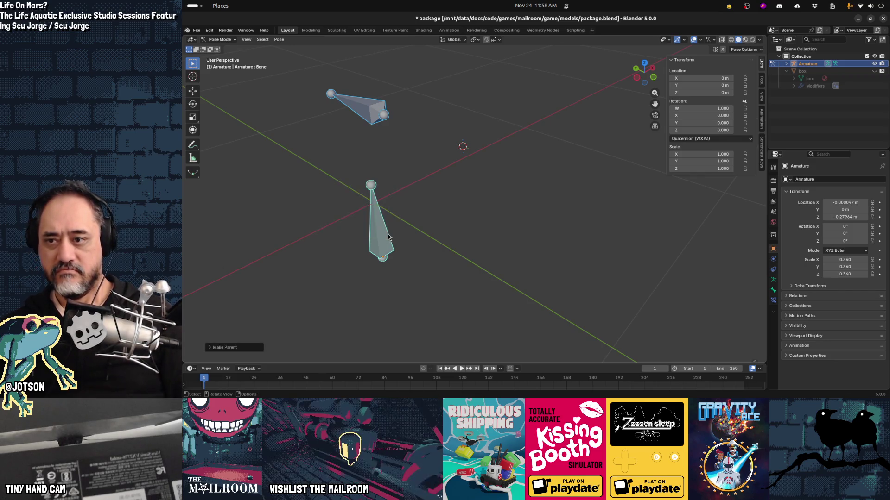
pyautogui.click(379, 115)
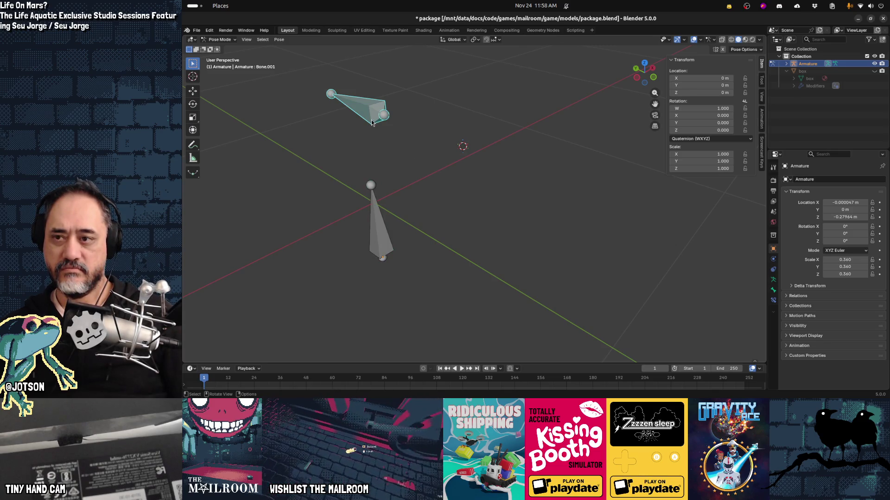
pyautogui.hotkey('ctrl', 'Tab')
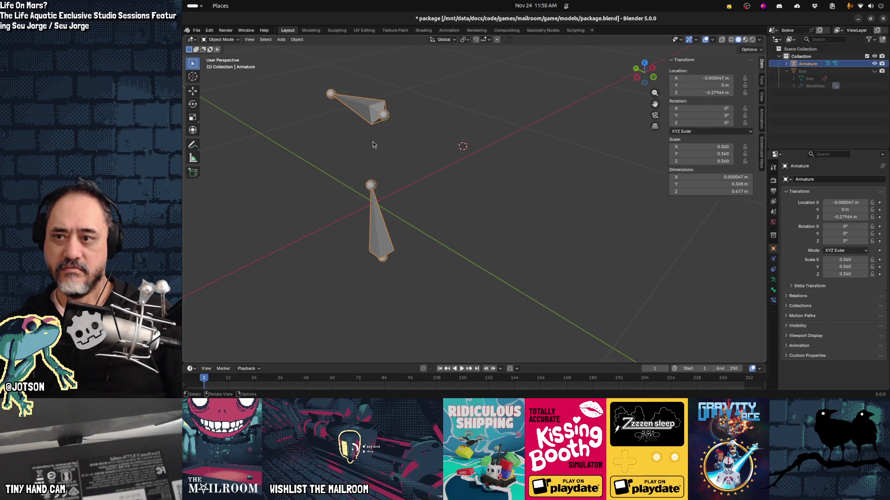
# Delete Bone.001 in the armature's Edit Mode, undoing an accidental armature deletion
pyautogui.hotkey('ctrl', 'Tab')
pyautogui.hotkey('ctrl', 'Tab')
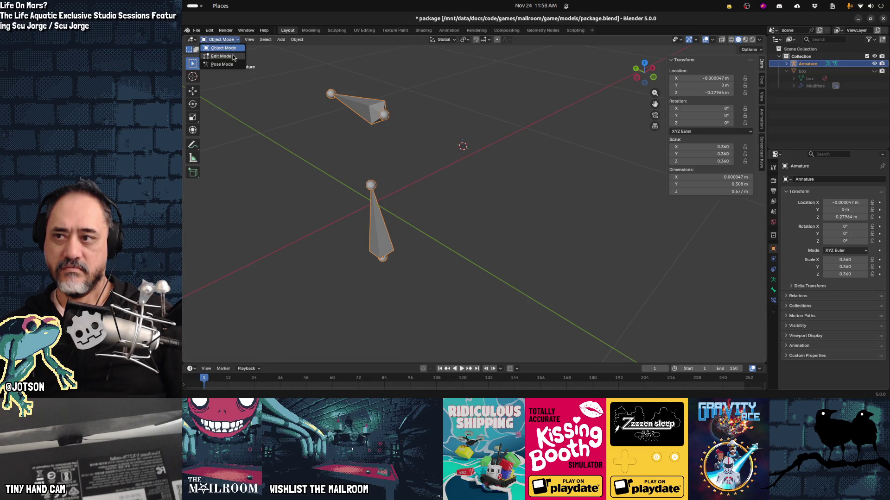
pyautogui.click(222, 56)
pyautogui.press('Tab')
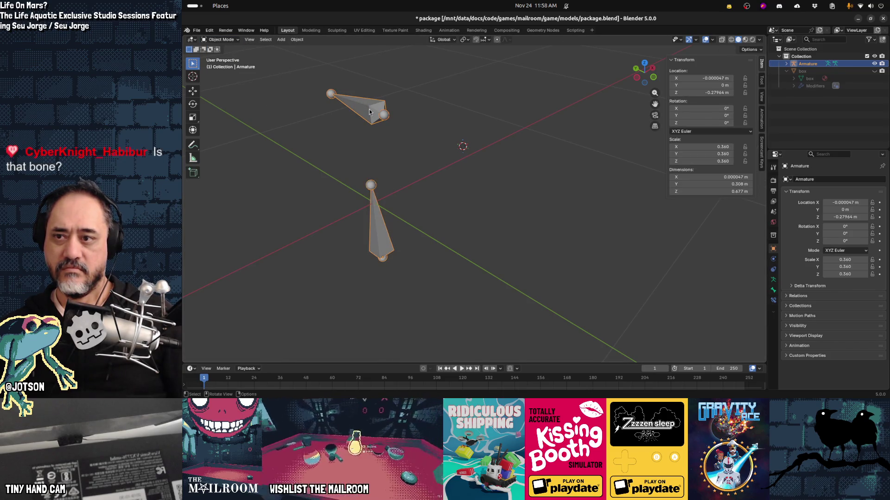
pyautogui.press('x')
pyautogui.click(359, 109)
pyautogui.hotkey('ctrl', 'z')
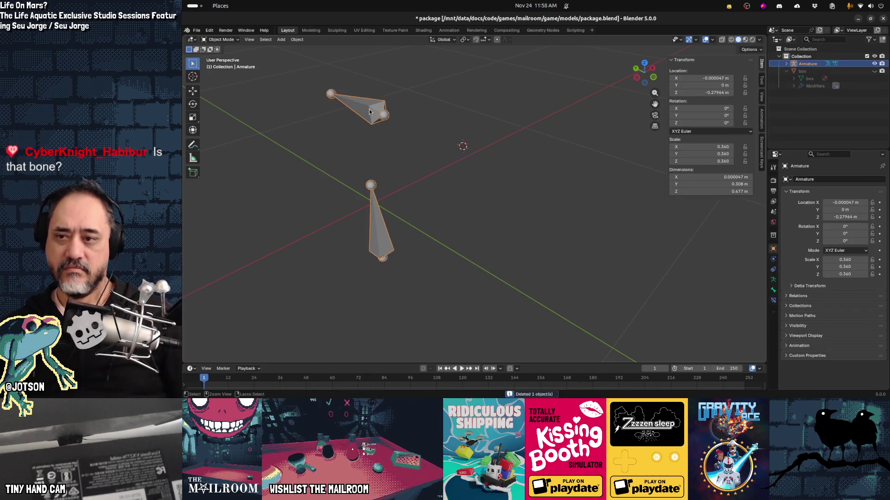
pyautogui.press('Tab')
pyautogui.press('x')
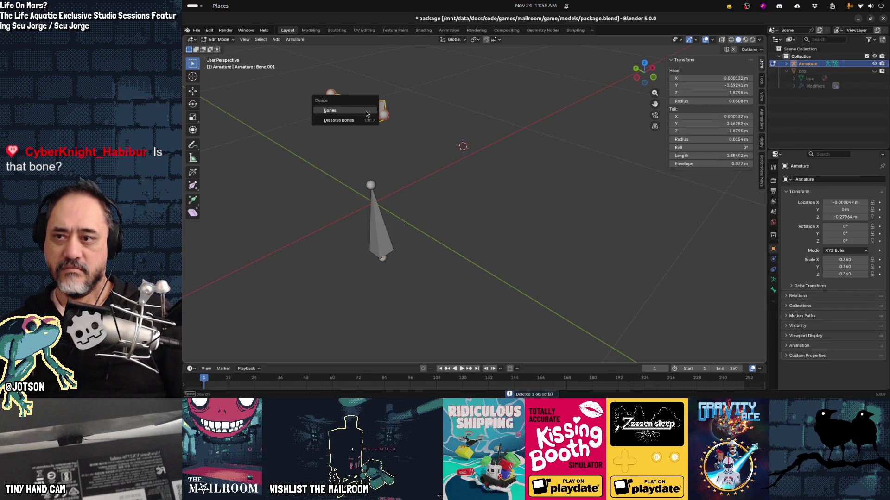
pyautogui.click(366, 111)
# Add a new large upright bone at the 3D cursor above the small bone
pyautogui.click(375, 218)
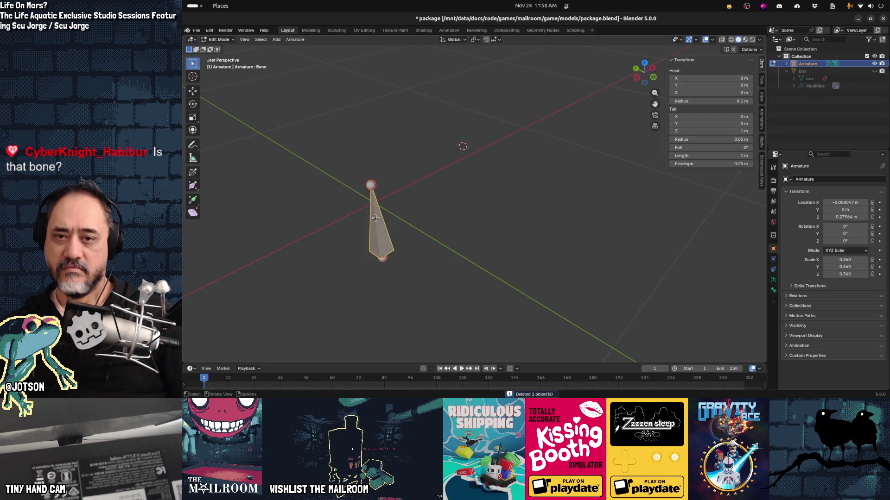
pyautogui.hotkey('shift', 'a')
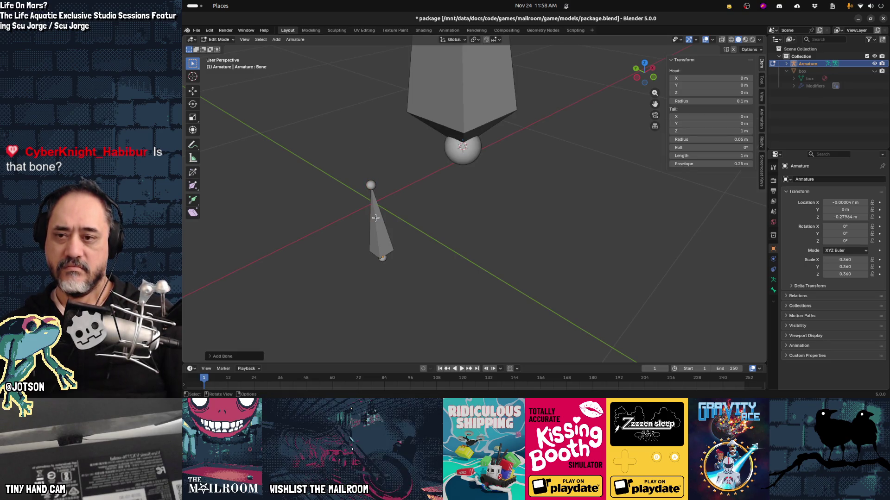
pyautogui.hotkey('ctrl', 'z')
pyautogui.hotkey('shift', 'a')
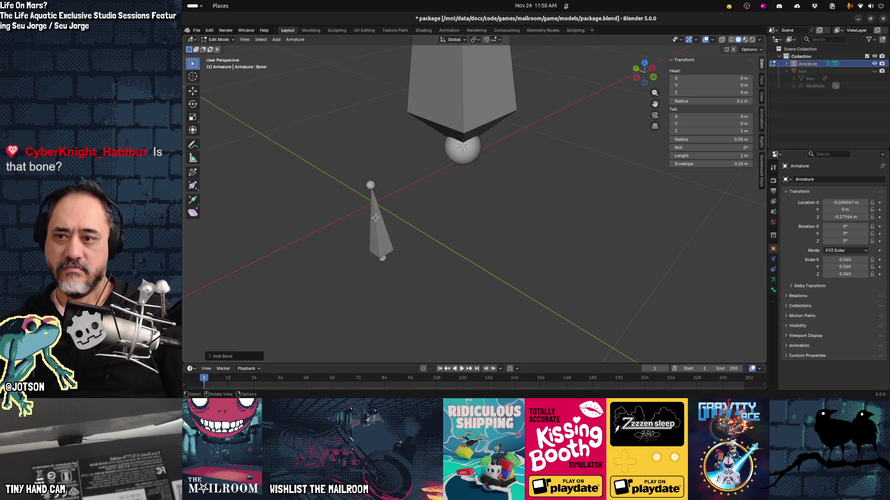
pyautogui.hotkey('ctrl', 'z')
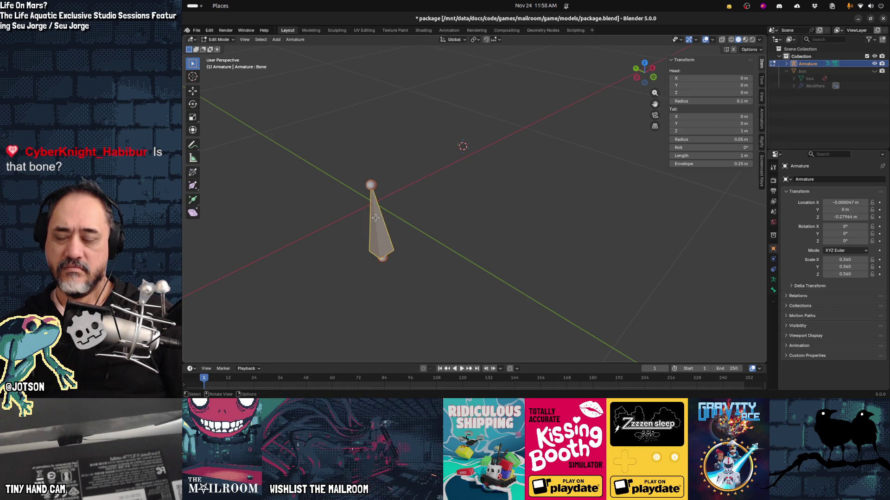
pyautogui.scroll(-4, 375, 218)
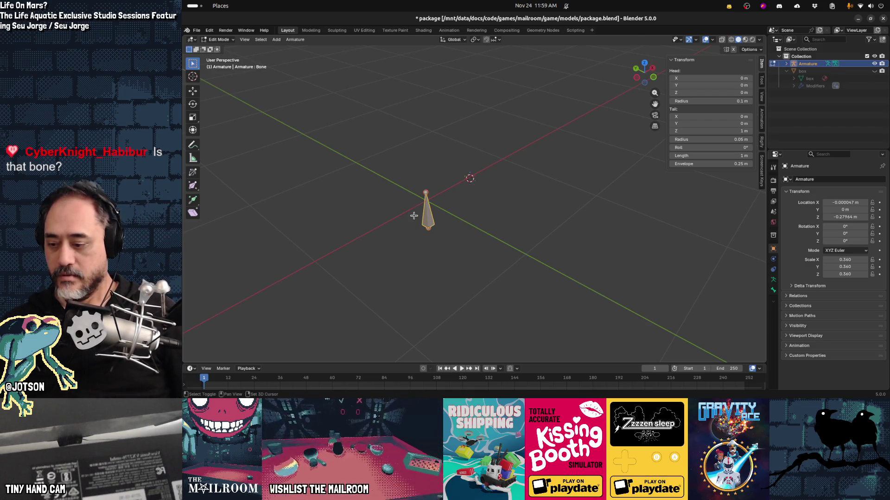
pyautogui.hotkey('shift', 'a')
pyautogui.click(469, 153)
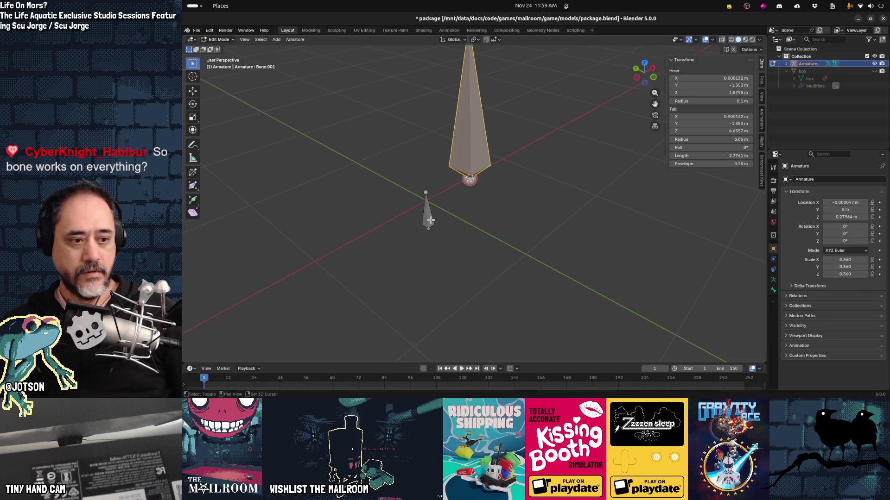
pyautogui.moveTo(401, 248); pyautogui.dragTo(424, 248)
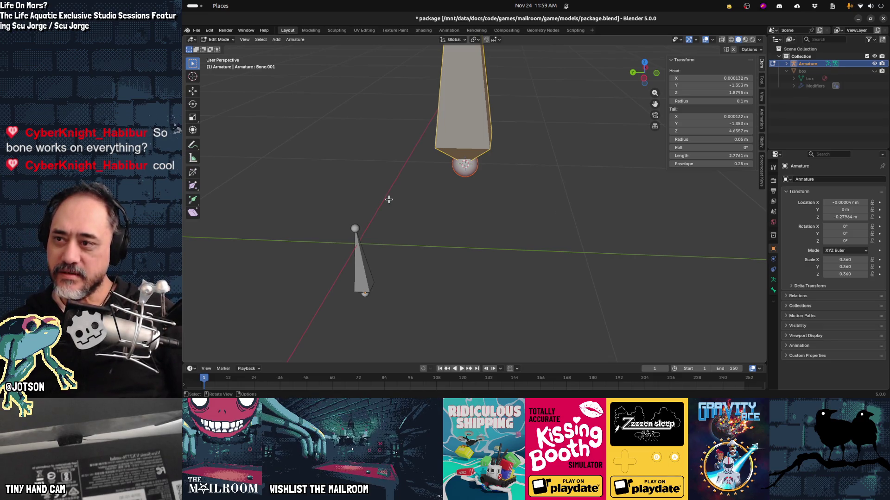
pyautogui.click(786, 63)
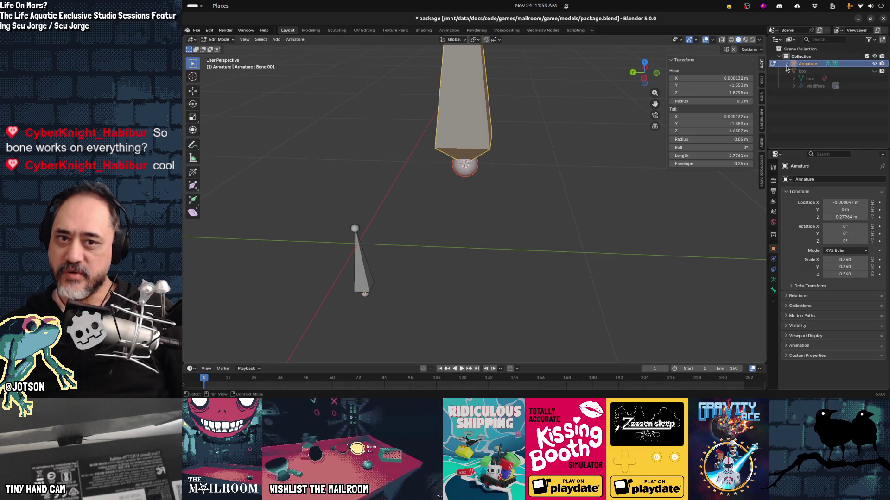
# Parent Bone.001 to Bone using Keep Offset
pyautogui.click(794, 79)
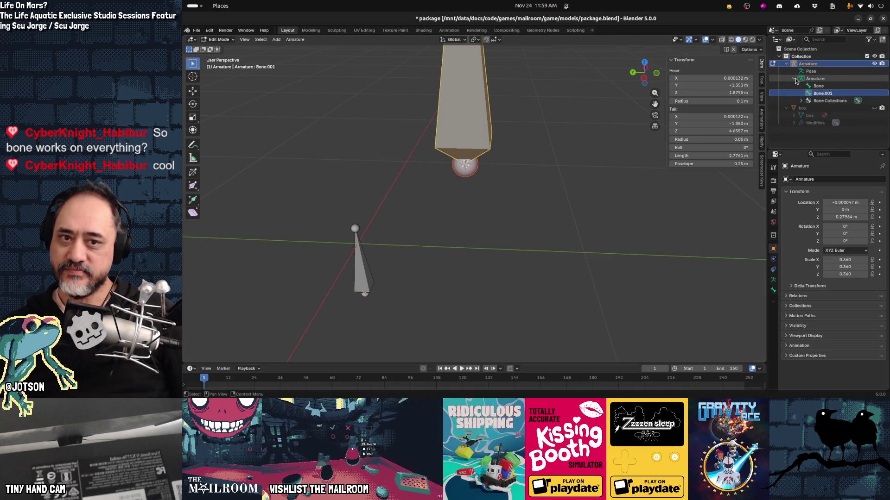
pyautogui.click(819, 85)
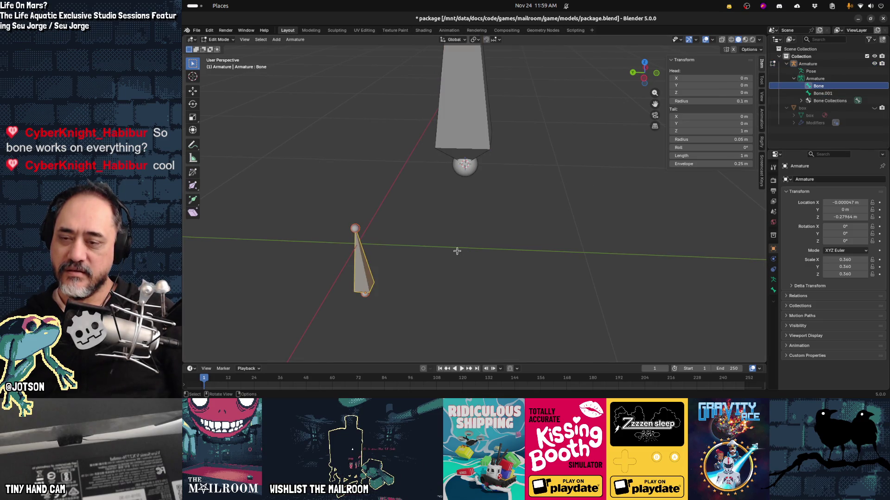
pyautogui.click(465, 151)
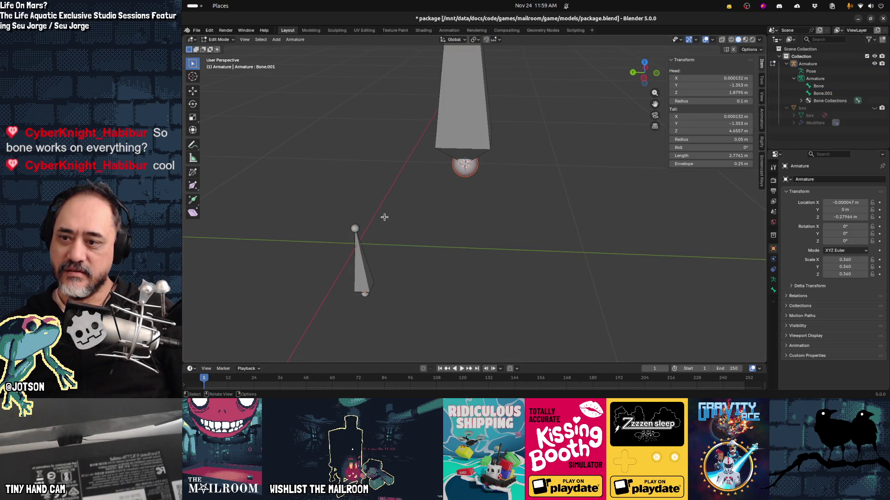
pyautogui.click(382, 233)
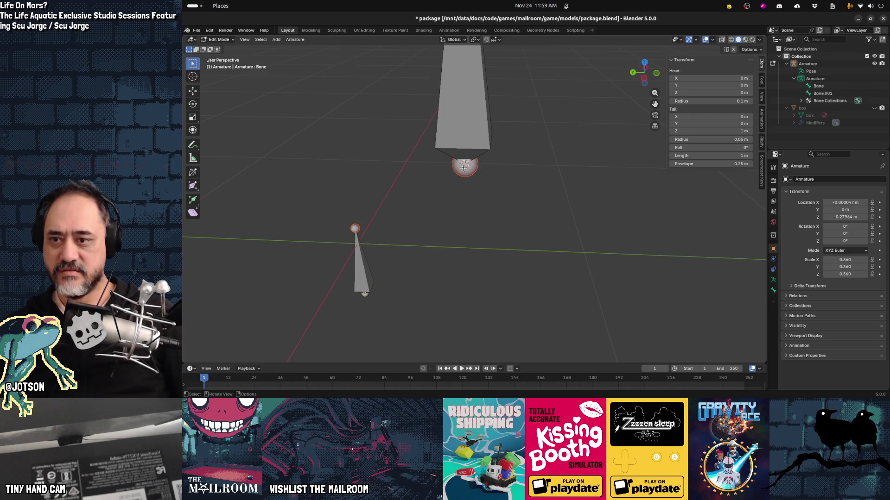
pyautogui.click(463, 167)
pyautogui.click(463, 146)
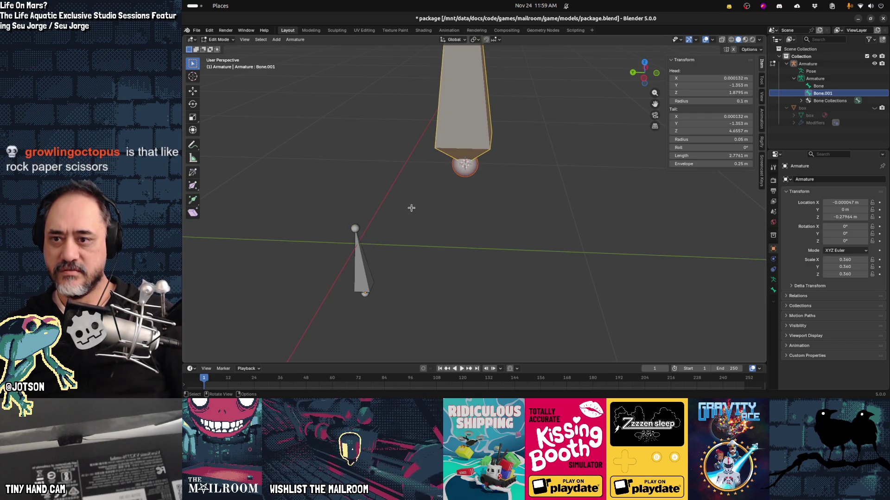
pyautogui.keyDown('shift'); pyautogui.click(361, 266); pyautogui.keyUp('shift')
pyautogui.hotkey('ctrl', 'p')
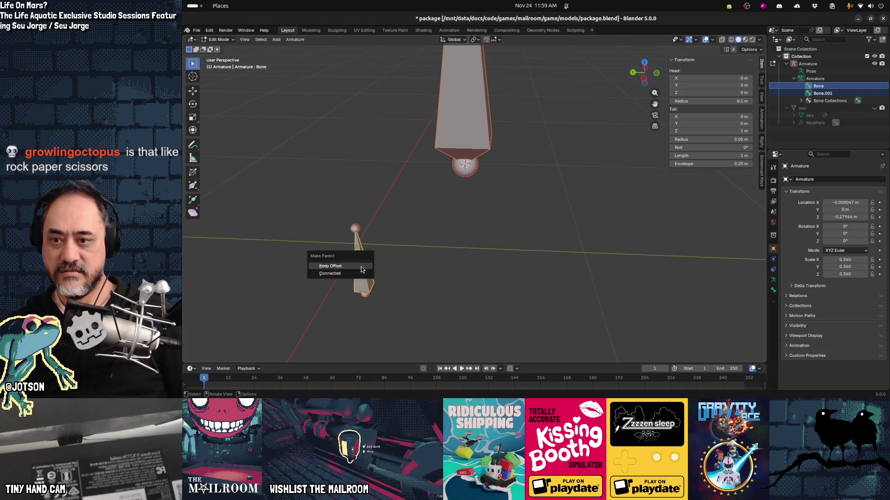
pyautogui.click(361, 266)
pyautogui.hotkey('ctrl', 'z')
pyautogui.hotkey('ctrl', 'p')
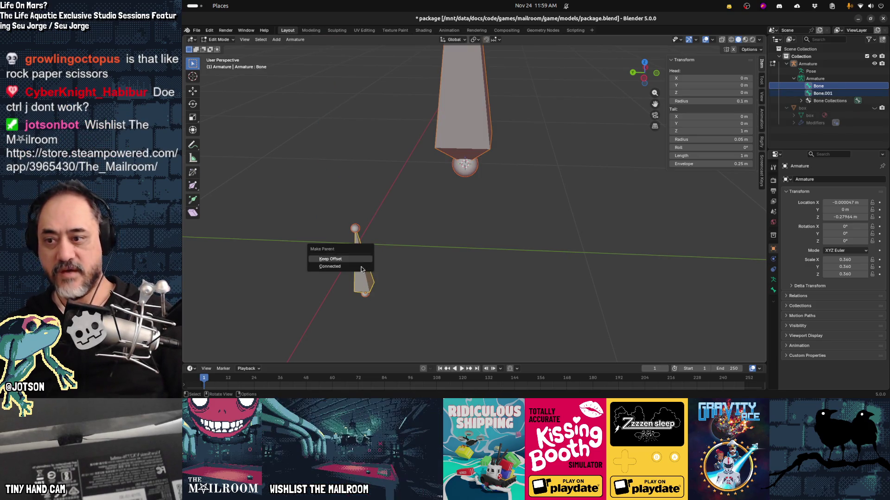
pyautogui.click(361, 267)
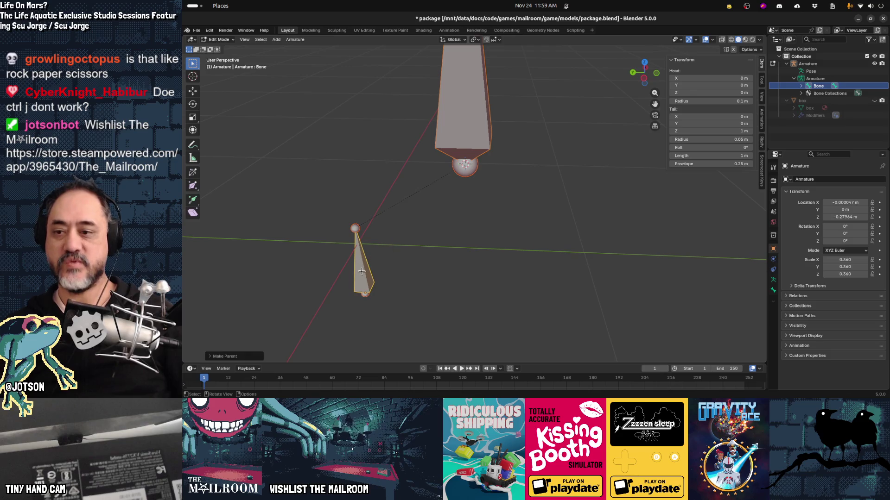
pyautogui.click(361, 275)
# Switch the armature to Pose Mode, pick Bone.001, and unhide the box
pyautogui.hotkey('ctrl', 'Tab')
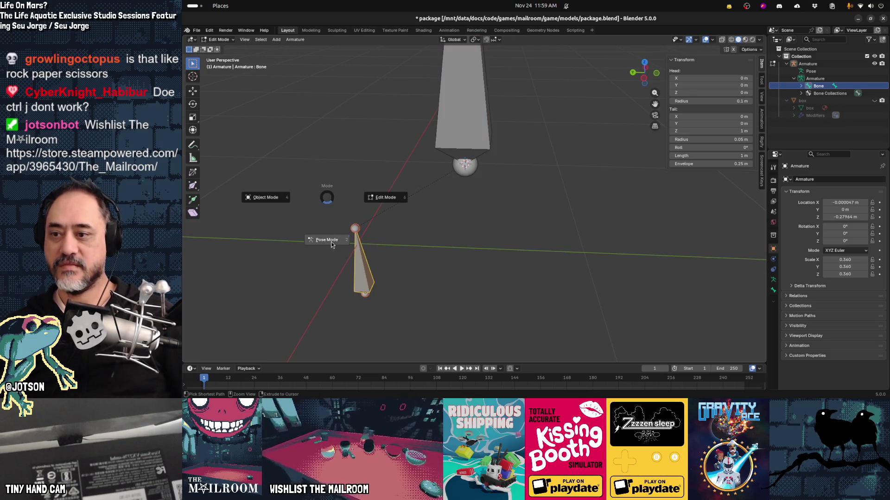
pyautogui.click(330, 241)
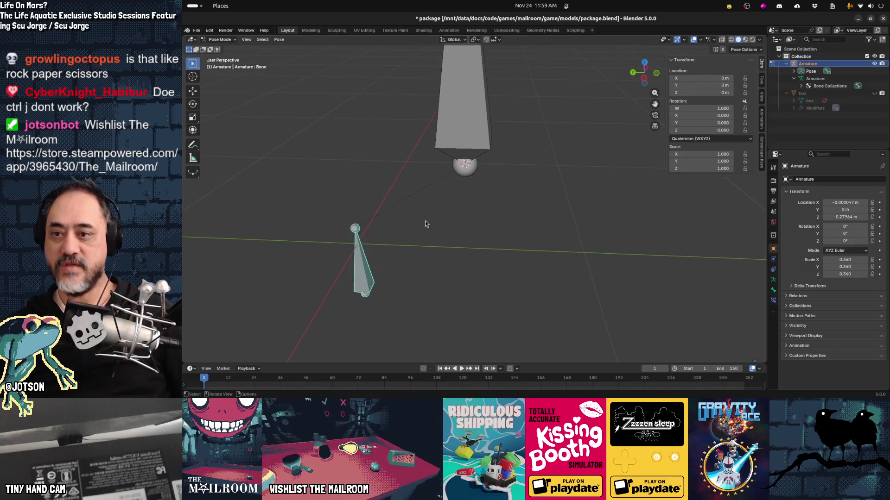
pyautogui.click(463, 106)
pyautogui.press('r')
pyautogui.press('Escape')
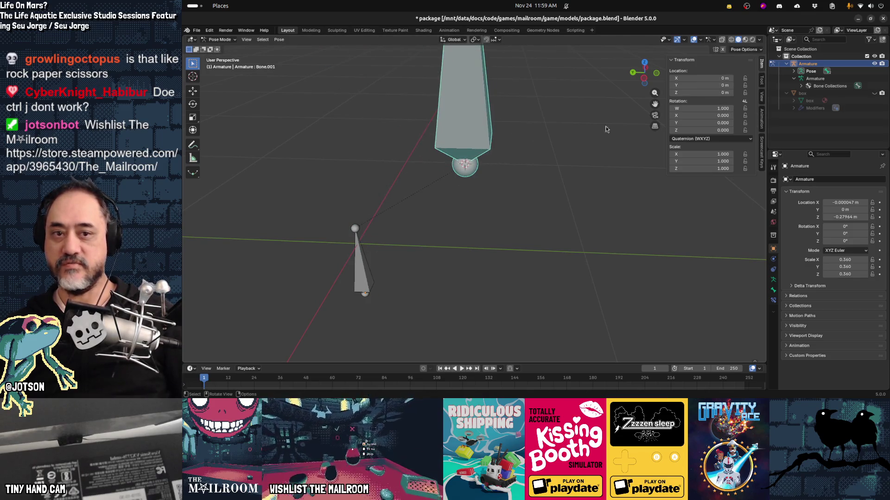
pyautogui.click(873, 93)
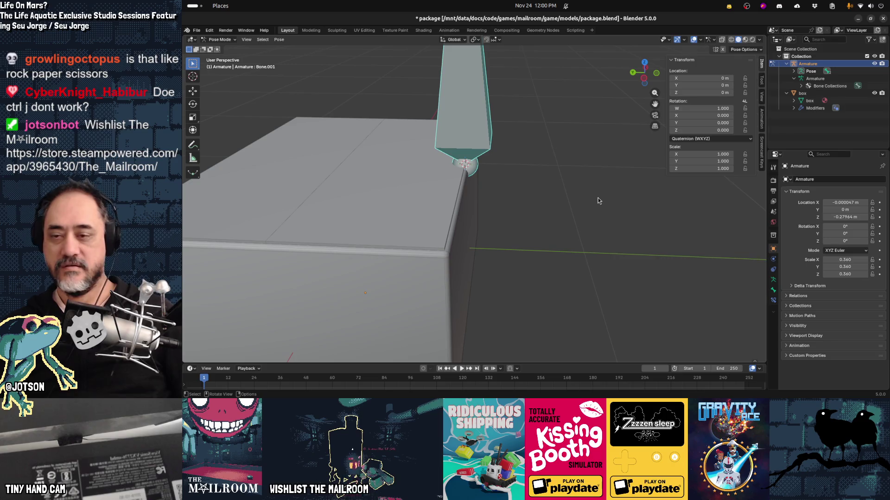
# Rotate Bone.001 -90° about X and scale it to 0.436 along the lid
pyautogui.write('rx')
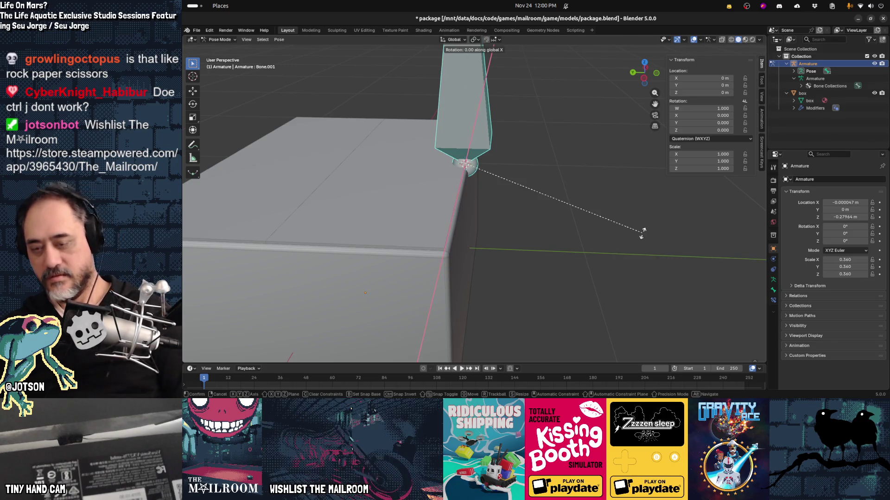
pyautogui.write('-90')
pyautogui.press('Return')
pyautogui.press('s')
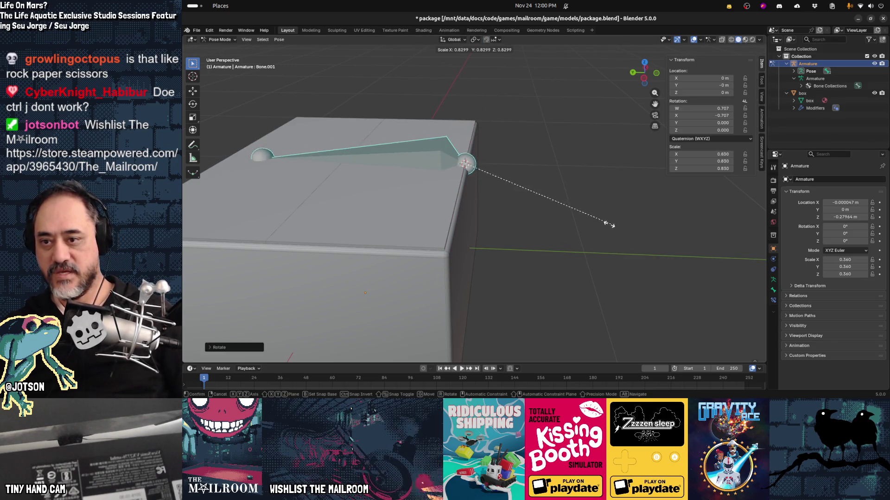
pyautogui.click(533, 211)
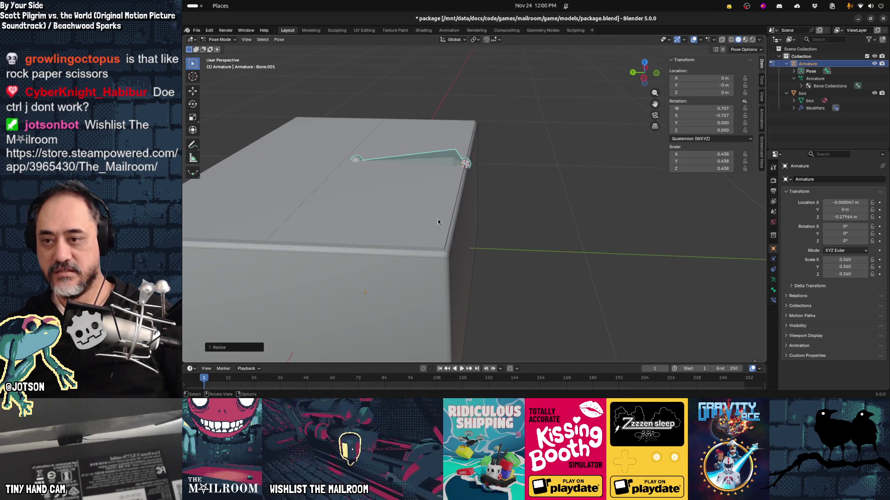
pyautogui.moveTo(429, 224); pyautogui.dragTo(521, 219)
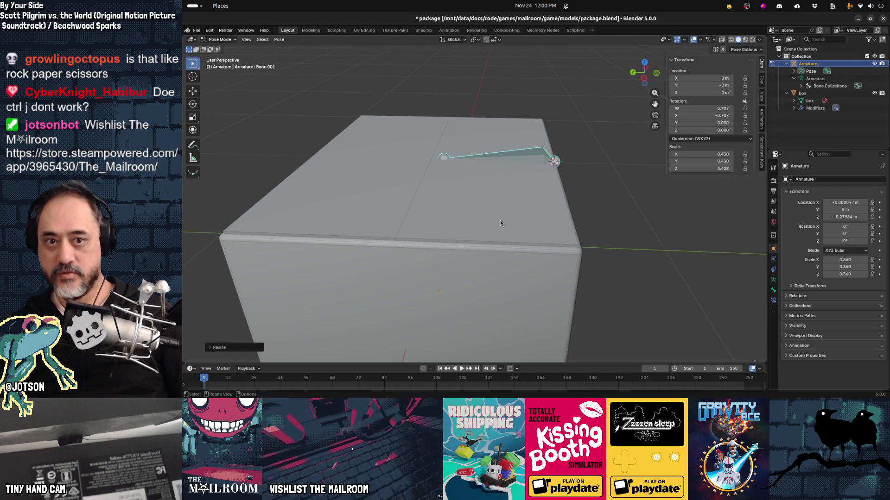
pyautogui.press('Tab')
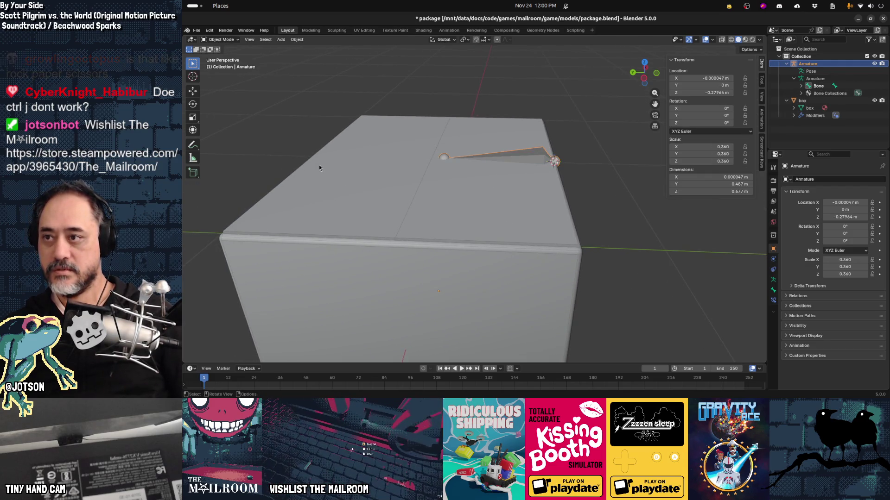
# Add a bone at the 3D cursor and turn on X-ray to see through the box
pyautogui.hotkey('shift', 'a')
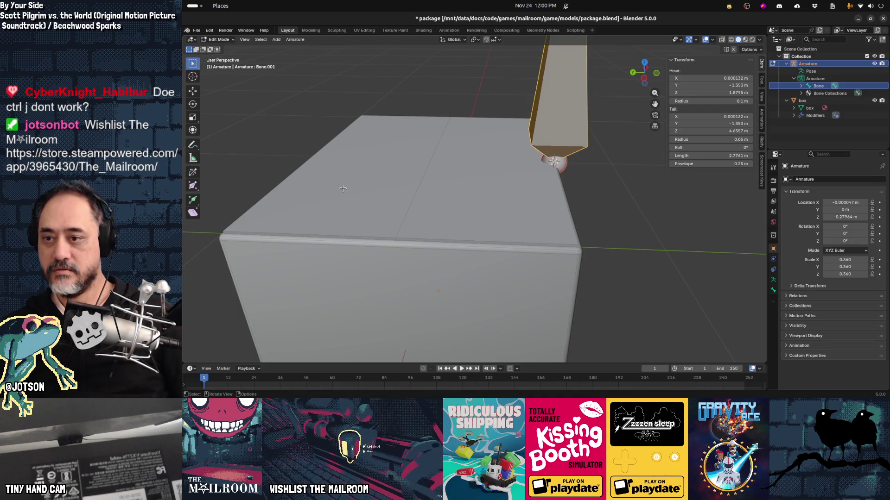
pyautogui.hotkey('alt', 'z')
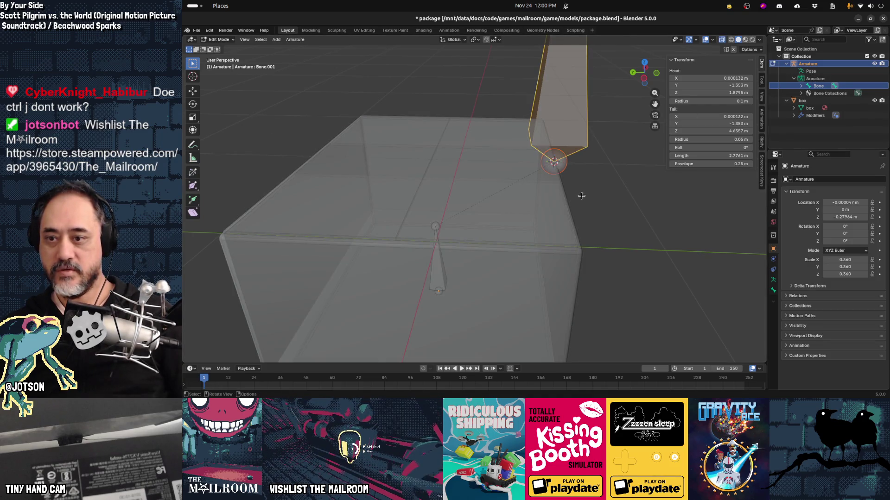
pyautogui.scroll(-3, 565, 209)
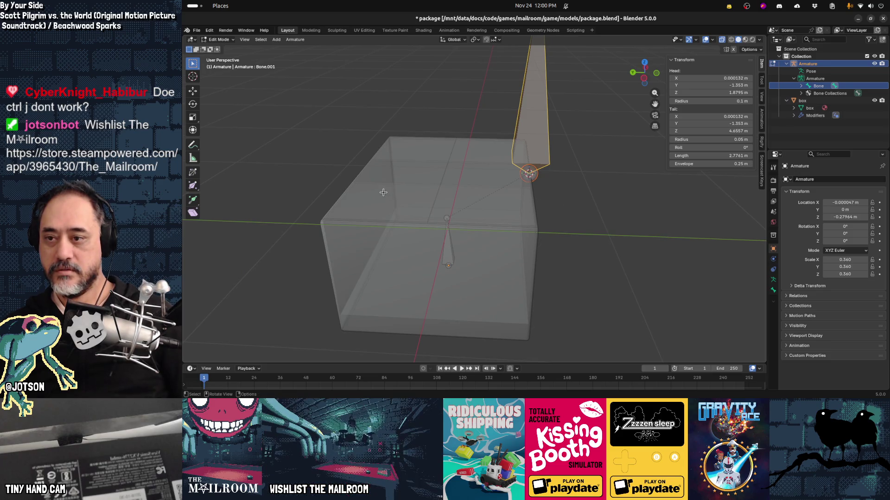
pyautogui.moveTo(383, 193); pyautogui.dragTo(416, 207)
# Snap the 3D cursor to a top edge of the box lid
pyautogui.press('Tab')
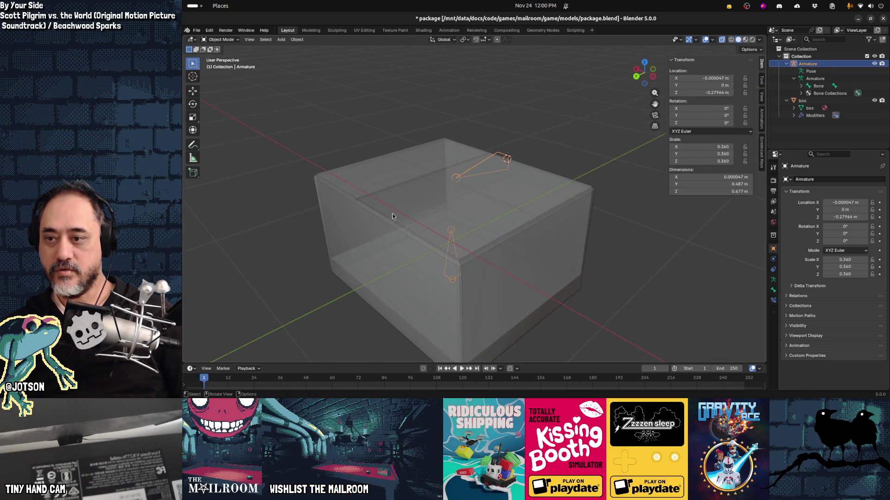
pyautogui.click(393, 217)
pyautogui.press('Tab')
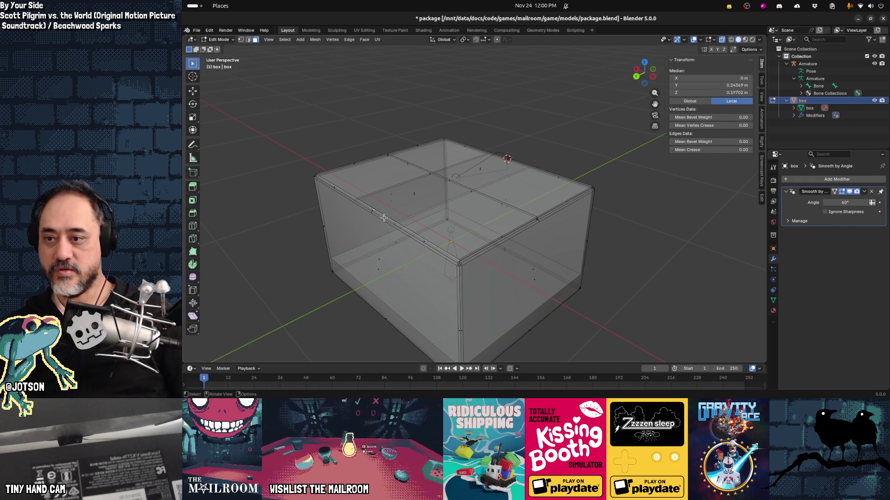
pyautogui.click(379, 214)
pyautogui.hotkey('shift', 's')
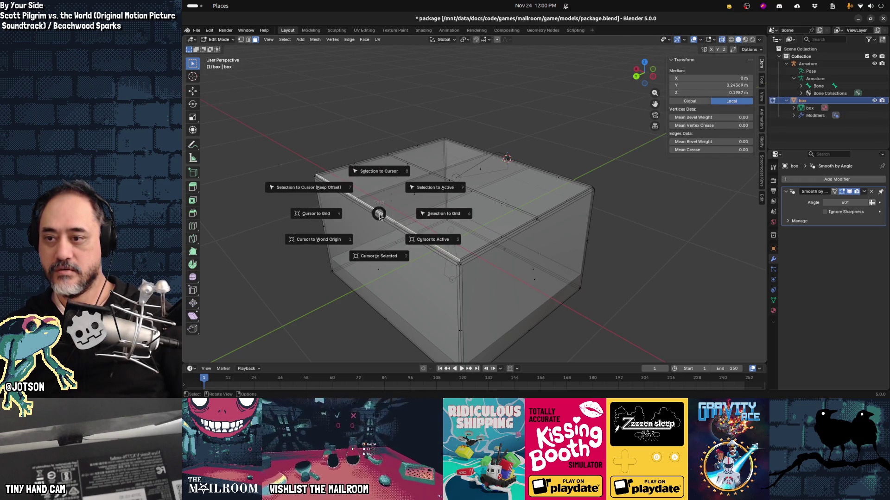
pyautogui.click(378, 254)
# Return to Object Mode and enter Edit Mode on the armature
pyautogui.moveTo(408, 250); pyautogui.dragTo(457, 248)
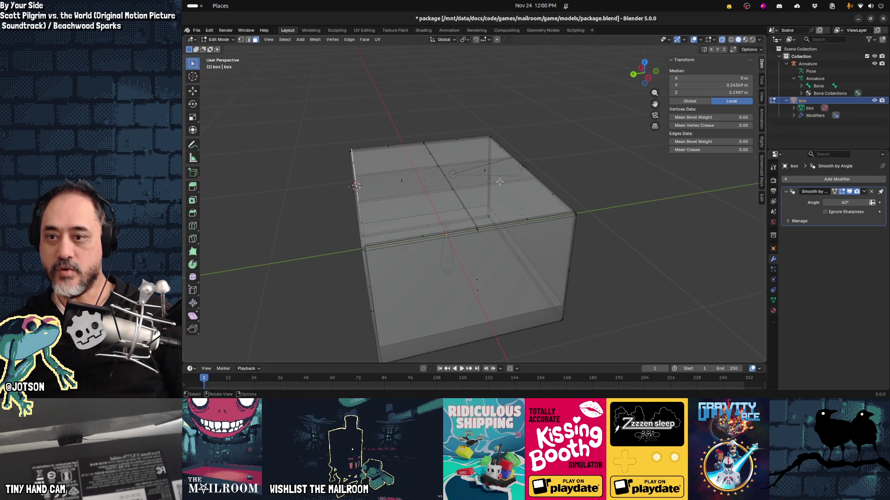
pyautogui.press('Tab')
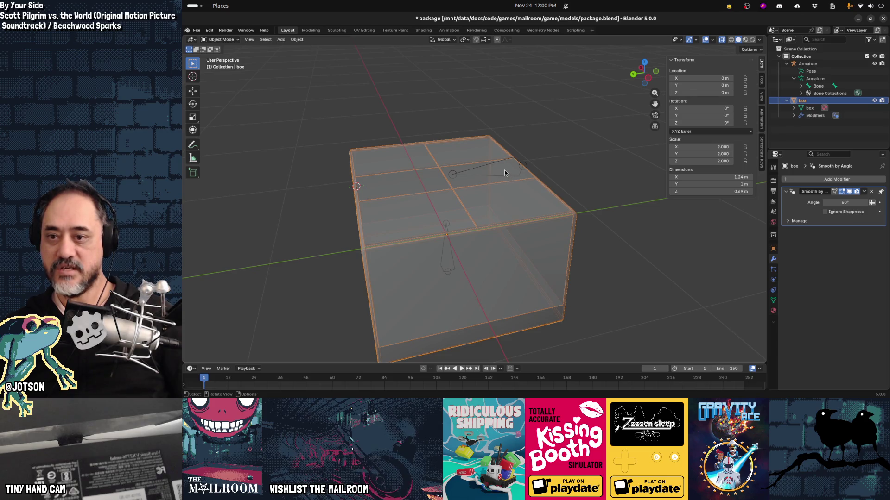
pyautogui.click(523, 169)
pyautogui.press('Tab')
# Add a new bone, try rotating it -90° about X, then undo that rotation
pyautogui.press('e')
pyautogui.press('z')
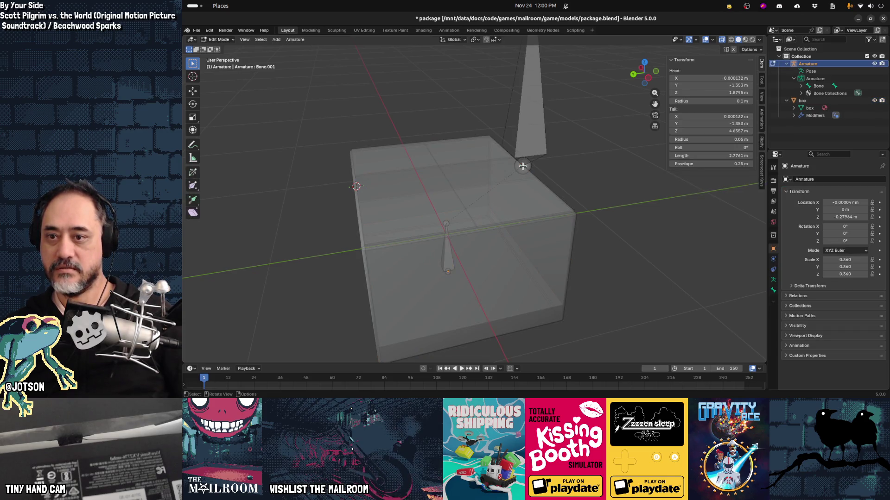
pyautogui.click(524, 136)
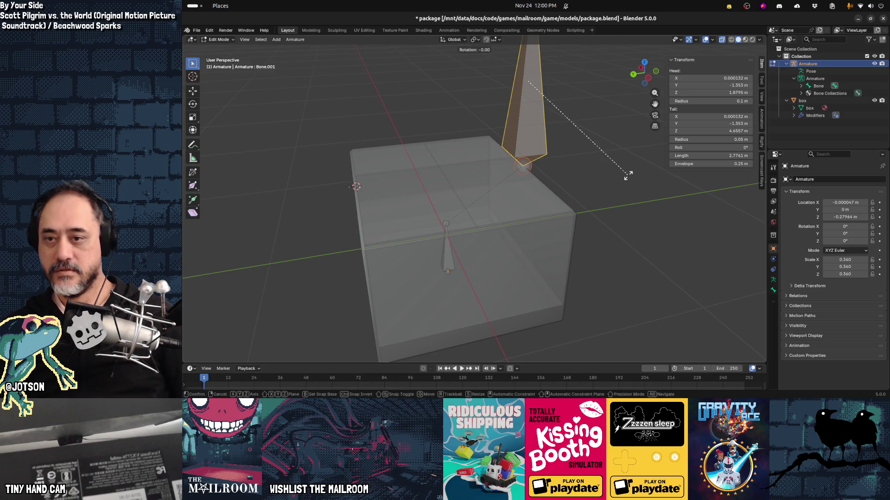
pyautogui.write('rx-90')
pyautogui.press('Return')
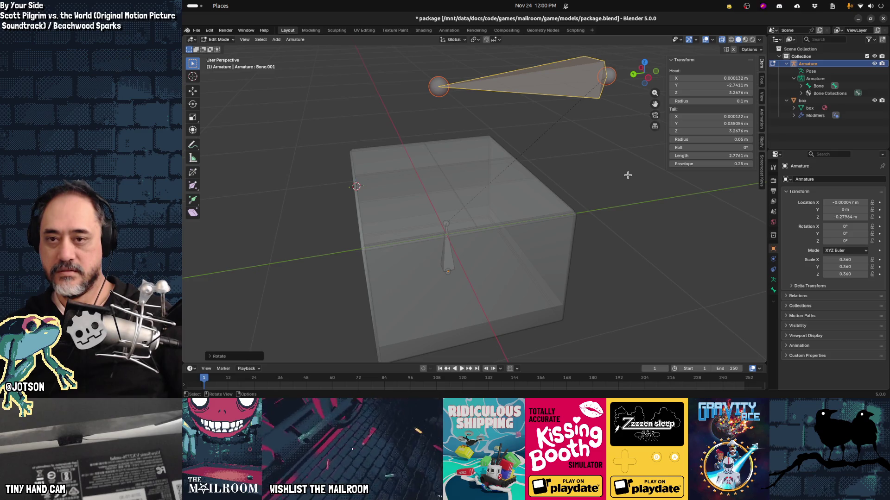
pyautogui.hotkey('ctrl', 'z')
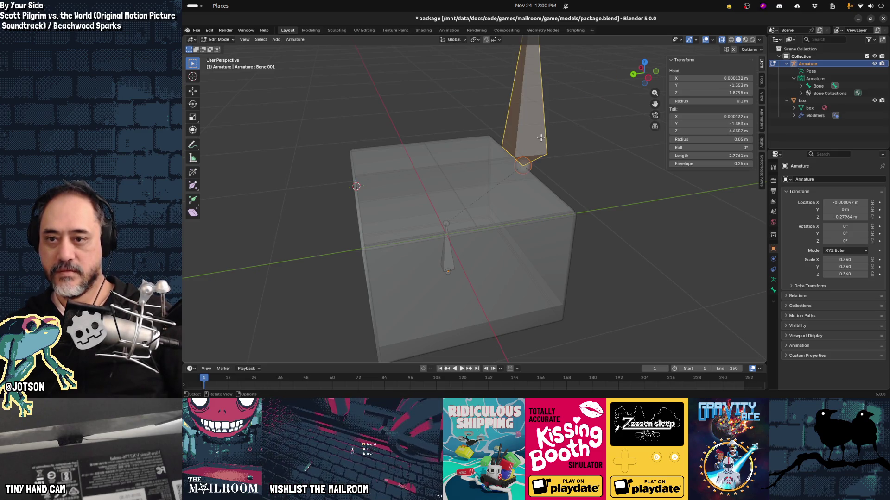
# Try rotating the new bone again and cancel it, leaving the bone upright
pyautogui.click(523, 165)
pyautogui.press('r')
pyautogui.press('x')
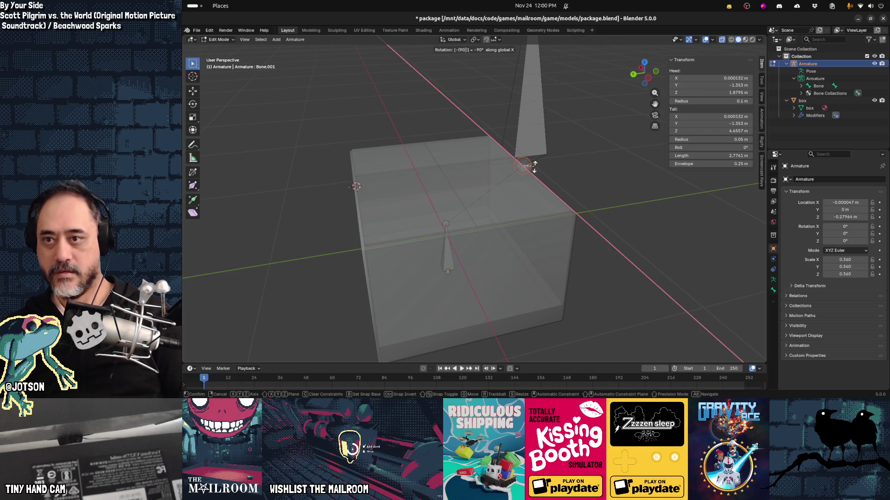
pyautogui.press('Return')
pyautogui.click(528, 112)
pyautogui.press('r')
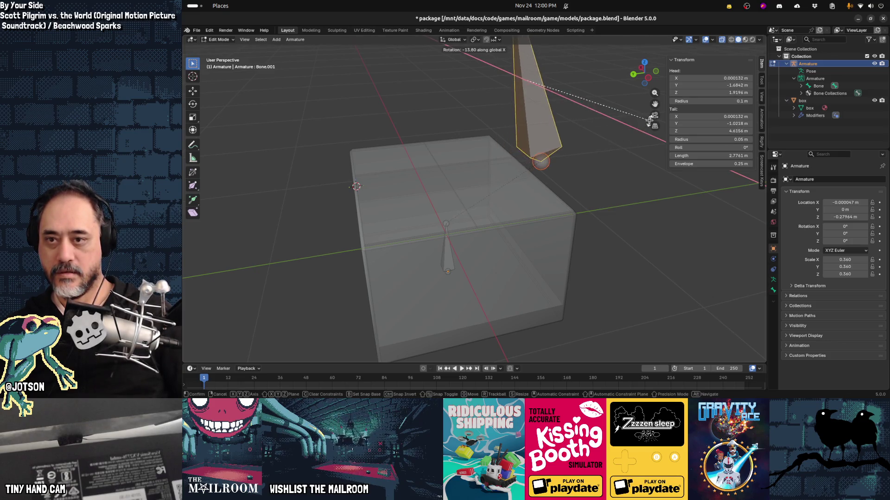
pyautogui.press('Escape')
# In Top view, move the bone's tail along Y toward the lid's centre
pyautogui.moveTo(611, 139)
pyautogui.mouseDown()
pyautogui.moveTo(574, 113)
pyautogui.moveTo(598, 145)
pyautogui.moveTo(597, 137)
pyautogui.mouseUp()
pyautogui.press('`')
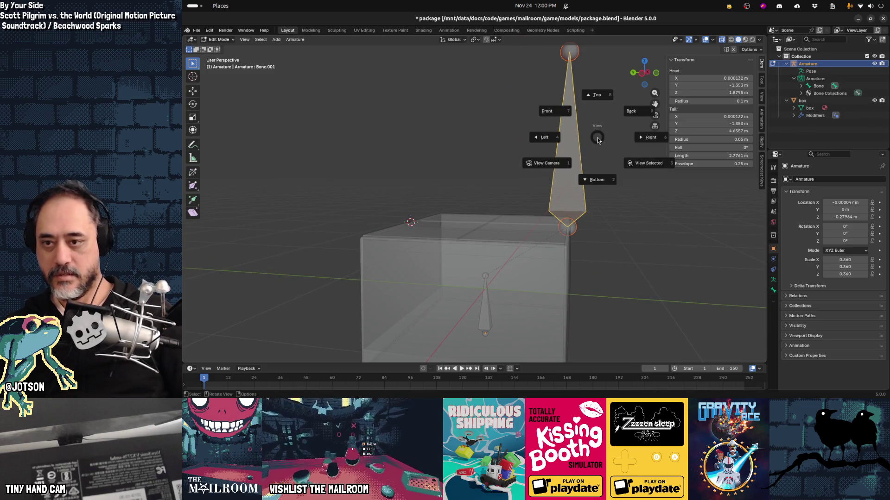
pyautogui.click(601, 96)
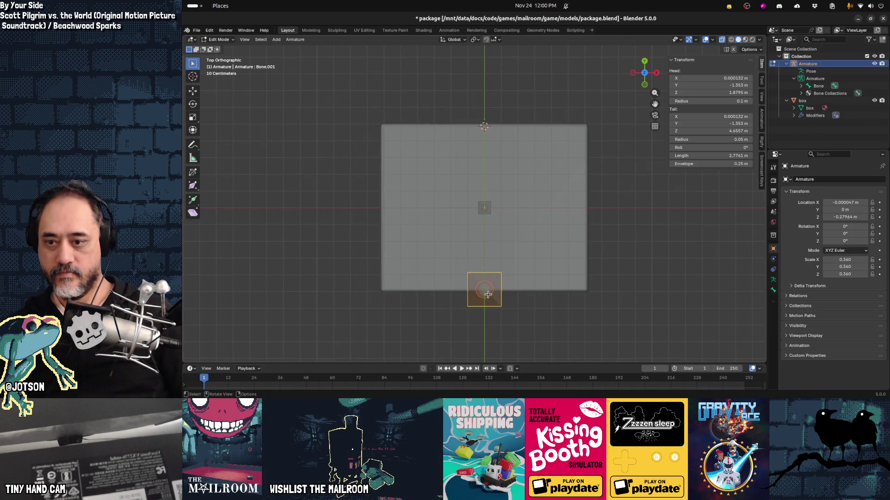
pyautogui.press('g')
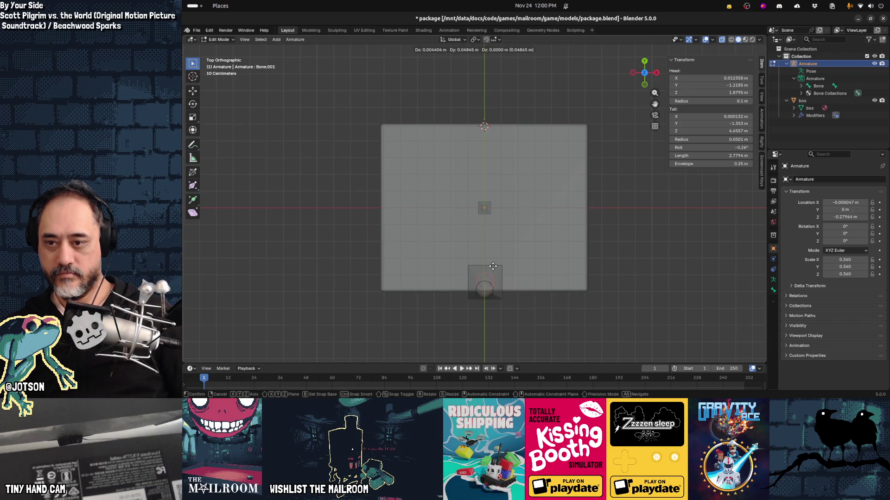
pyautogui.press('Escape')
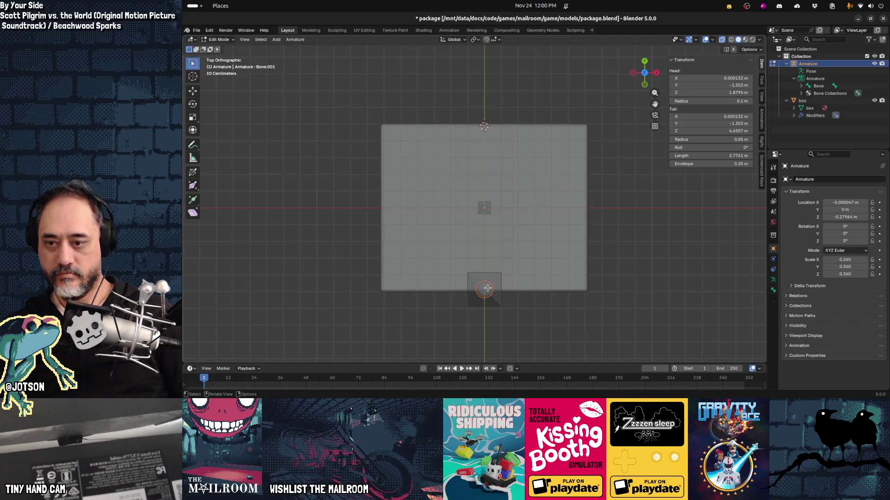
pyautogui.press('g')
pyautogui.press('y')
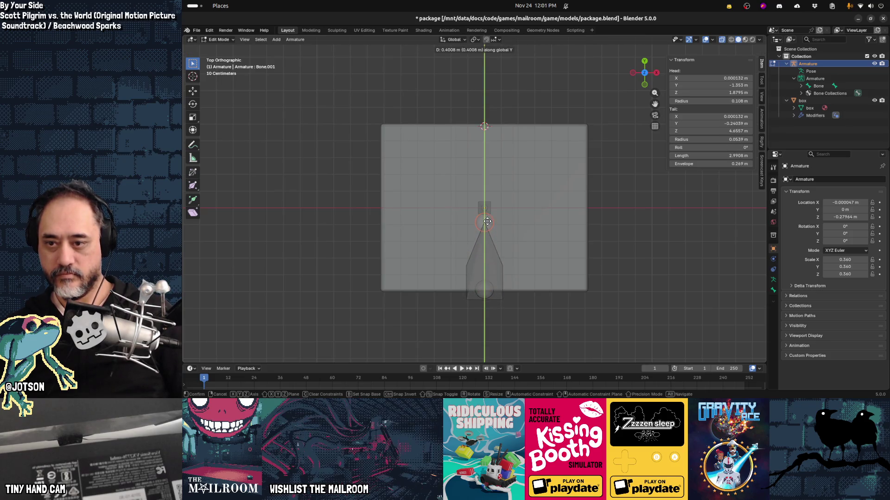
pyautogui.click(487, 220)
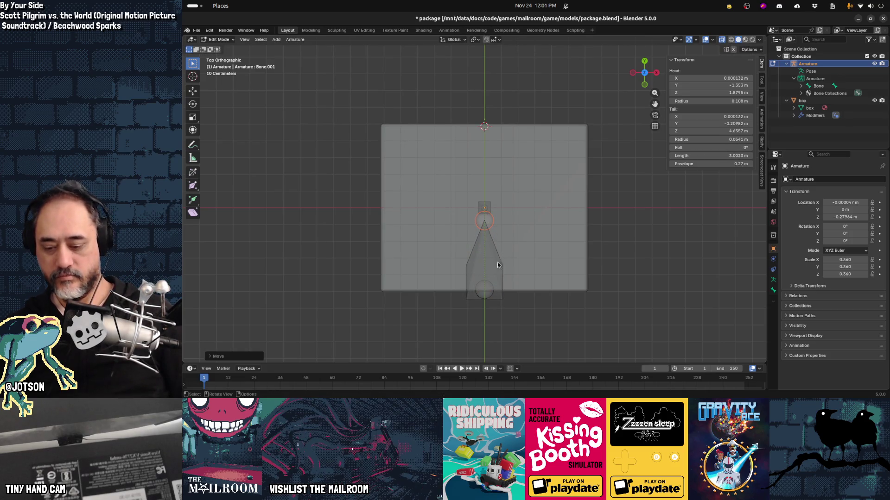
# In Right view, lower the bone's tail along Z to rest on the lid at Z 1.8802 m
pyautogui.press('KP_3')
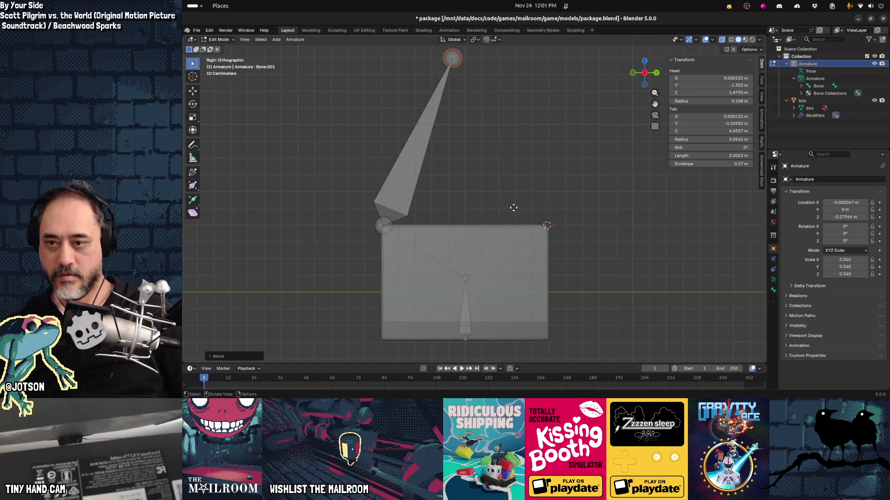
pyautogui.press('g')
pyautogui.press('z')
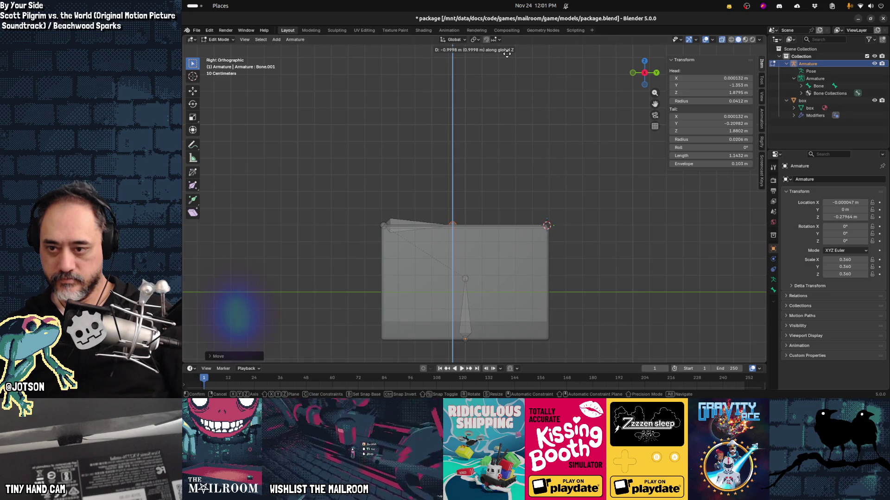
pyautogui.click(507, 53)
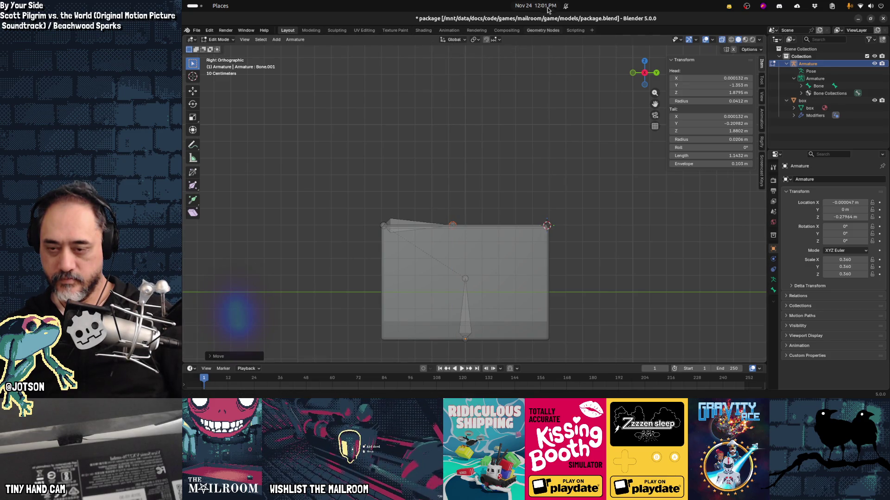
pyautogui.moveTo(407, 155)
pyautogui.mouseDown()
pyautogui.moveTo(446, 169)
pyautogui.moveTo(440, 175)
pyautogui.mouseUp()
pyautogui.hotkey('ctrl', 'Tab')
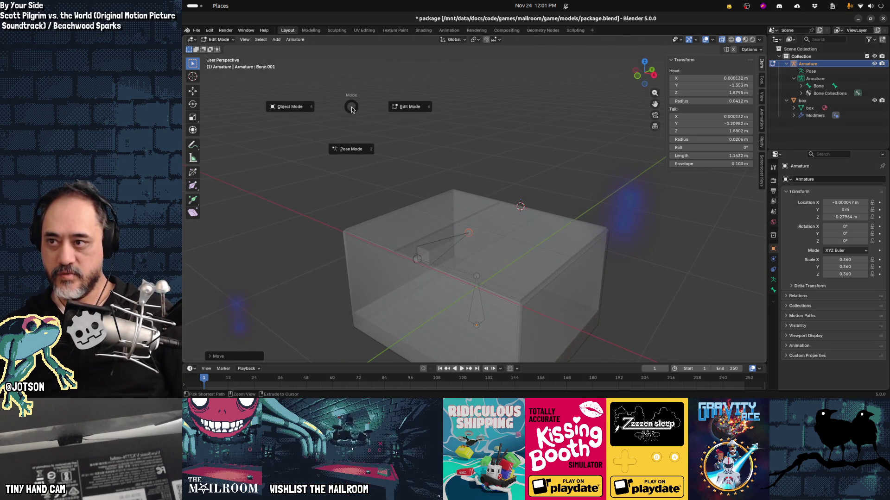
# In Pose Mode, clear Bone.001's user transforms, then return to Object Mode and re-enter Edit Mode
pyautogui.click(352, 148)
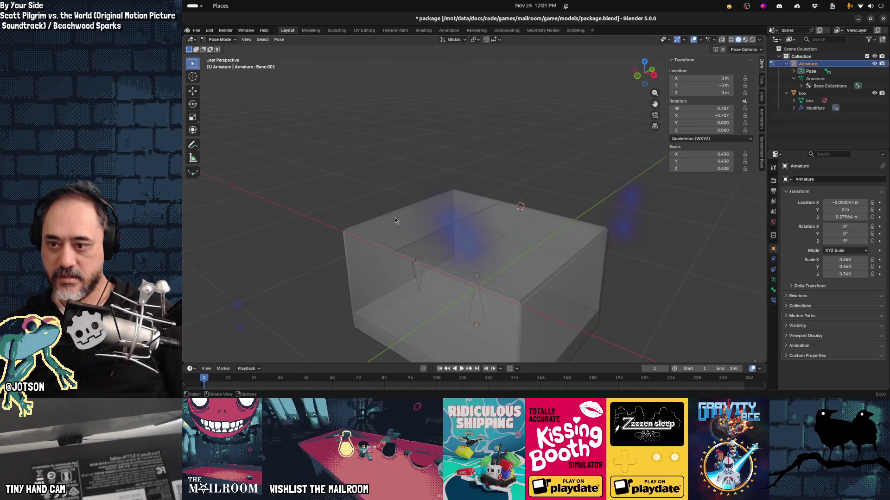
pyautogui.click(418, 269)
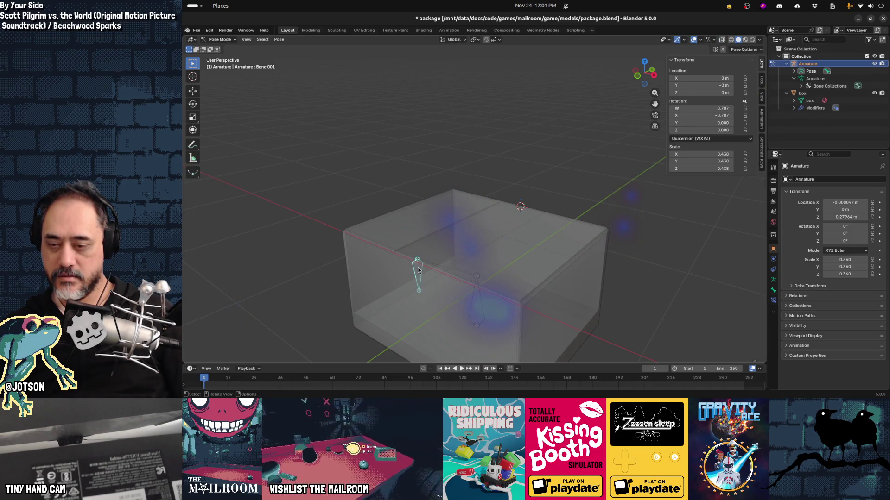
pyautogui.press('F3')
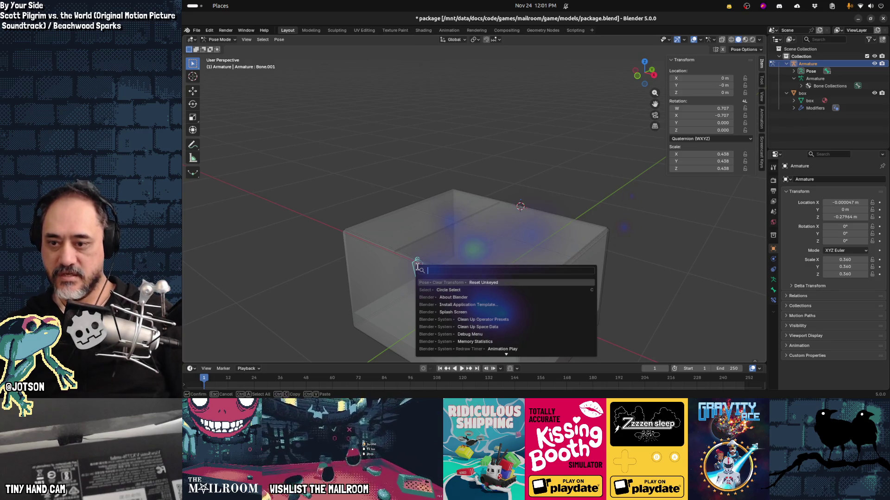
pyautogui.press('Return')
pyautogui.hotkey('ctrl', 'Tab')
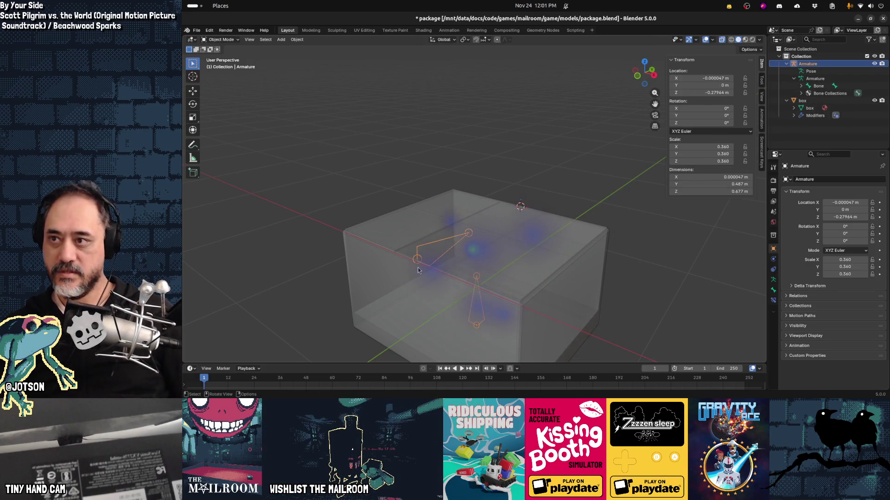
pyautogui.moveTo(594, 221); pyautogui.dragTo(555, 227)
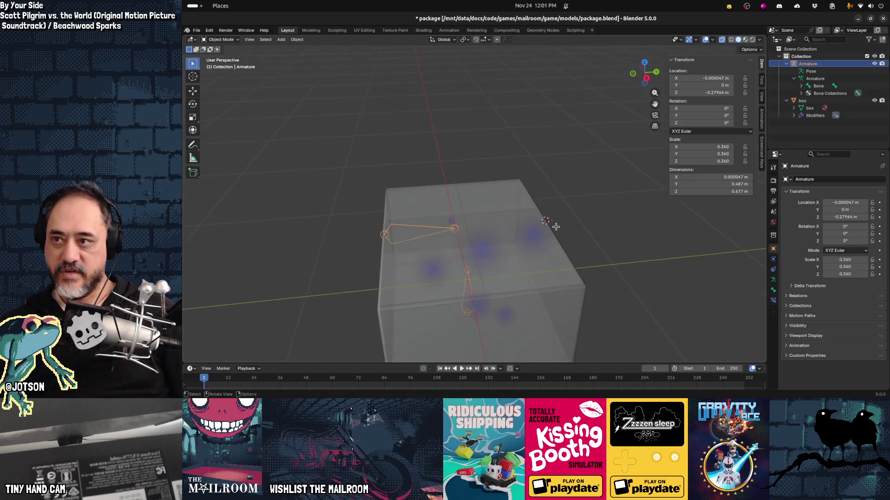
pyautogui.press('Tab')
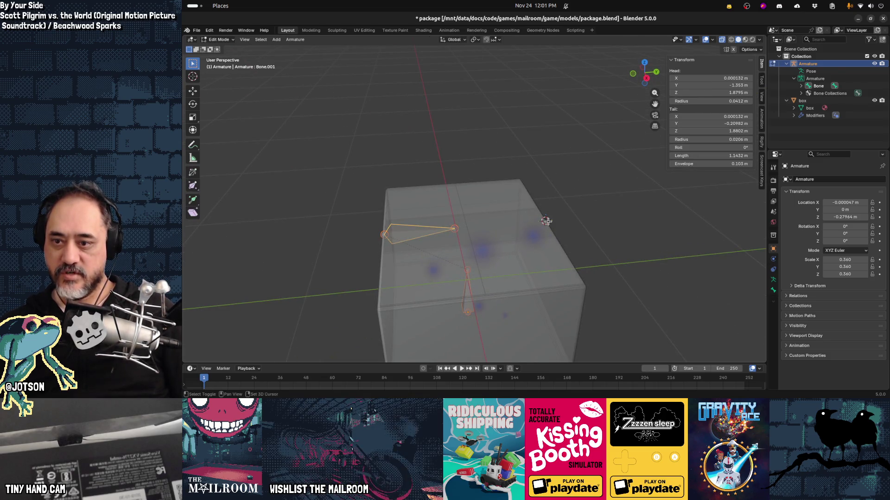
# Add Bone.002 at the 3D cursor and, in Right view, start moving its tail down toward the lid centre
pyautogui.hotkey('shift', 'a')
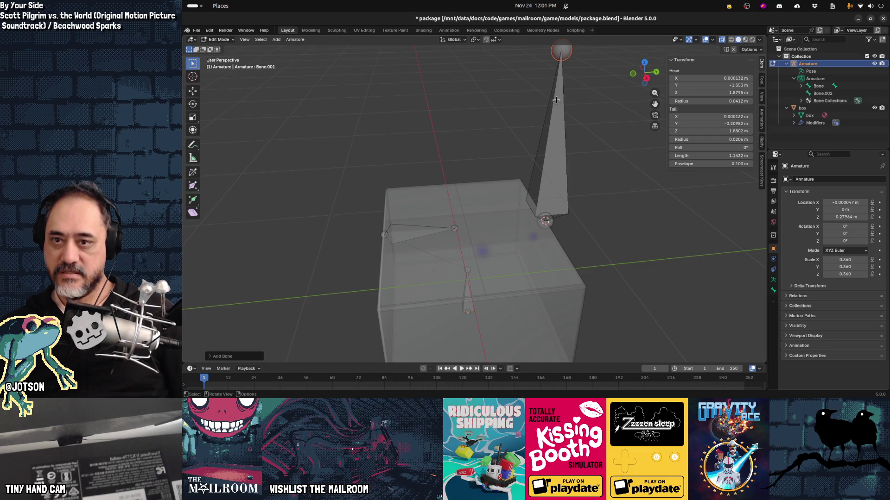
pyautogui.press('KP_3')
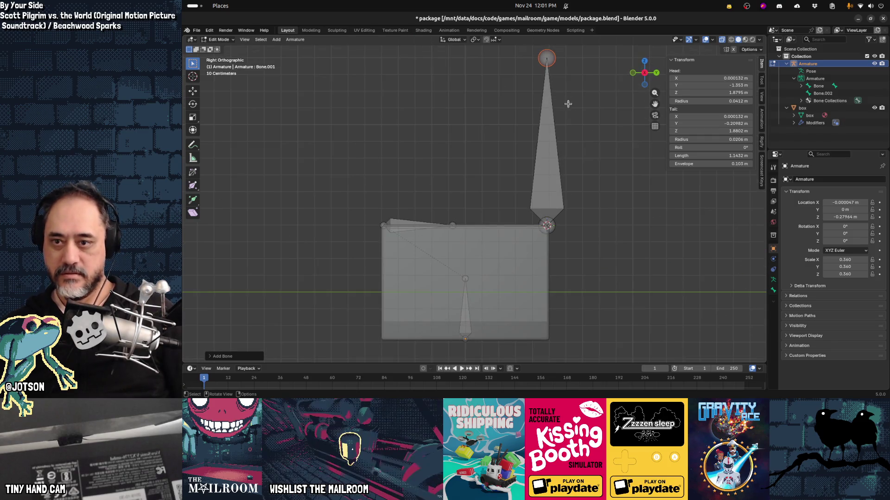
pyautogui.press('g')
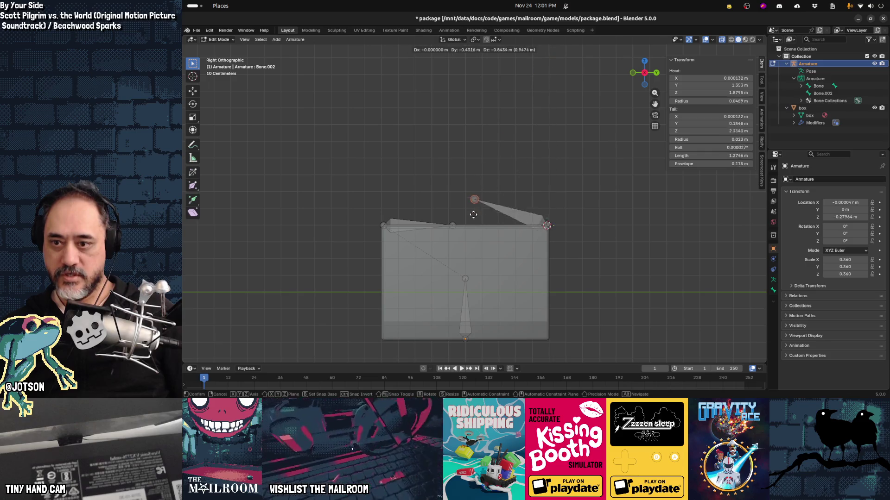
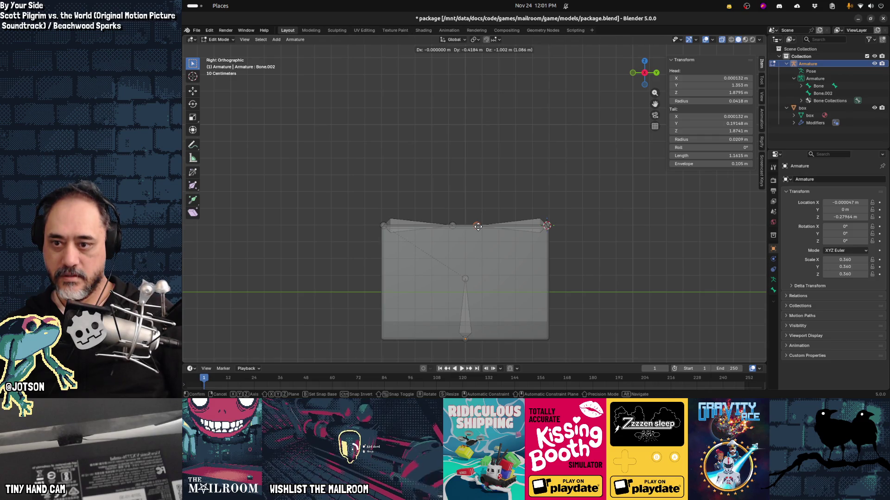
# Fix Bone.002's tip, parent Bone.002 to the central Bone, and leave Edit Mode
pyautogui.click(477, 227)
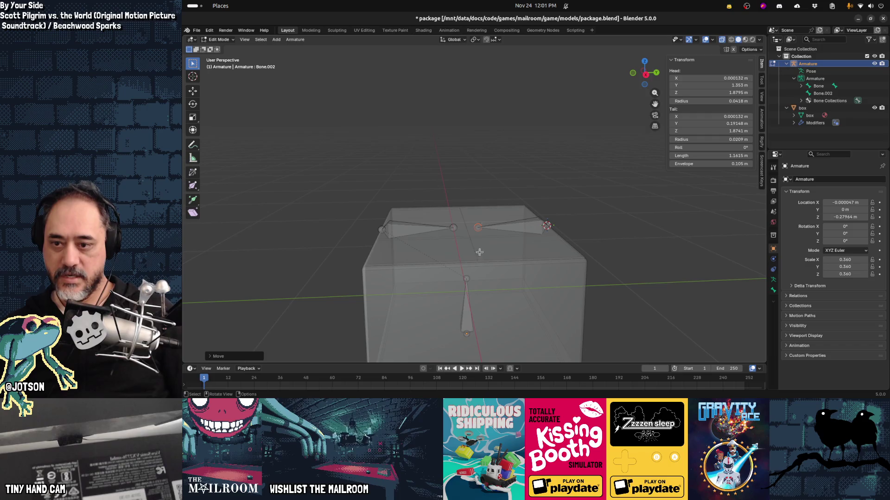
pyautogui.click(515, 230)
pyautogui.keyDown('shift'); pyautogui.click(467, 303); pyautogui.keyUp('shift')
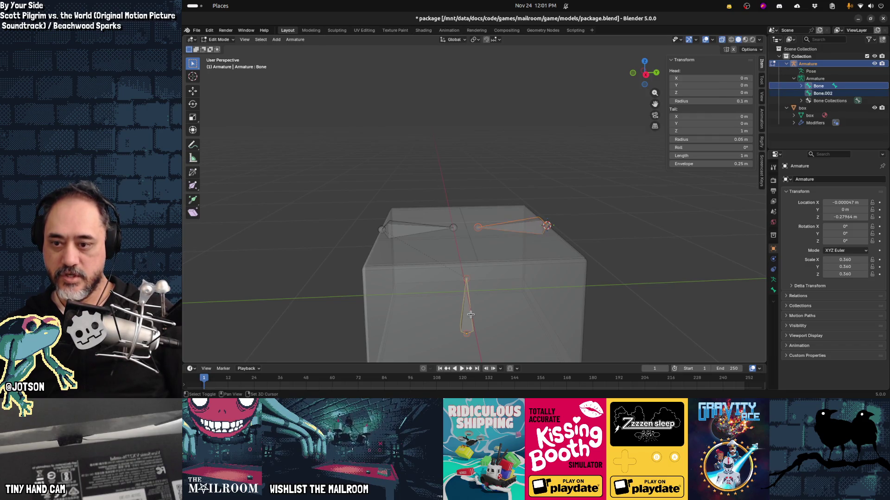
pyautogui.hotkey('ctrl', 'p')
pyautogui.click(472, 318)
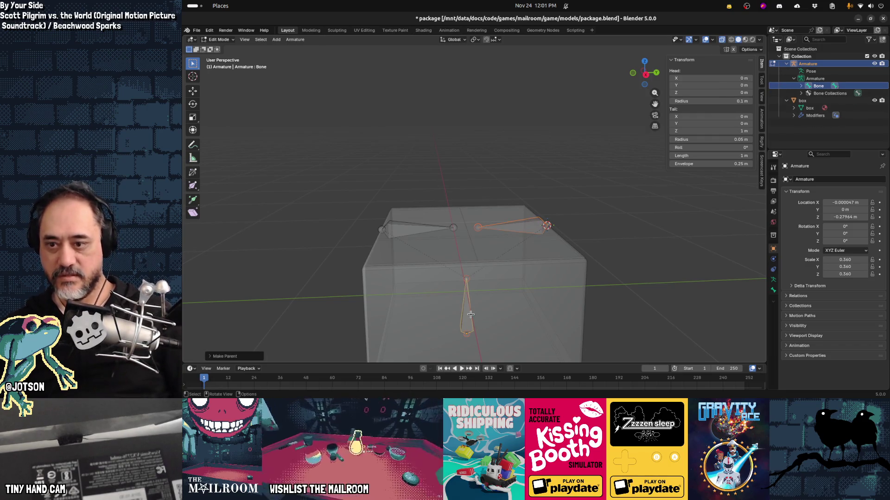
pyautogui.moveTo(470, 315)
pyautogui.mouseDown()
pyautogui.moveTo(542, 271)
pyautogui.moveTo(436, 246)
pyautogui.mouseUp()
pyautogui.press('Tab')
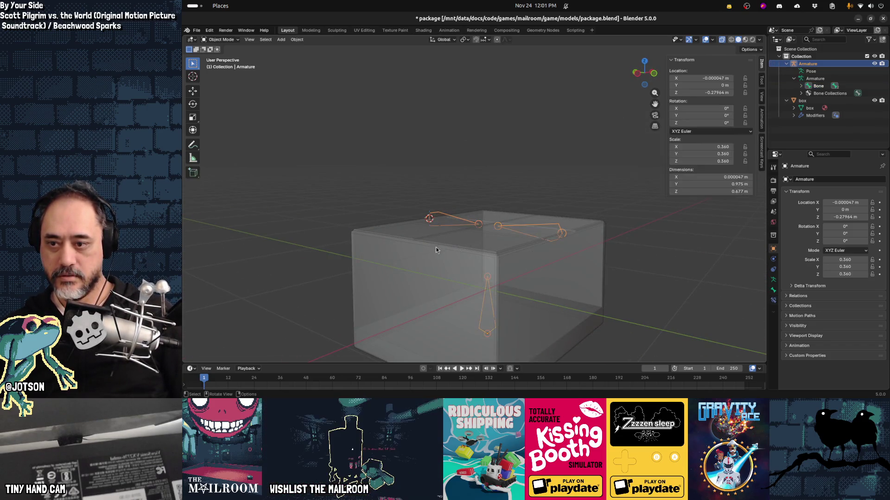
# Snap the 3D cursor to the short edge at the box lid's left hinge
pyautogui.click(429, 246)
pyautogui.scroll(3, 422, 245)
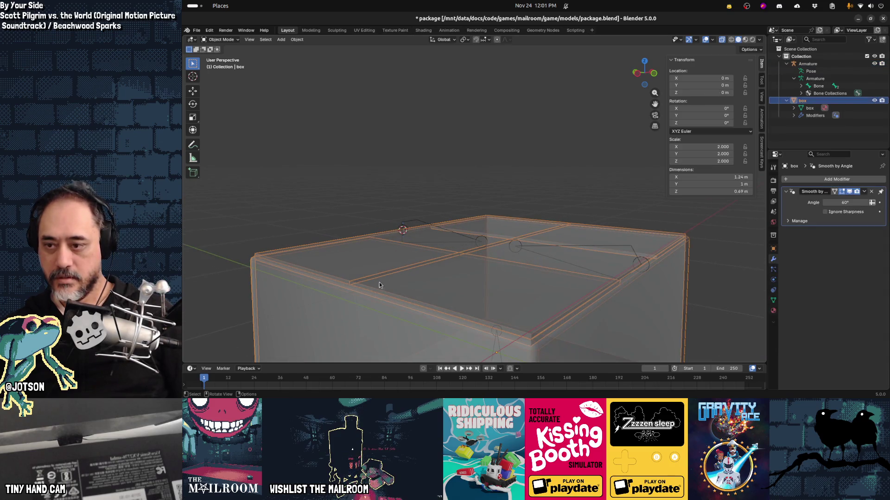
pyautogui.press('Tab')
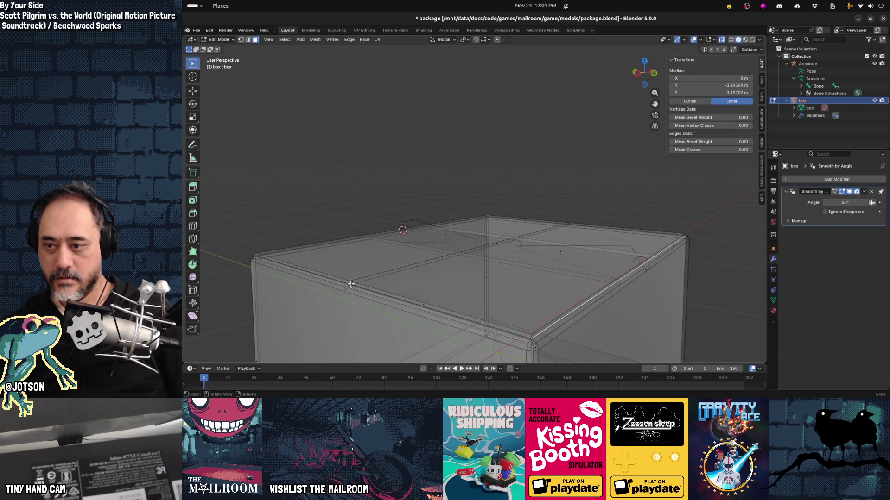
pyautogui.click(350, 284)
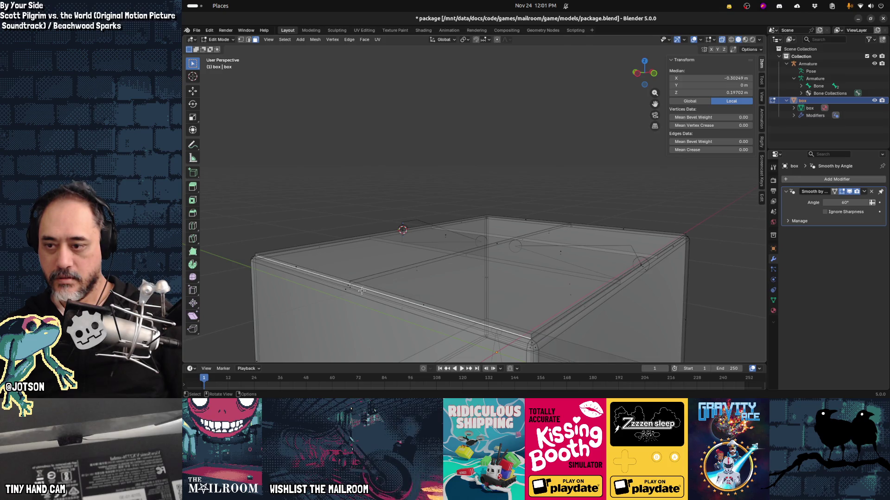
pyautogui.press('2')
pyautogui.click(350, 283)
pyautogui.hotkey('shift', 's')
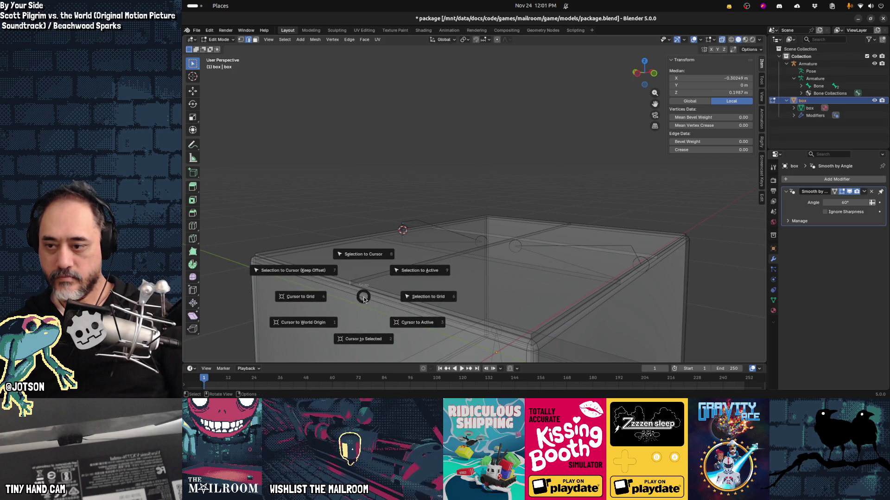
pyautogui.click(366, 338)
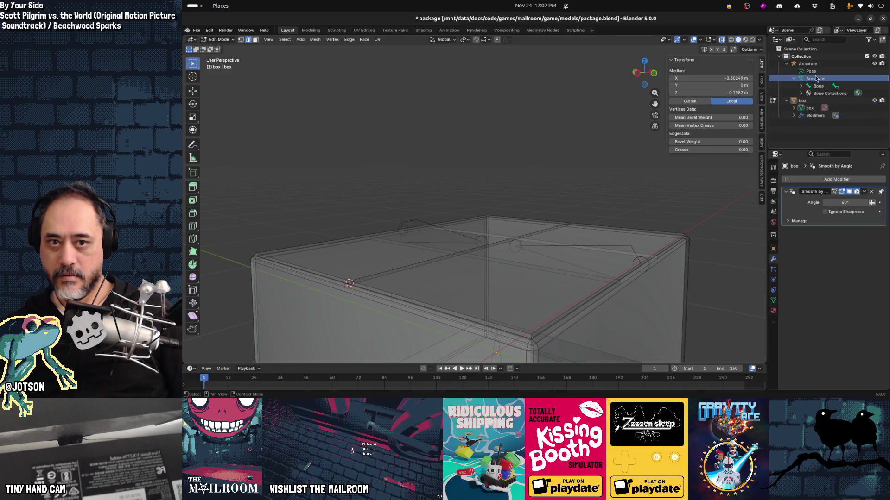
# Make the armature active and switch back to Object Mode
pyautogui.click(809, 64)
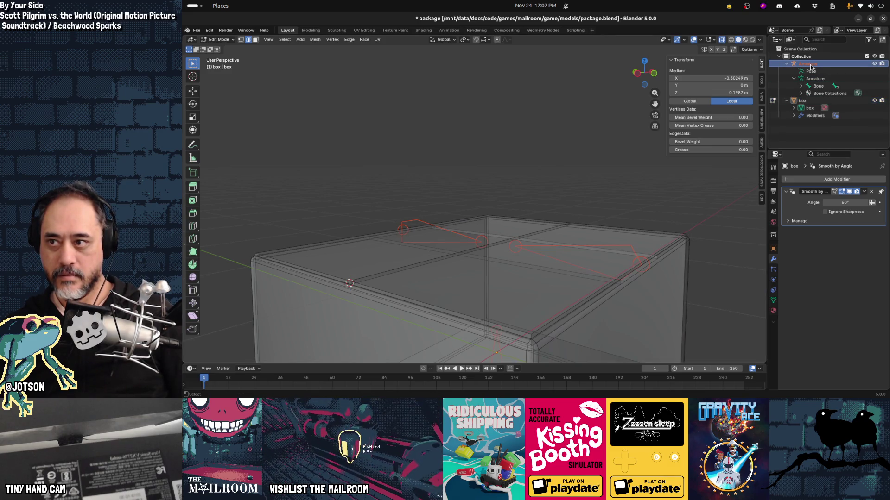
pyautogui.hotkey('shift', 'a')
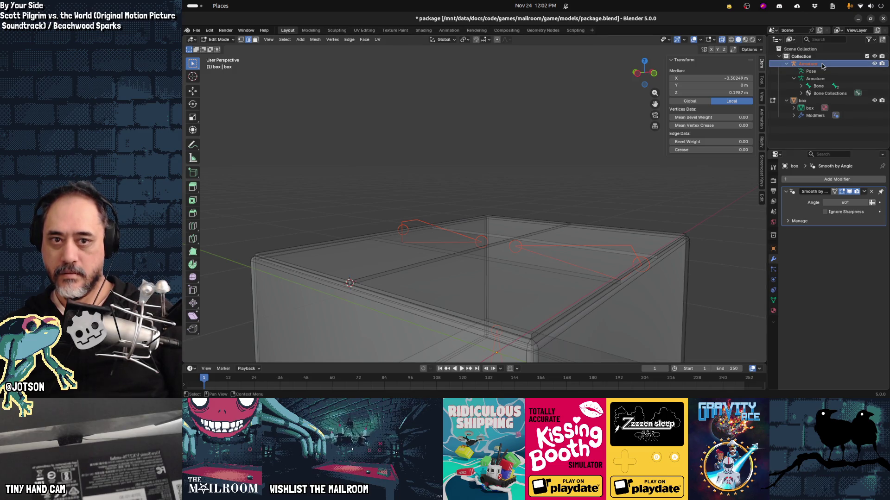
pyautogui.hotkey('ctrl', 'Tab')
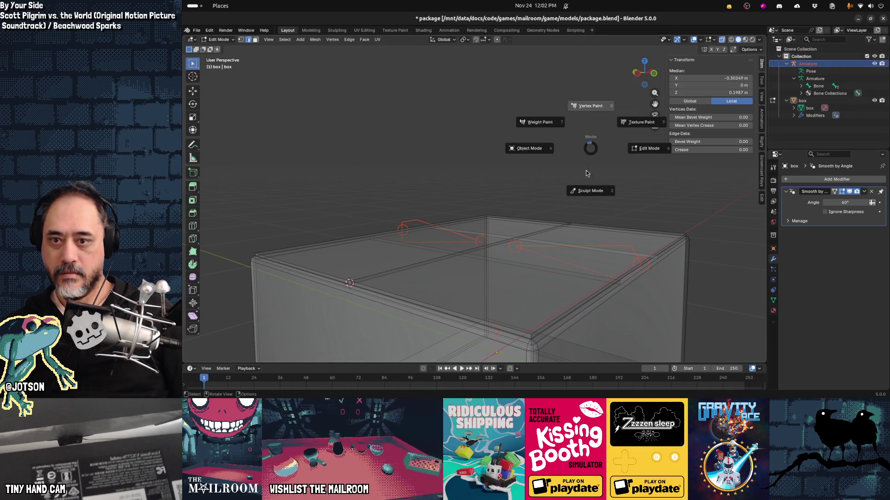
pyautogui.click(561, 163)
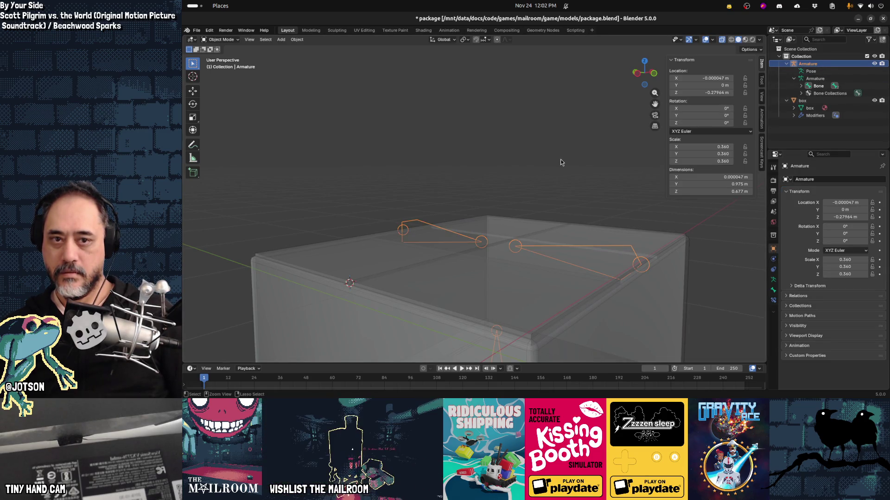
# Add a new bone at the 3D cursor in armature Edit Mode and switch to Front view
pyautogui.hotkey('ctrl', 'Tab')
pyautogui.press('Tab')
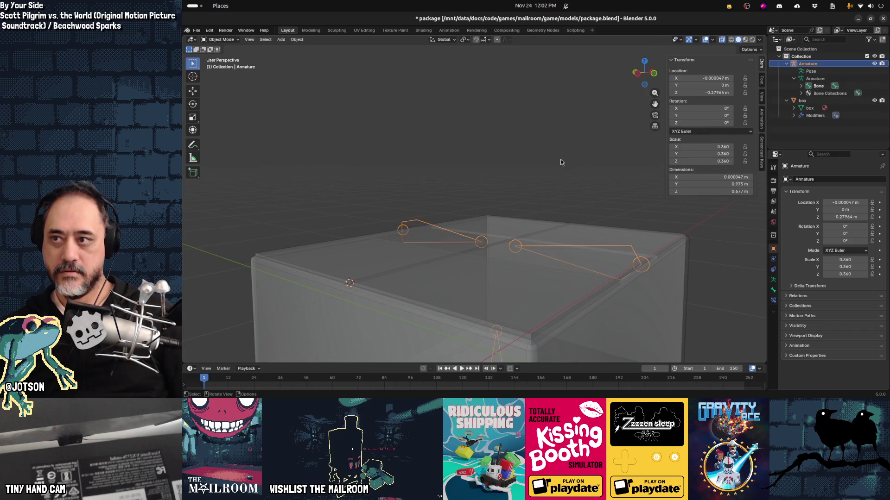
pyautogui.hotkey('shift', 'a')
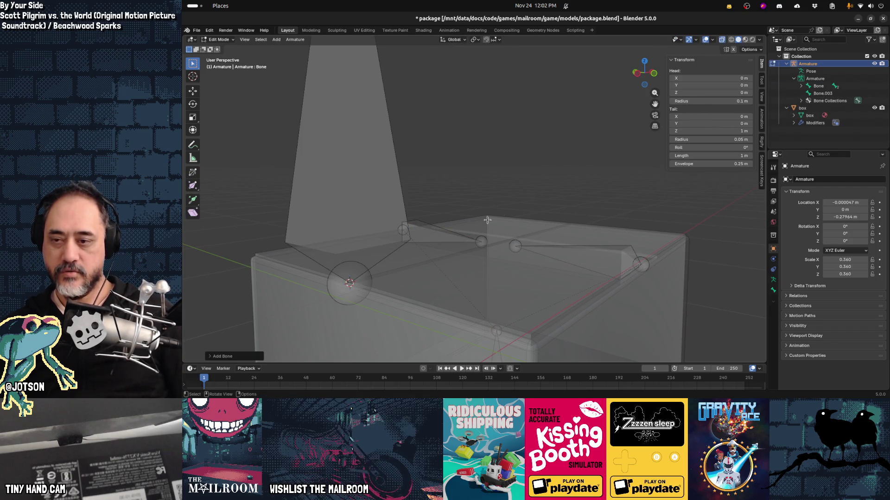
pyautogui.press('`')
pyautogui.press('KP_6')
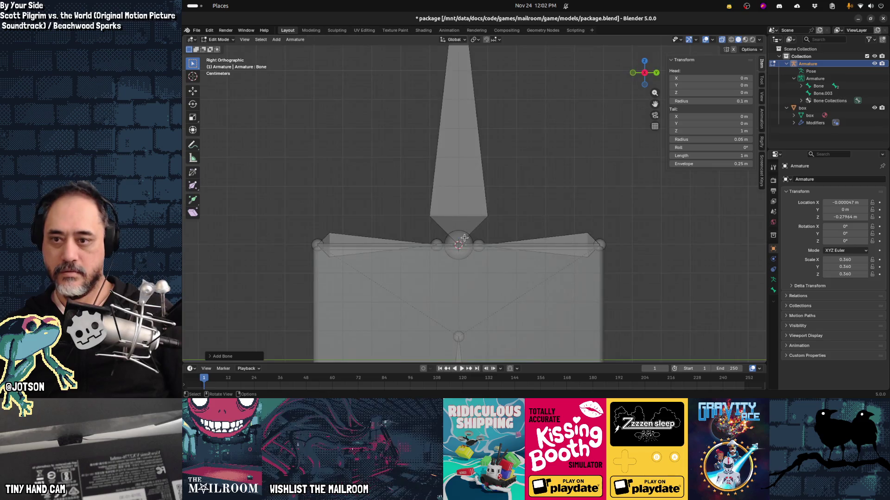
pyautogui.press('`')
pyautogui.press('KP_8')
pyautogui.press('`')
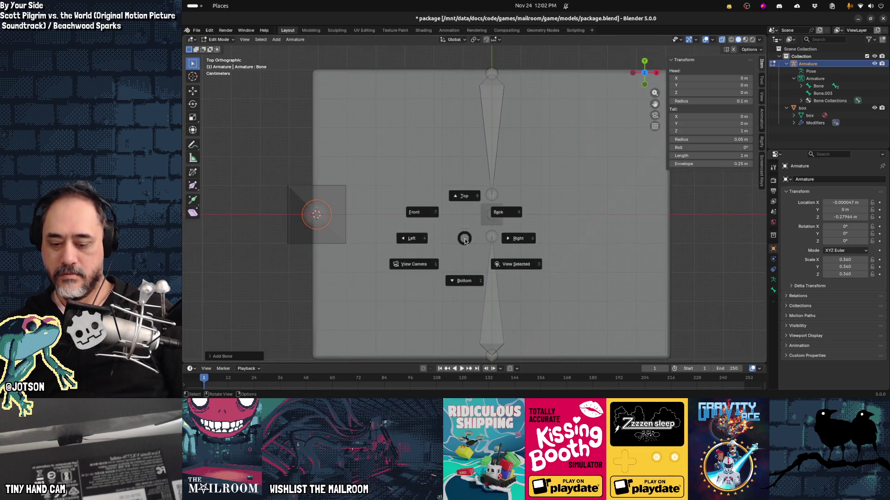
pyautogui.press('KP_7')
pyautogui.press('Home')
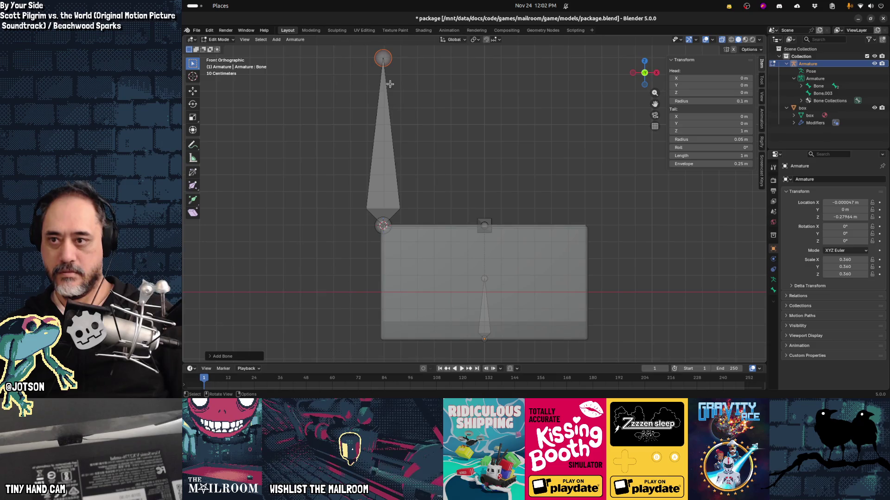
# Lay Bone.003's tip flat along the box top toward the centre, then return to Object Mode
pyautogui.click(383, 61)
pyautogui.press('g')
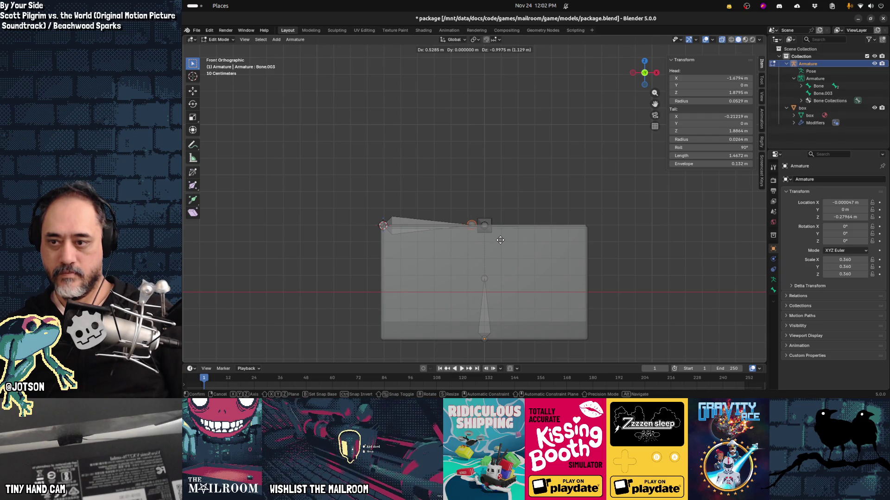
pyautogui.click(500, 240)
pyautogui.moveTo(574, 238); pyautogui.dragTo(543, 252)
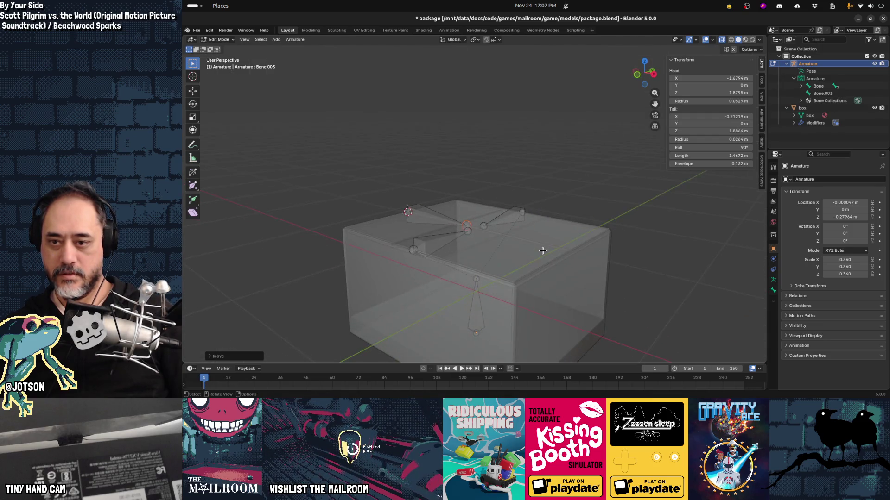
pyautogui.press('Tab')
pyautogui.click(561, 257)
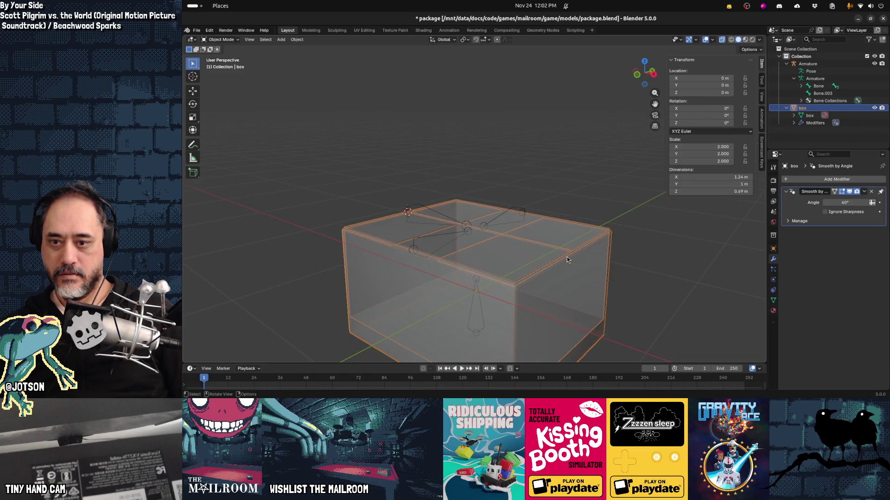
# Snap the 3D cursor to the box's front top edge in mesh Edit Mode
pyautogui.press('Tab')
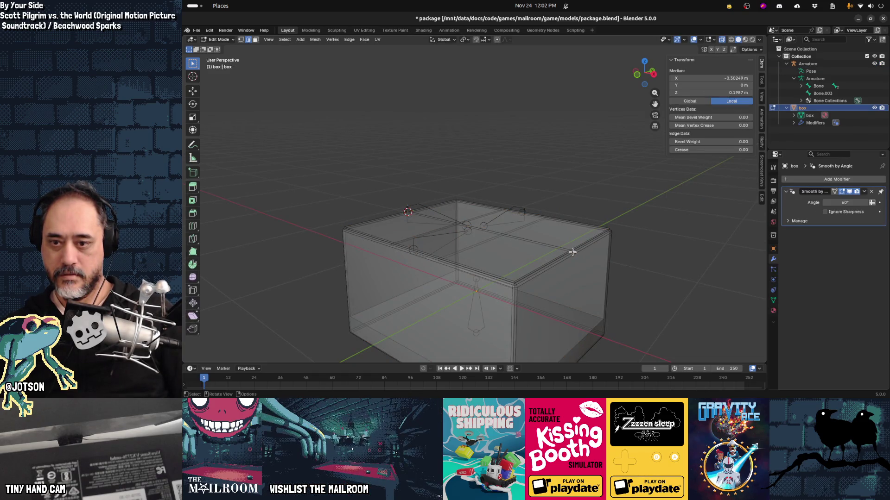
pyautogui.moveTo(573, 252); pyautogui.dragTo(520, 290)
pyautogui.click(520, 291)
pyautogui.scroll(2, 520, 290)
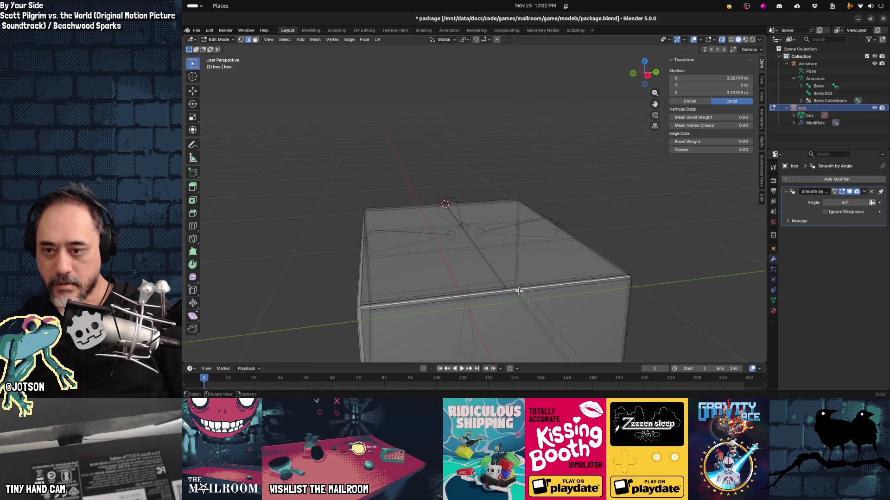
pyautogui.click(509, 287)
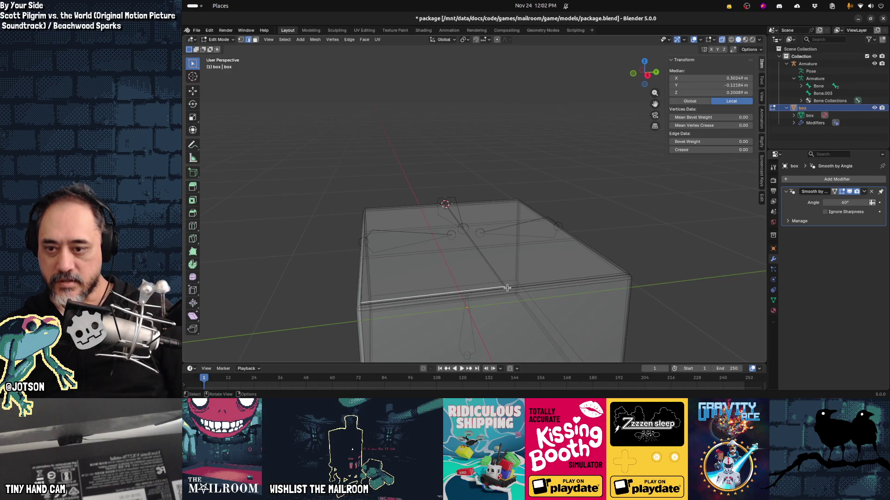
pyautogui.scroll(2, 512, 291)
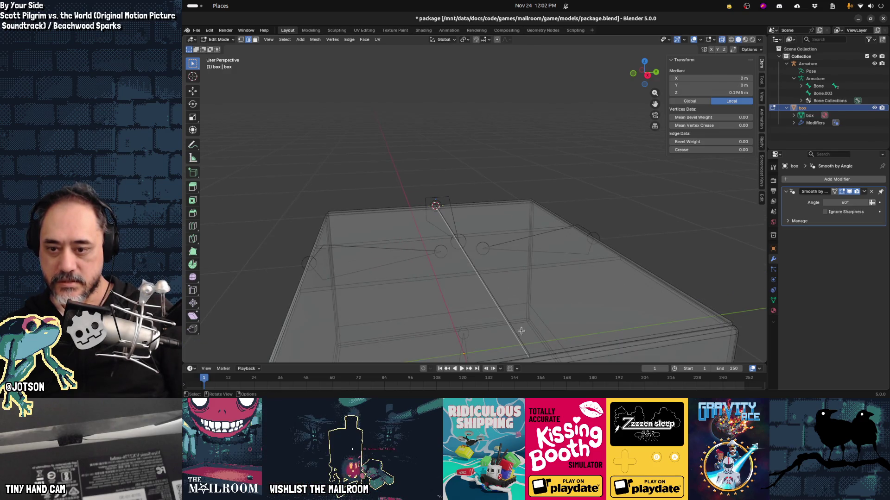
pyautogui.moveTo(521, 331); pyautogui.dragTo(519, 304)
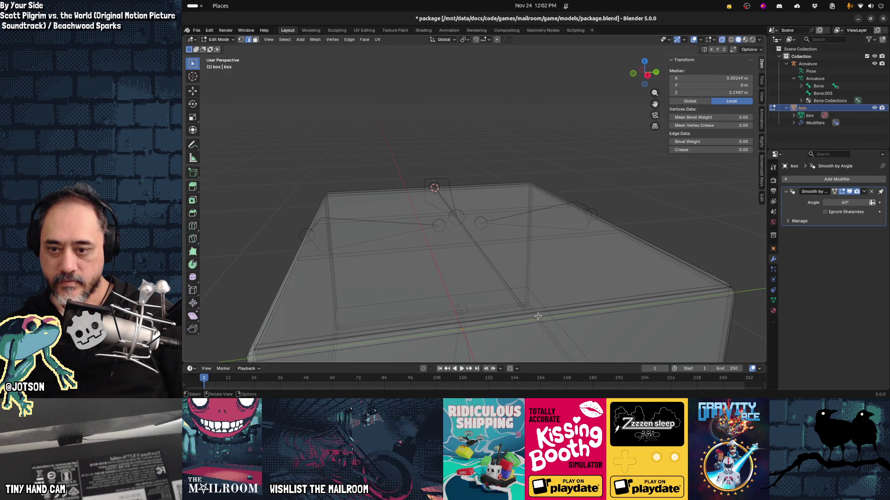
pyautogui.hotkey('shift', 's')
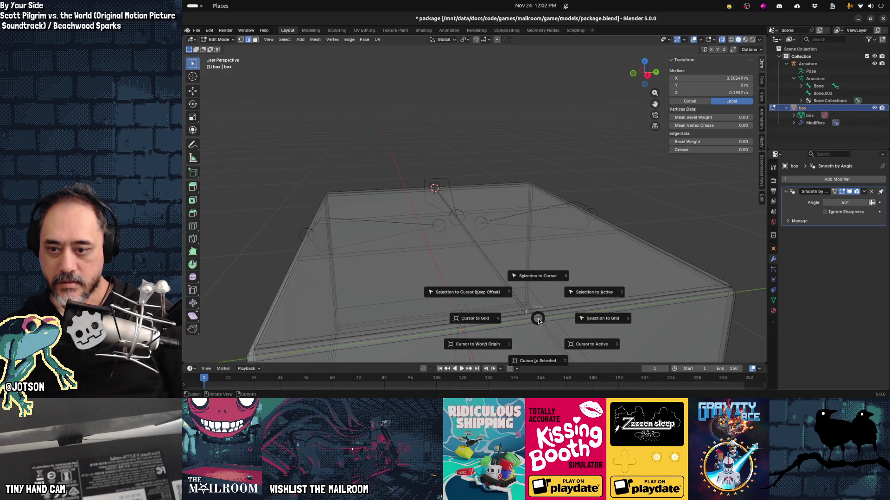
pyautogui.click(536, 319)
# Leave mesh Edit Mode and make the armature active again
pyautogui.scroll(-4, 536, 319)
pyautogui.press('Tab')
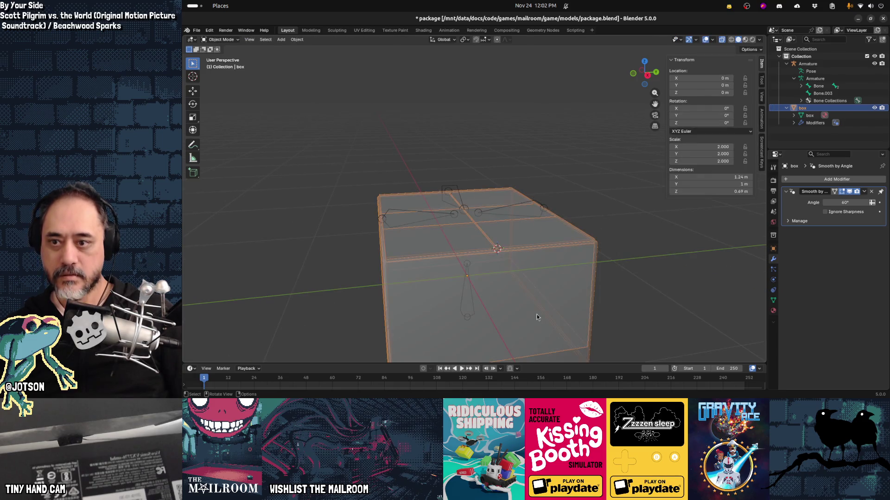
pyautogui.click(807, 64)
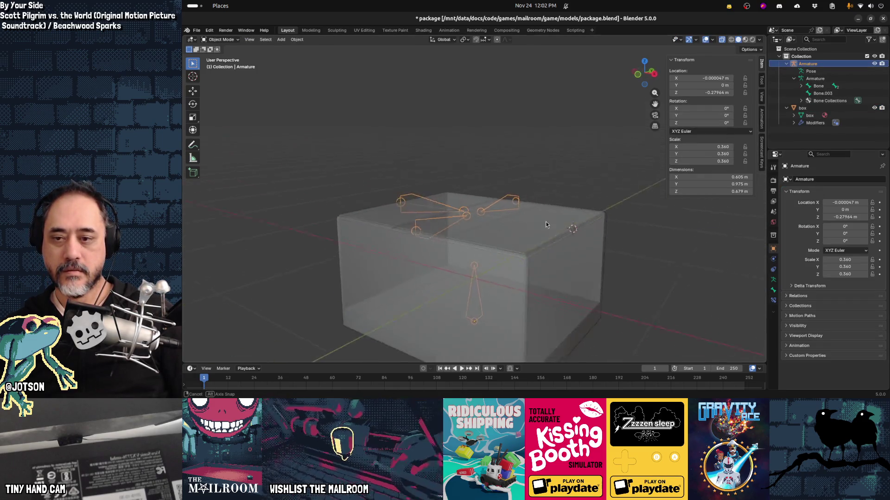
# Add a new bone and lay its tip along the box's right top edge in Front view
pyautogui.hotkey('shift', 'a')
pyautogui.press('Escape')
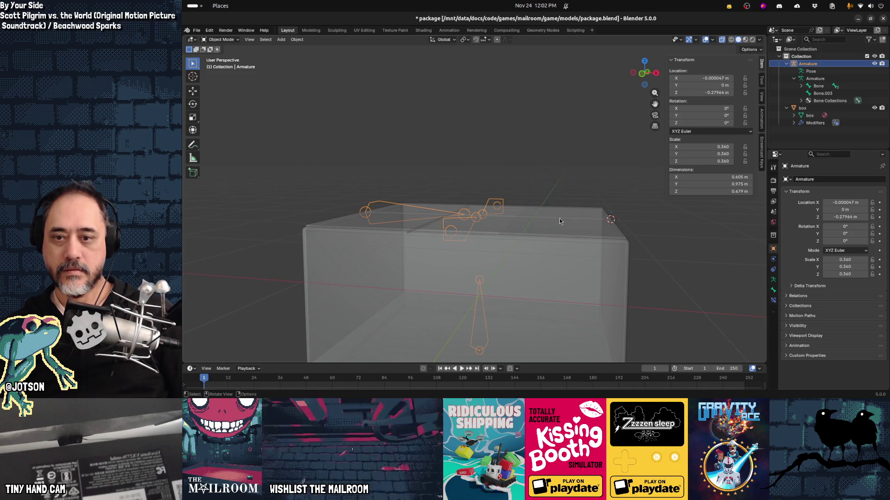
pyautogui.press('Tab')
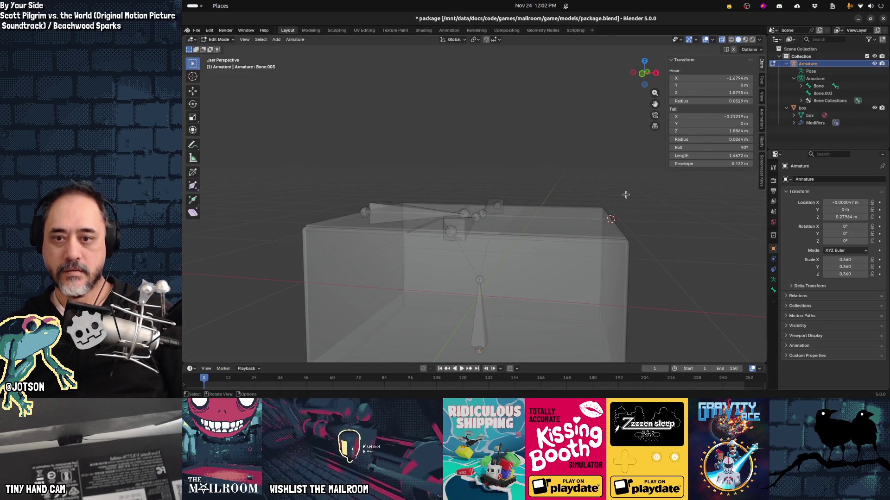
pyautogui.hotkey('shift', 'a')
pyautogui.press('`')
pyautogui.press('6')
pyautogui.press('`')
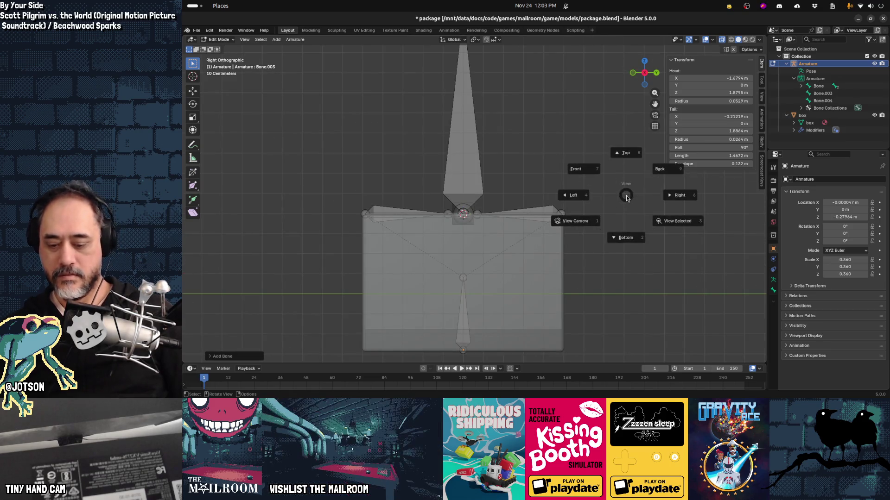
pyautogui.press('7')
pyautogui.scroll(-2, 599, 128)
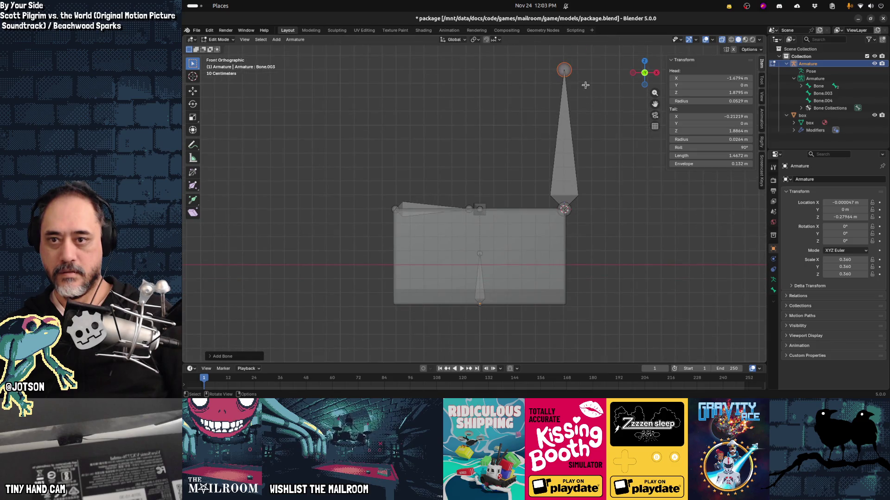
pyautogui.click(562, 65)
pyautogui.press('g')
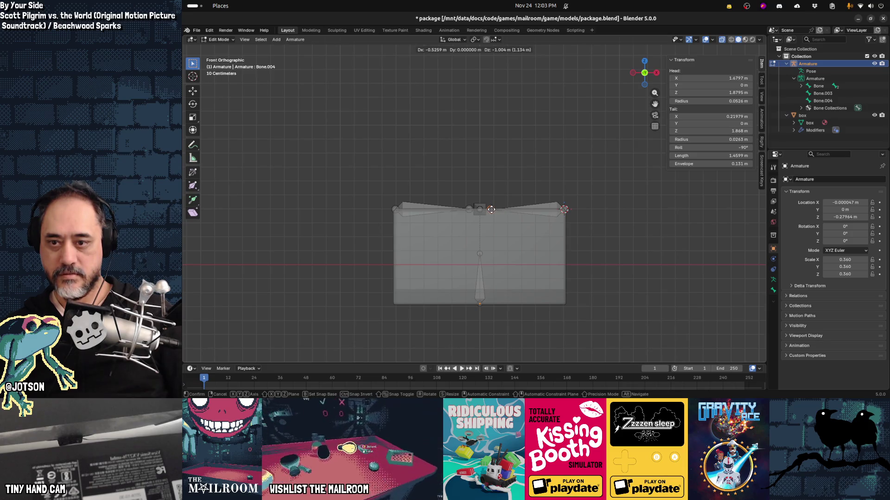
pyautogui.click(490, 208)
# Parent the right and left flap bones to the central root Bone with Keep Offset
pyautogui.press('a')
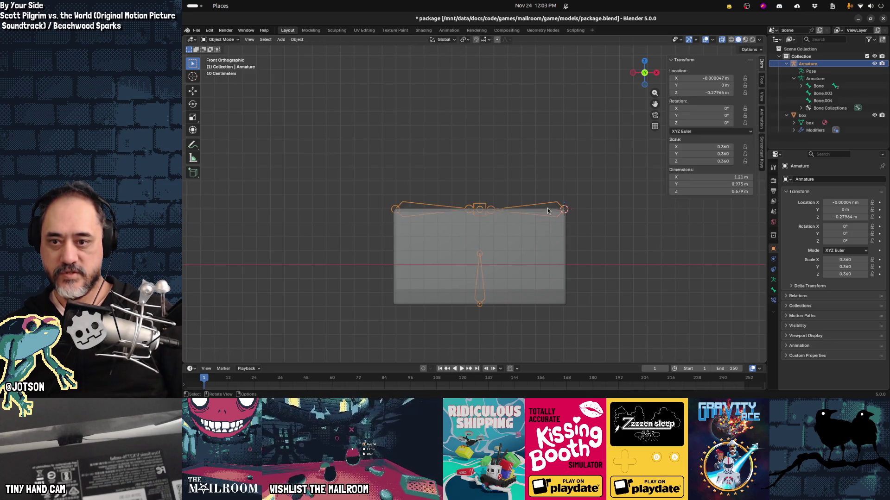
pyautogui.hotkey('alt', 'a')
pyautogui.click(521, 207)
pyautogui.keyDown('shift'); pyautogui.click(481, 289); pyautogui.keyUp('shift')
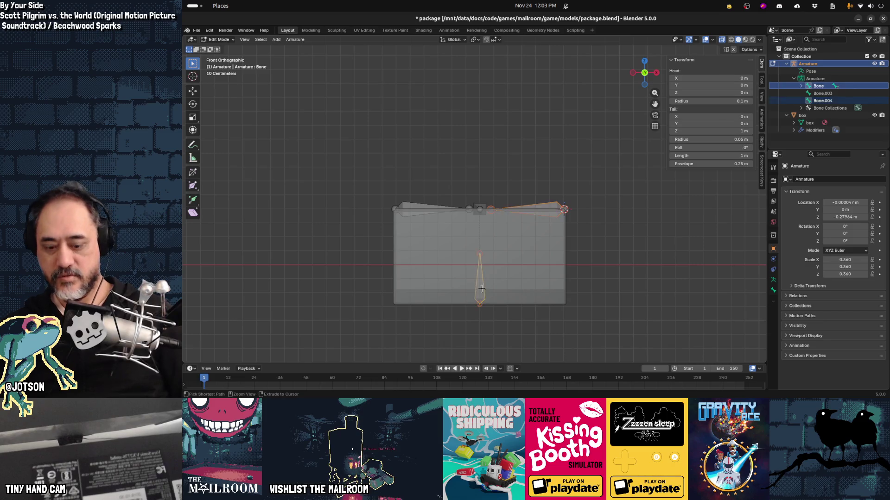
pyautogui.hotkey('ctrl', 'p')
pyautogui.click(481, 288)
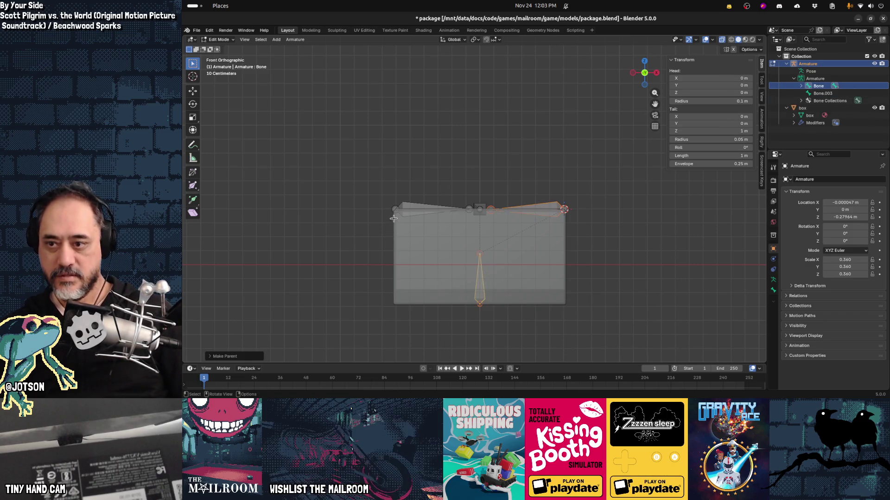
pyautogui.click(404, 205)
pyautogui.keyDown('shift'); pyautogui.click(478, 286); pyautogui.keyUp('shift')
pyautogui.hotkey('ctrl', 'p')
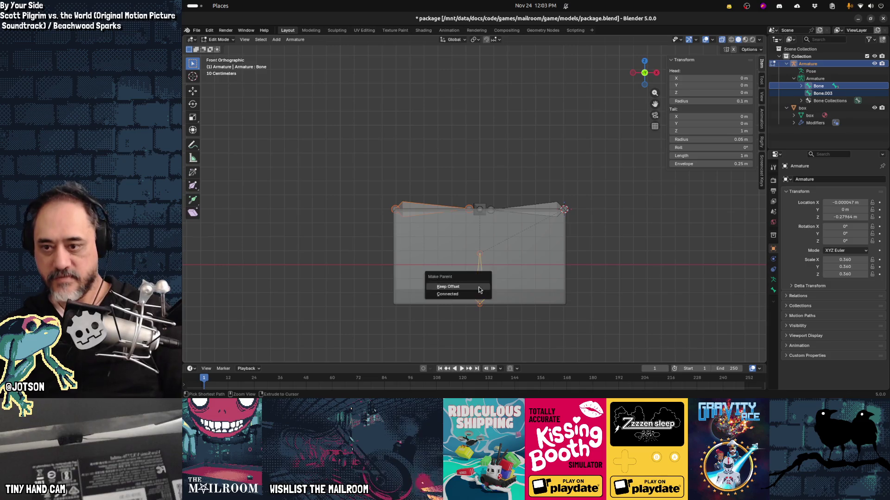
pyautogui.click(479, 286)
# Save the file as package.blend
pyautogui.moveTo(558, 266)
pyautogui.mouseDown()
pyautogui.moveTo(401, 299)
pyautogui.moveTo(610, 264)
pyautogui.mouseUp()
pyautogui.hotkey('ctrl', 's')
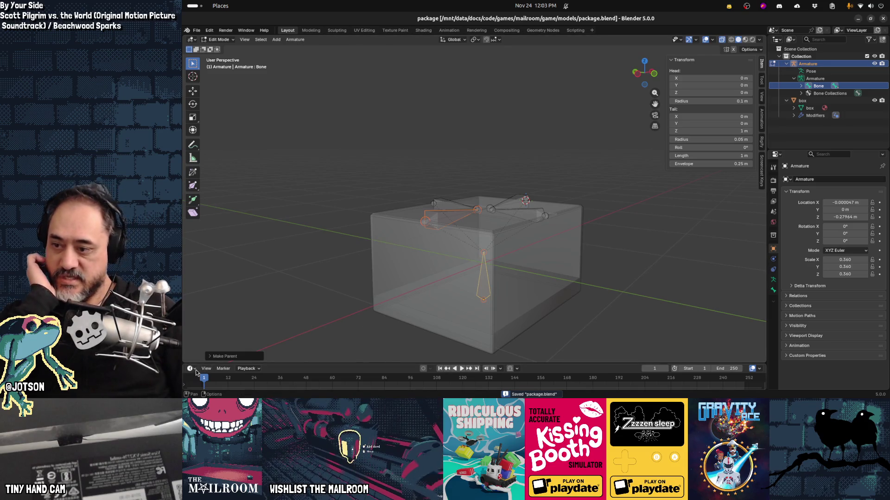
pyautogui.moveTo(309, 364); pyautogui.dragTo(309, 264)
# Turn the timeline into a Dope Sheet and keyframe all channels on every bone in Pose Mode
pyautogui.click(190, 268)
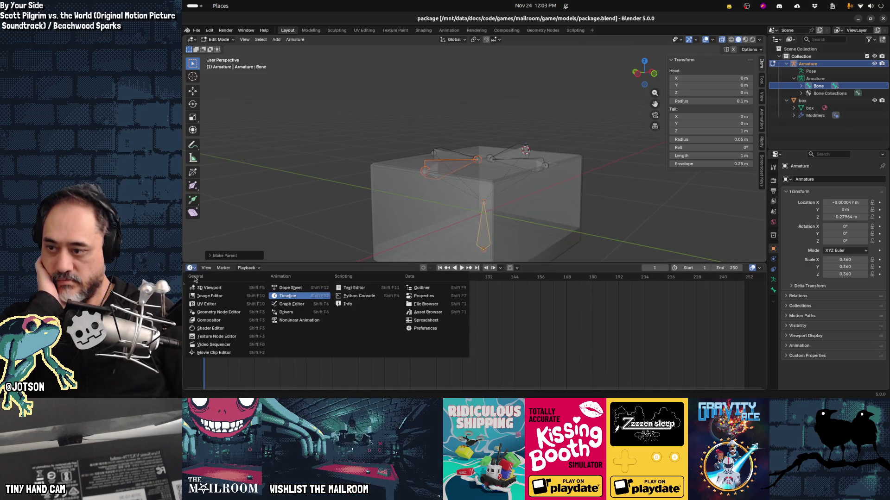
pyautogui.click(290, 288)
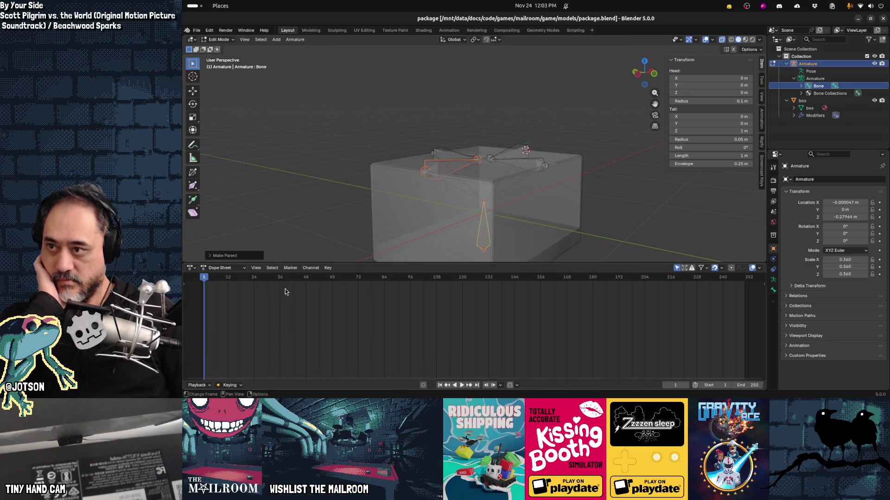
pyautogui.click(224, 40)
pyautogui.click(230, 63)
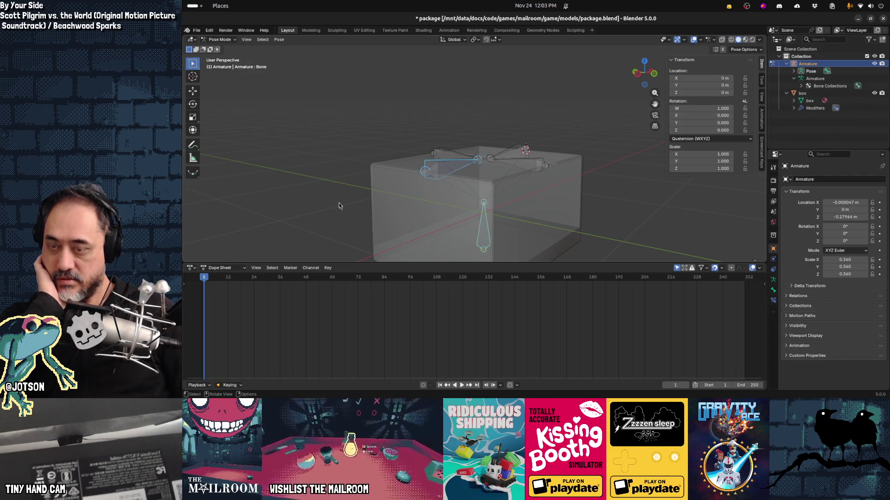
pyautogui.press('a')
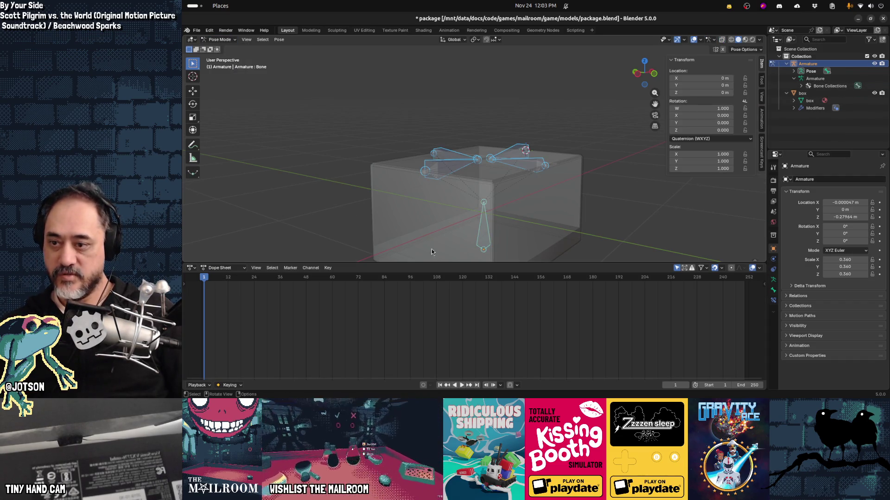
pyautogui.press('i')
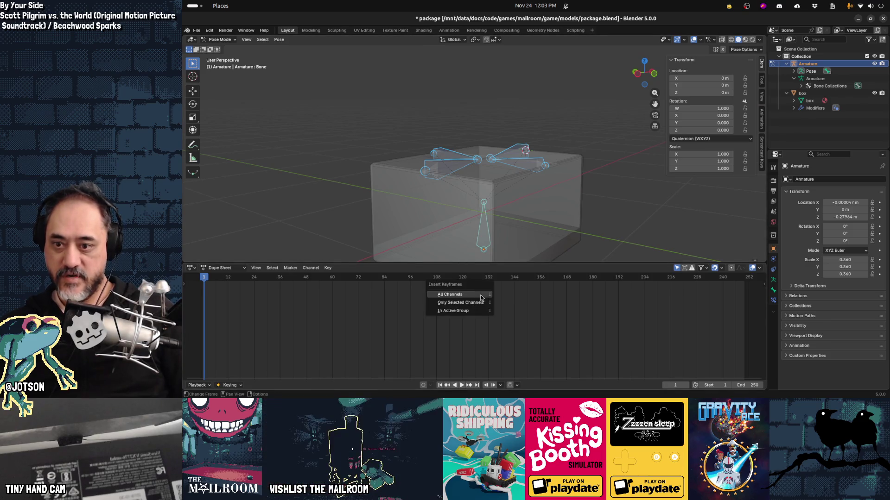
pyautogui.click(481, 297)
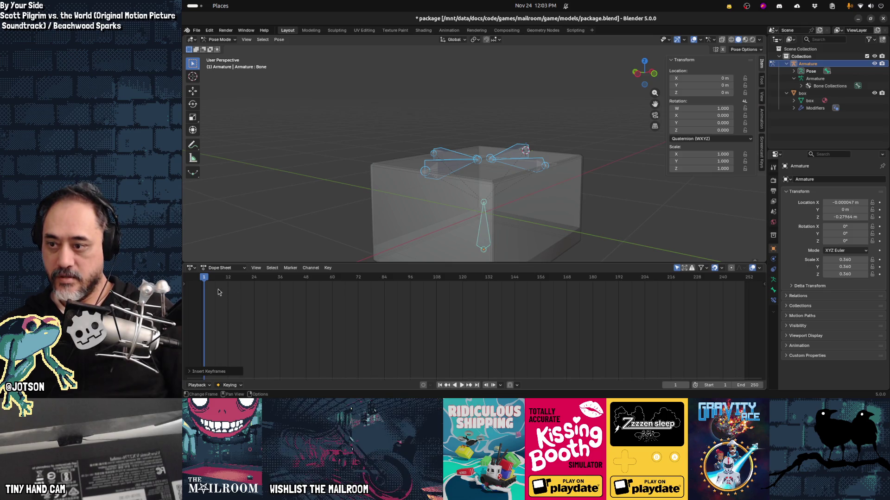
# Create a new action named 'open' in the Action Editor and move to frame 12
pyautogui.click(240, 269)
pyautogui.click(239, 296)
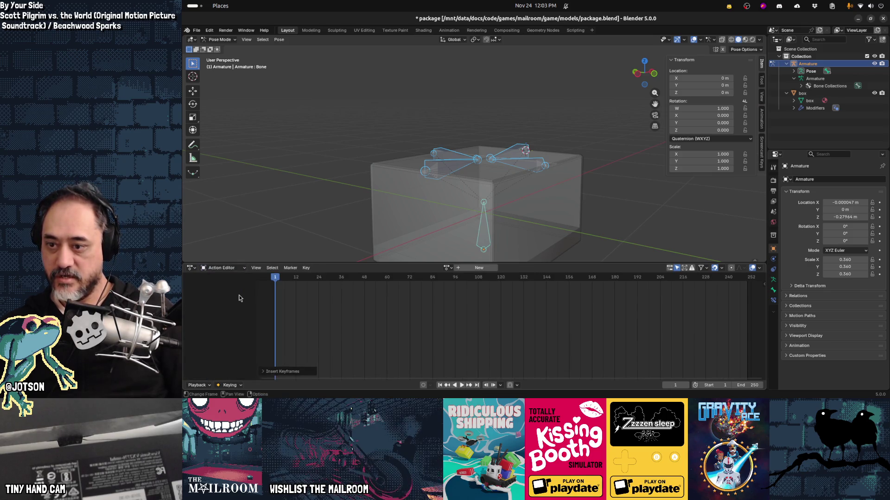
pyautogui.click(464, 269)
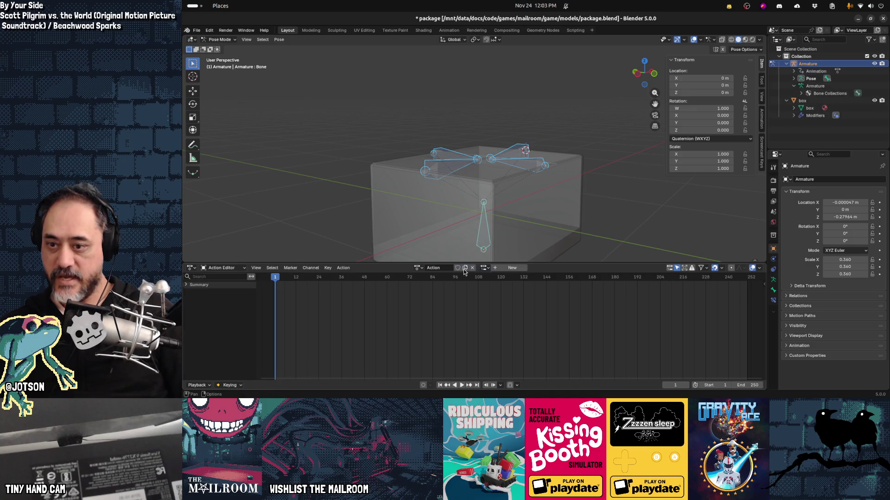
pyautogui.click(435, 268)
pyautogui.write('open')
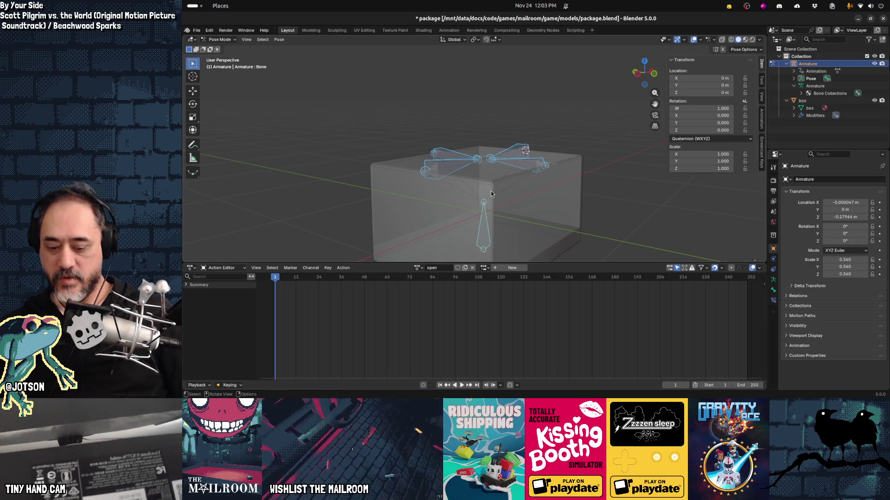
pyautogui.write('i')
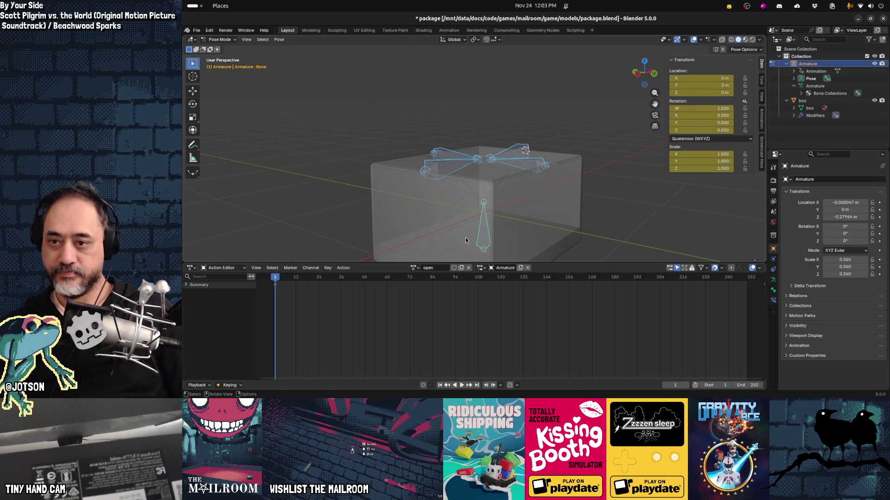
pyautogui.moveTo(284, 281); pyautogui.dragTo(296, 283)
# Check the flap bones, deselect them, and return to Object Mode
pyautogui.click(440, 168)
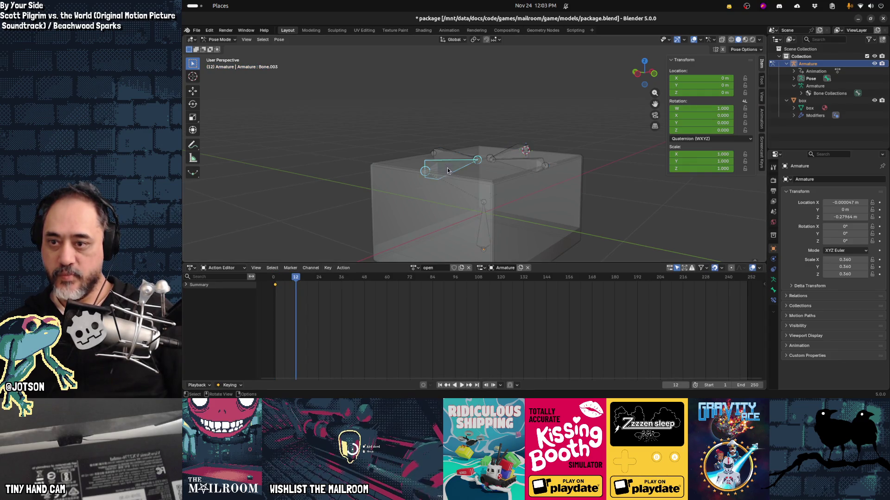
pyautogui.moveTo(517, 224); pyautogui.dragTo(468, 226)
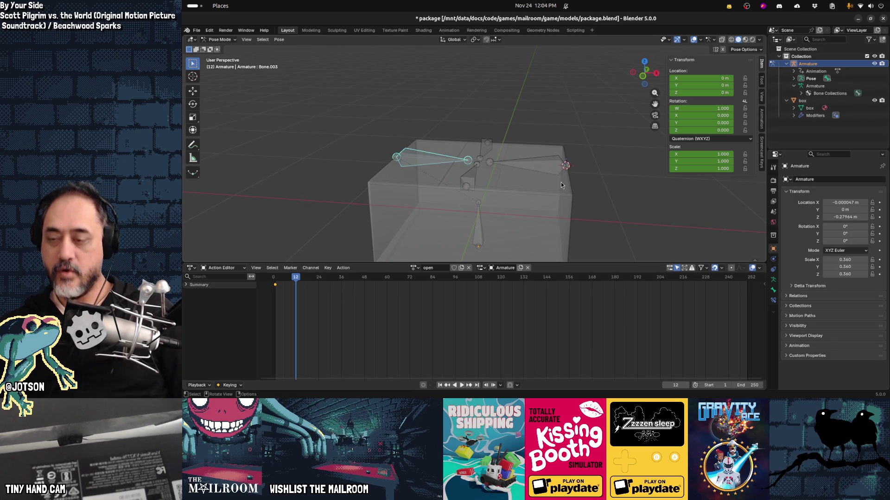
pyautogui.click(538, 224)
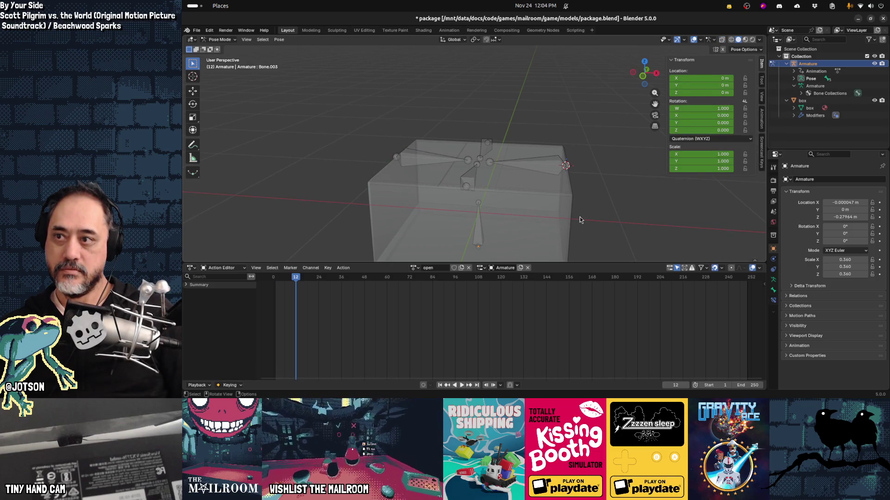
pyautogui.hotkey('ctrl', 'Tab')
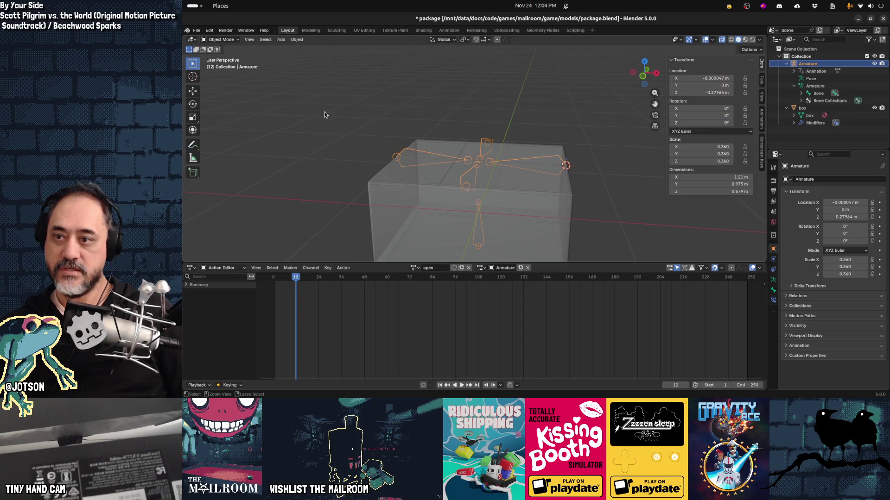
# Parent the box mesh to the armature with empty bone groups
pyautogui.click(522, 202)
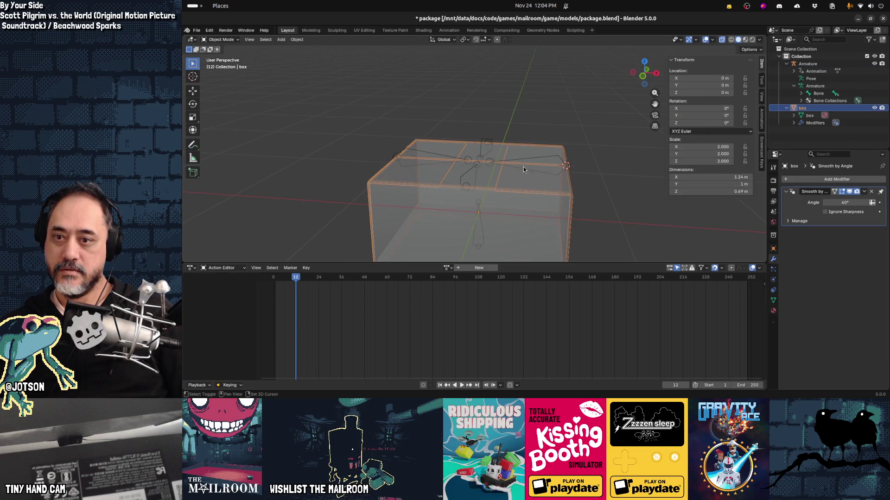
pyautogui.keyDown('shift'); pyautogui.click(552, 159); pyautogui.keyUp('shift')
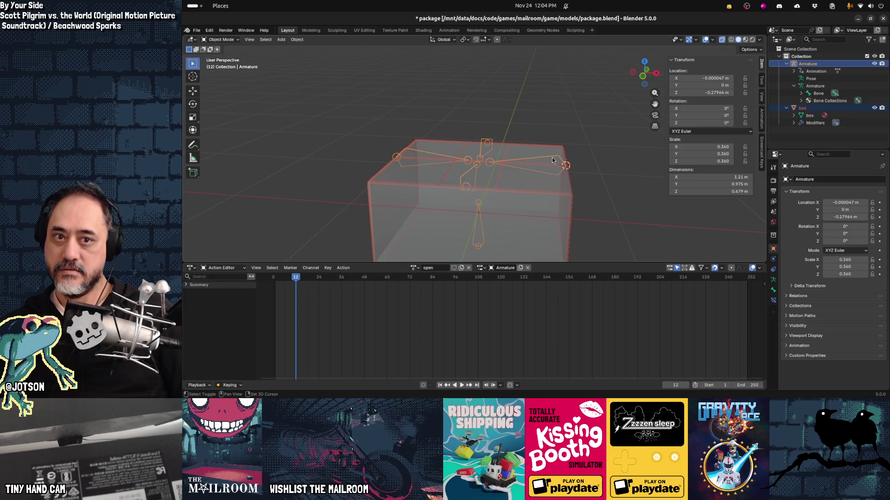
pyautogui.hotkey('ctrl', 'p')
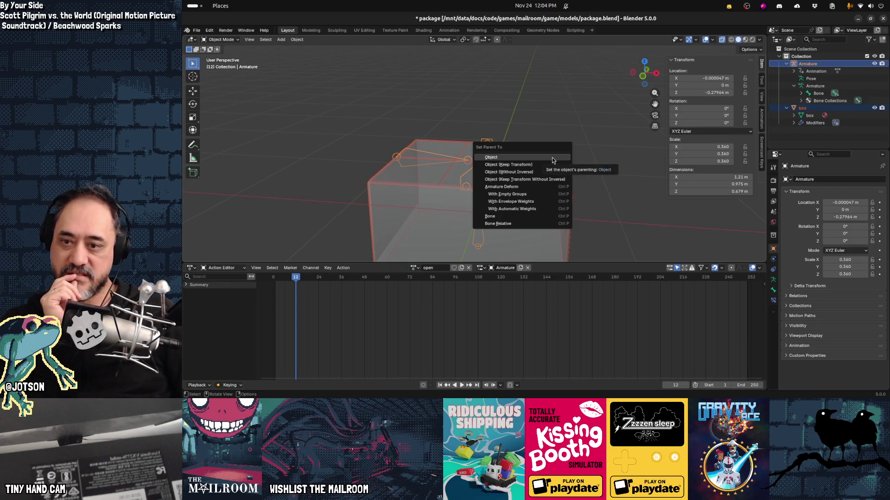
pyautogui.click(537, 210)
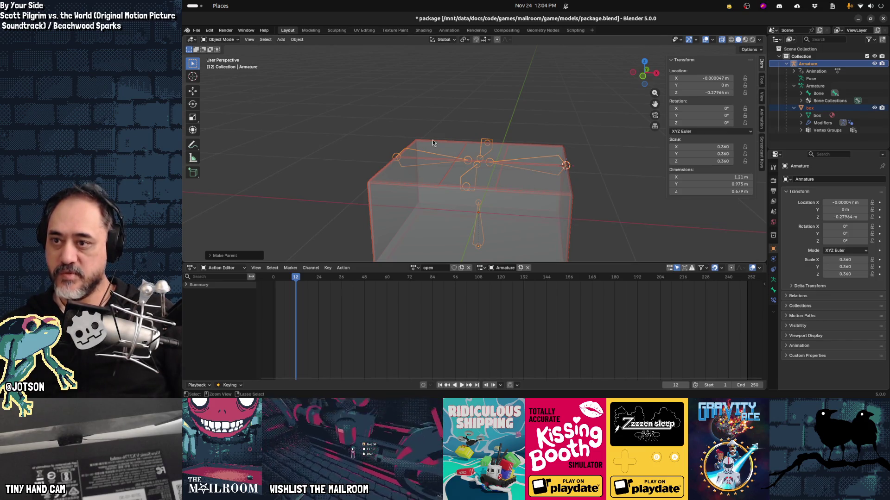
# Test-rotate the right flap bone around Y in Pose Mode, cancelling each rotation
pyautogui.hotkey('ctrl', 'Tab')
pyautogui.click(522, 159)
pyautogui.press('r')
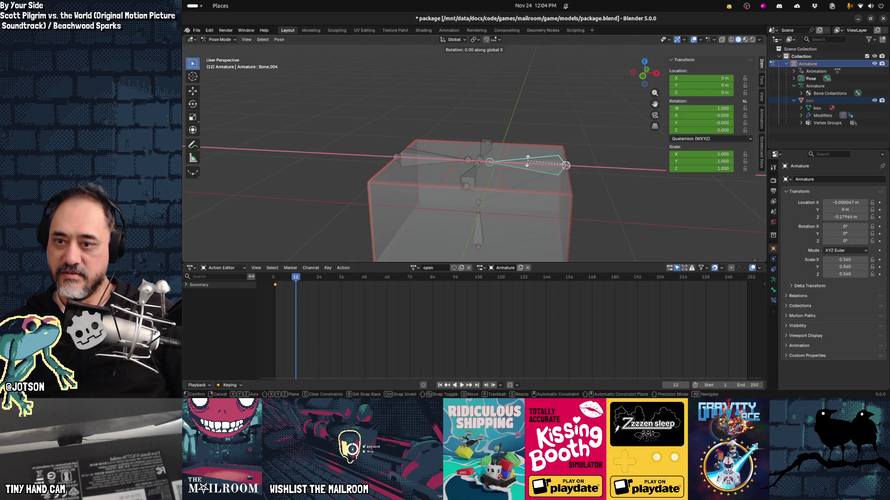
pyautogui.rightClick(534, 149)
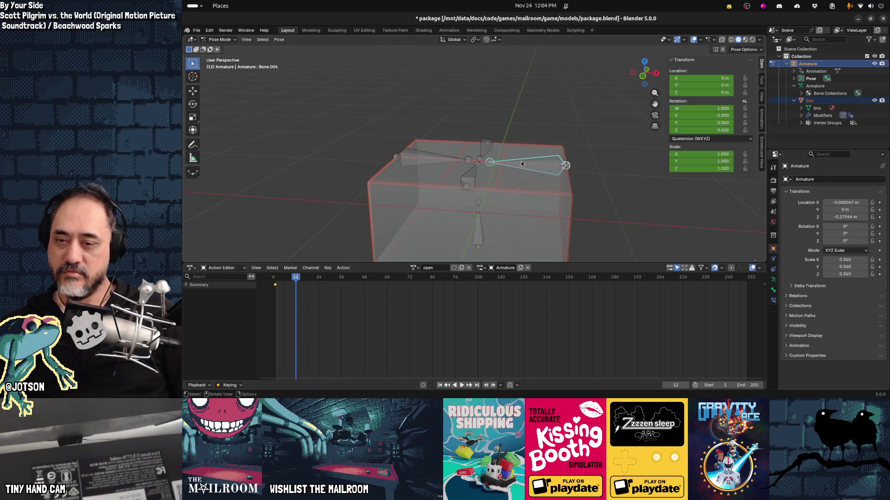
pyautogui.press('r')
pyautogui.press('y')
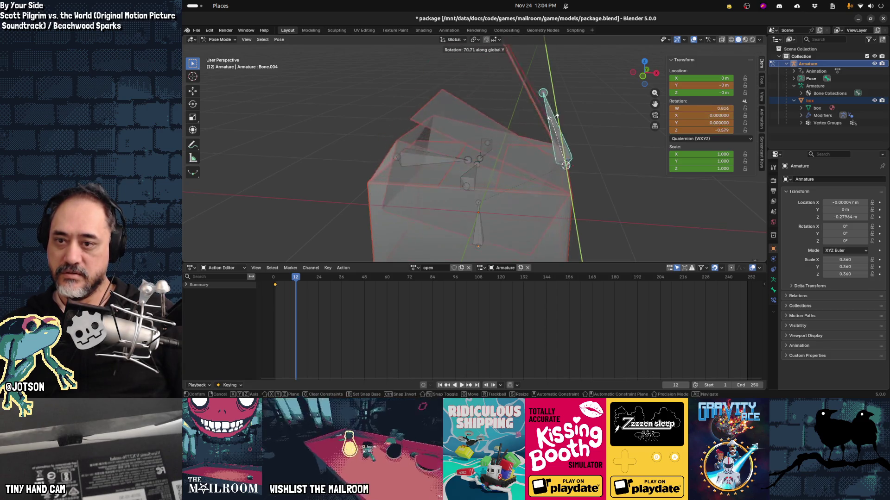
pyautogui.rightClick(536, 127)
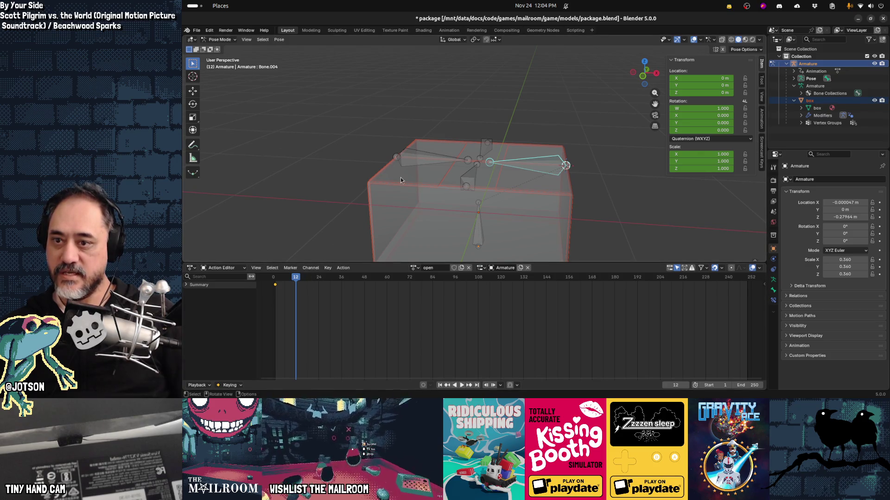
# Re-parent the box to the armature with automatic weights and turn off X-ray
pyautogui.click(534, 215)
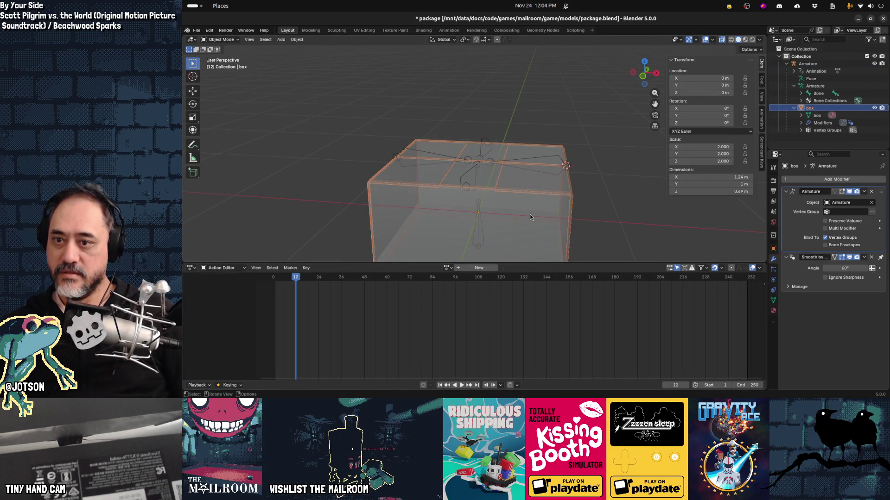
pyautogui.keyDown('shift'); pyautogui.click(549, 163); pyautogui.keyUp('shift')
pyautogui.click(549, 163)
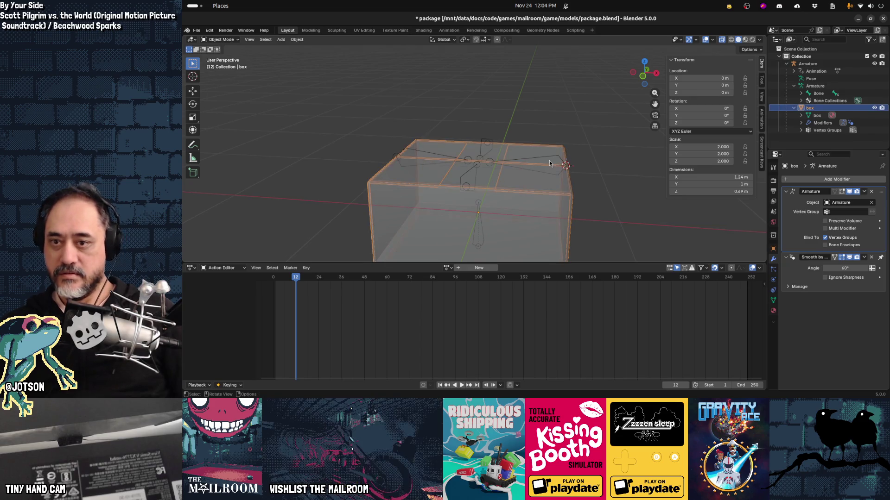
pyautogui.keyDown('shift'); pyautogui.click(558, 160); pyautogui.keyUp('shift')
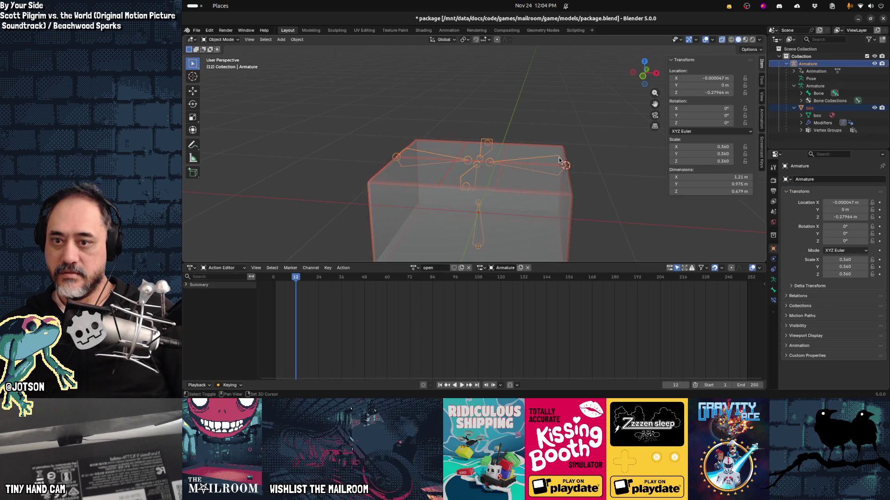
pyautogui.hotkey('ctrl', 'p')
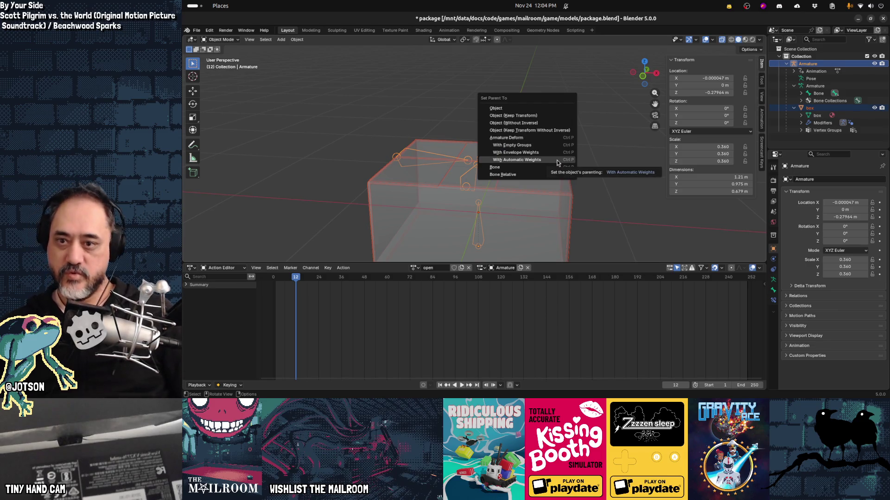
pyautogui.click(544, 147)
pyautogui.hotkey('alt', 'z')
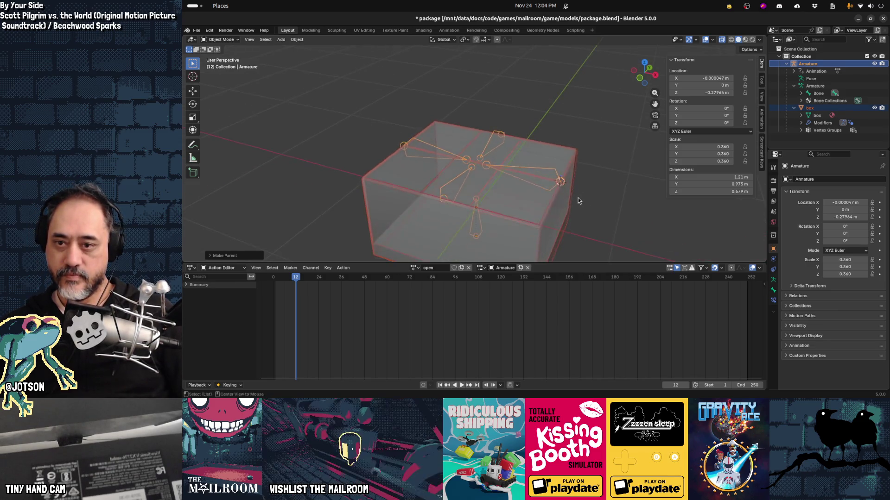
# Keep only the armature selected, enter its Edit Mode, and switch to Top view
pyautogui.click(540, 170)
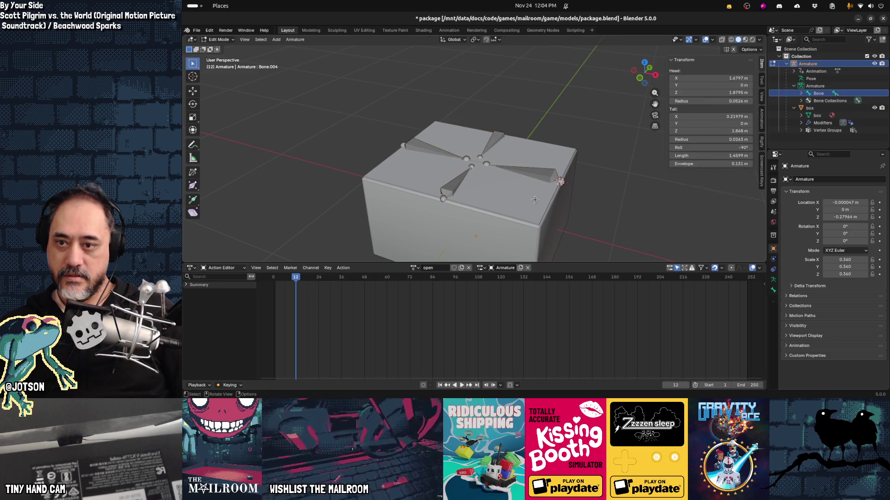
pyautogui.moveTo(460, 190)
pyautogui.mouseDown()
pyautogui.moveTo(566, 206)
pyautogui.moveTo(491, 227)
pyautogui.mouseUp()
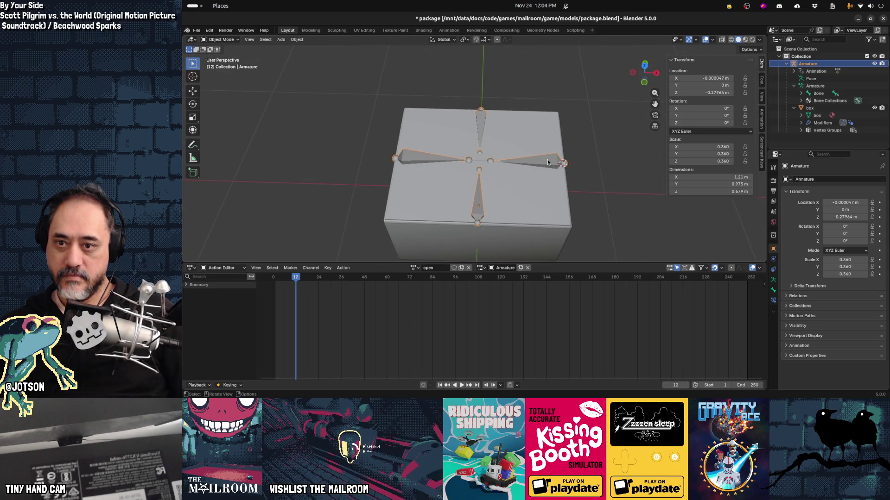
pyautogui.press('Tab')
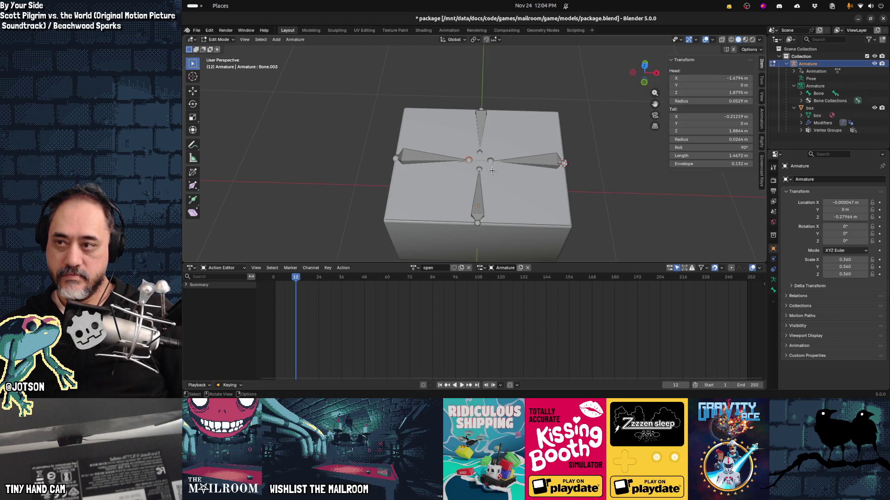
pyautogui.press('`')
pyautogui.press('7')
pyautogui.press('`')
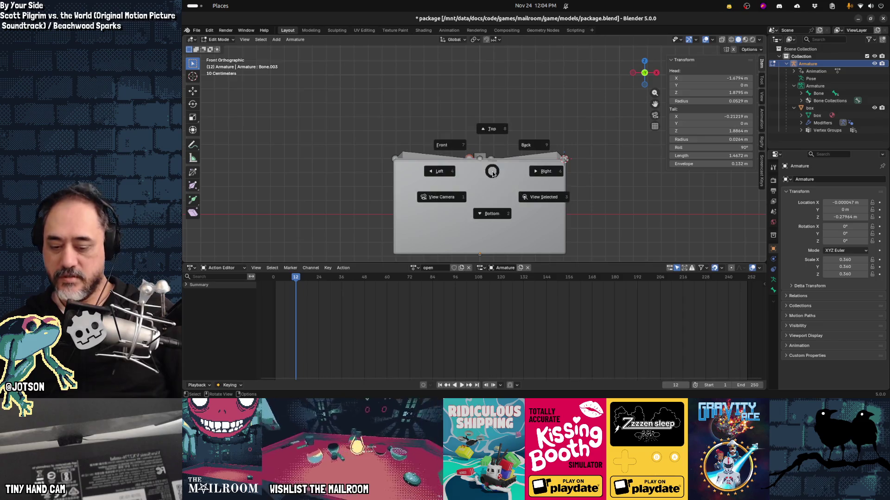
pyautogui.press('8')
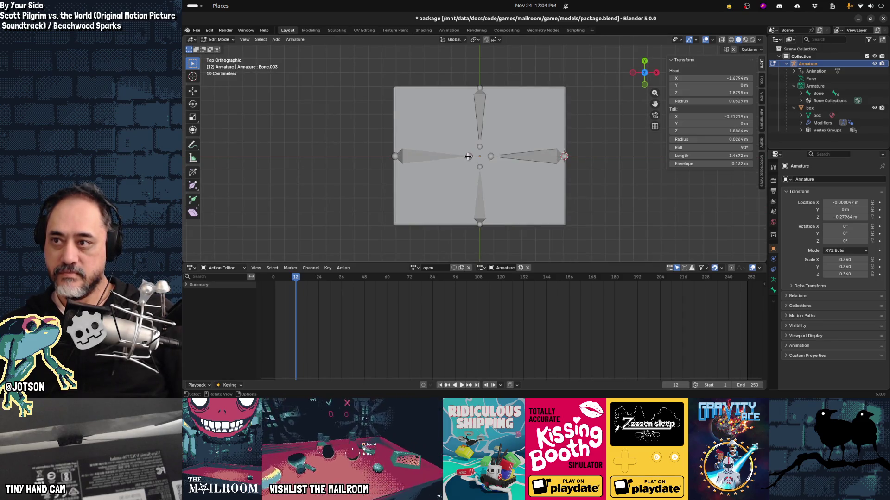
# Shorten the left and right flap bones along X, Bone.004 to 0.86673 m
pyautogui.press('g')
pyautogui.press('x')
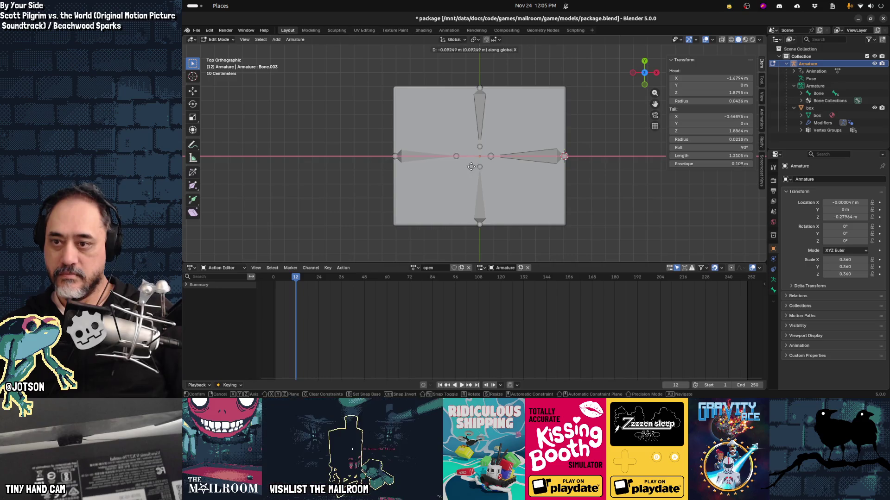
pyautogui.click(458, 167)
pyautogui.click(490, 156)
pyautogui.press('g')
pyautogui.press('x')
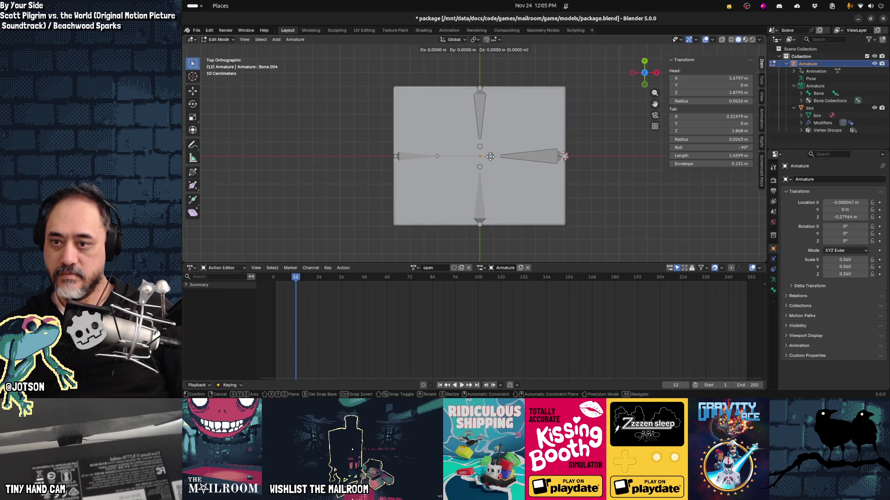
pyautogui.click(519, 165)
# Inspect the shortened bones, exit Edit Mode, and select the armature
pyautogui.moveTo(421, 225); pyautogui.dragTo(488, 188)
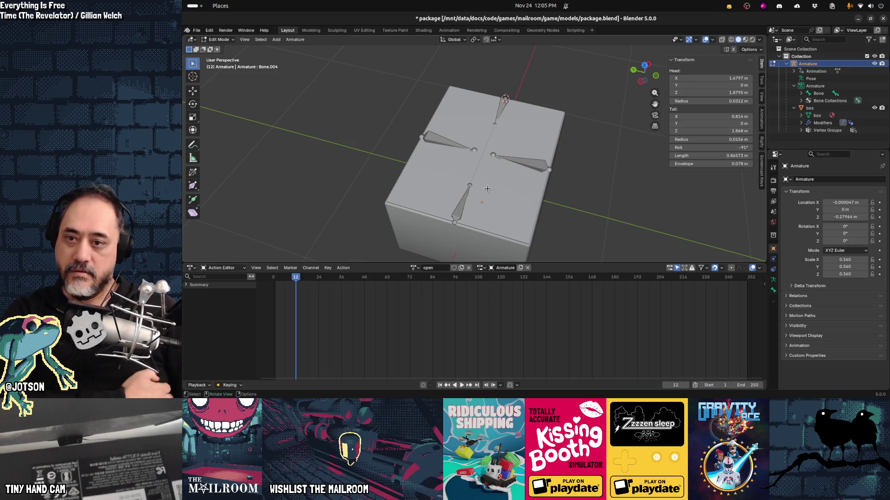
pyautogui.moveTo(487, 189); pyautogui.dragTo(486, 221)
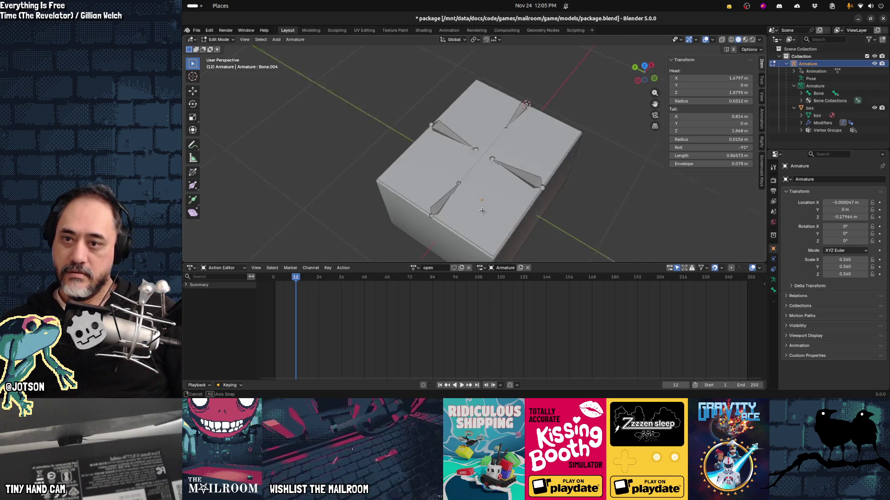
pyautogui.press('Tab')
pyautogui.click(486, 221)
pyautogui.click(527, 184)
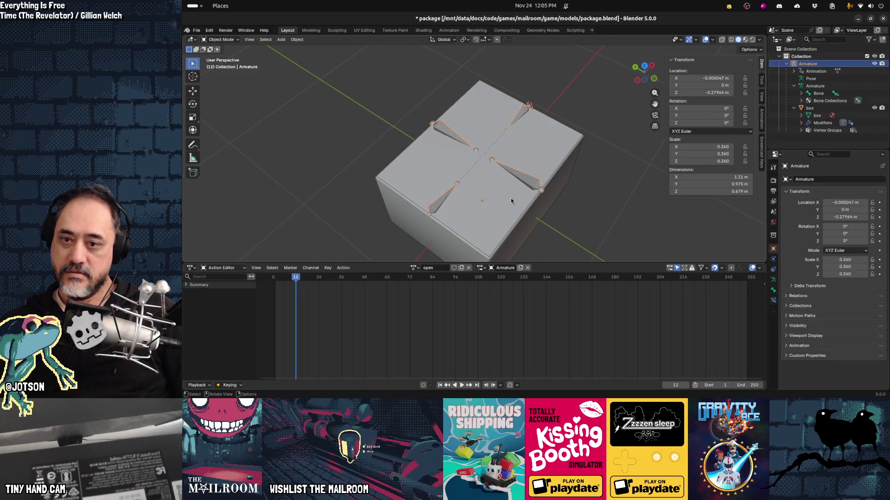
# Briefly enter Edit Mode on the box, then put the armature into Edit Mode with its bone list expanded
pyautogui.click(500, 212)
pyautogui.press('Tab')
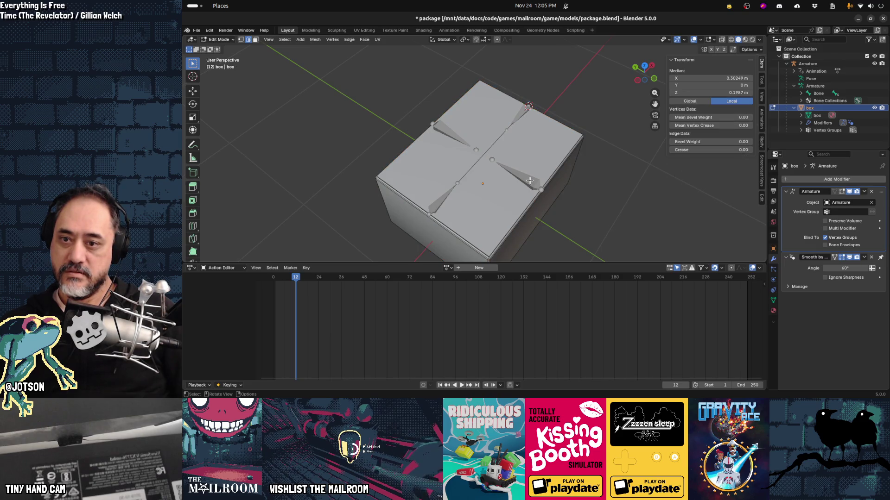
pyautogui.press('Tab')
pyautogui.click(529, 182)
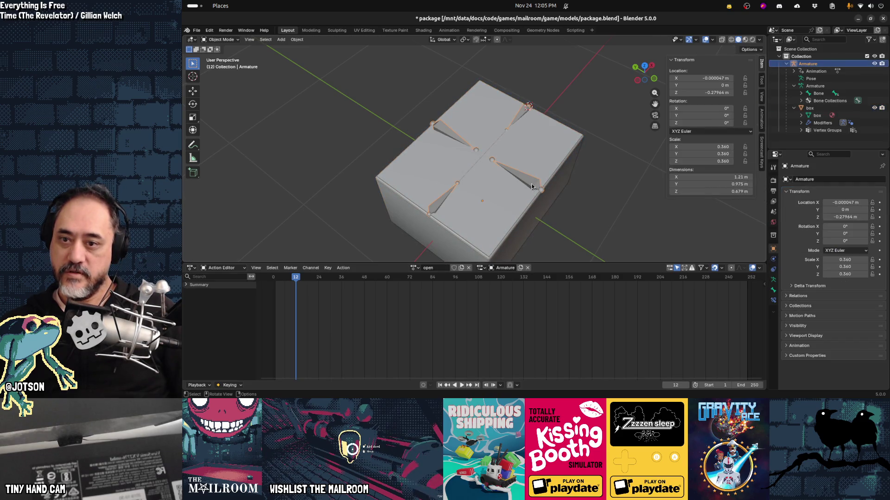
pyautogui.click(801, 94)
pyautogui.press('Tab')
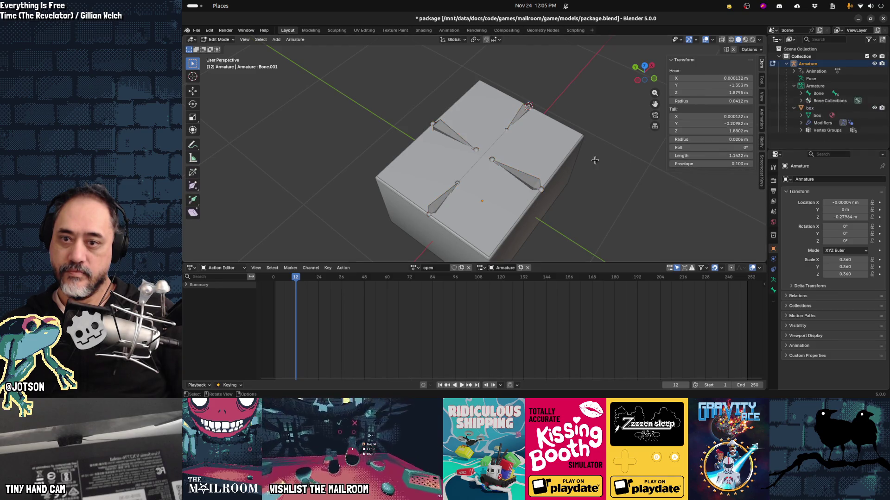
pyautogui.click(800, 93)
# Select Bone.001 through Bone.004 in turn to see which flap each bone controls
pyautogui.click(828, 101)
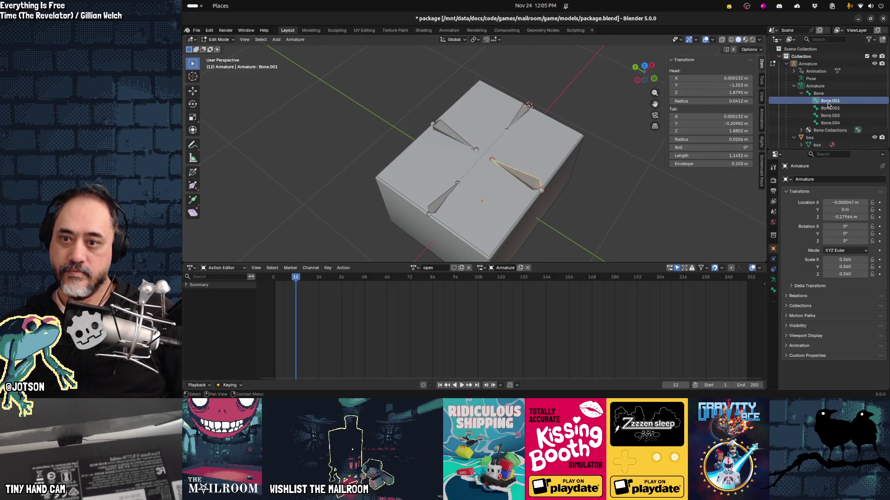
pyautogui.scroll(-1, 829, 105)
pyautogui.click(830, 102)
pyautogui.click(832, 108)
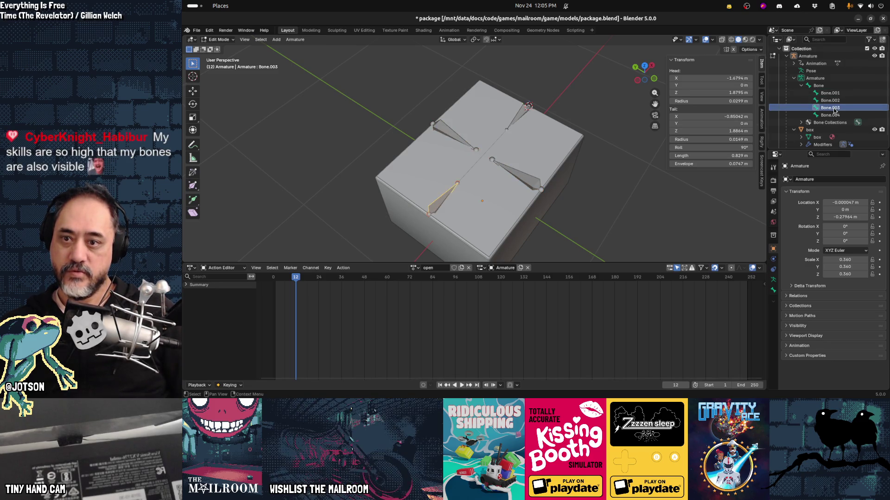
pyautogui.click(832, 115)
pyautogui.click(797, 93)
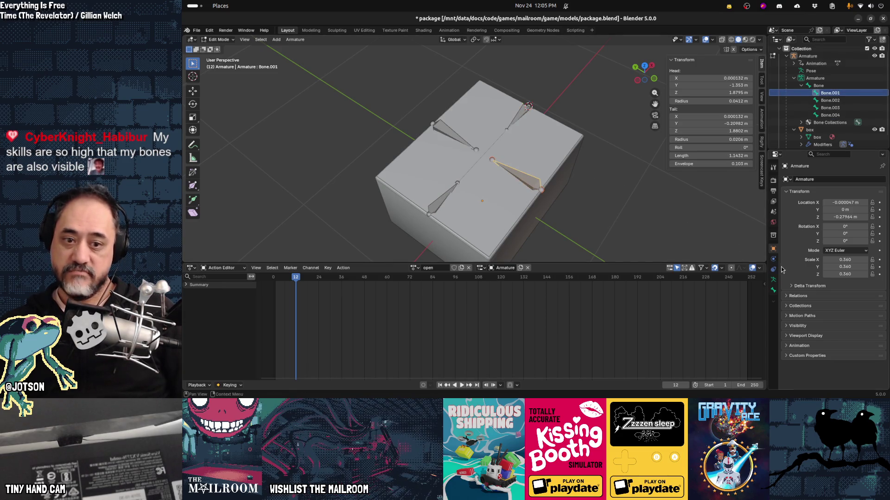
pyautogui.press('Tab')
# Edit the box mesh with its vertex groups Bone to Bone.004 listed in Object Data Properties
pyautogui.click(499, 220)
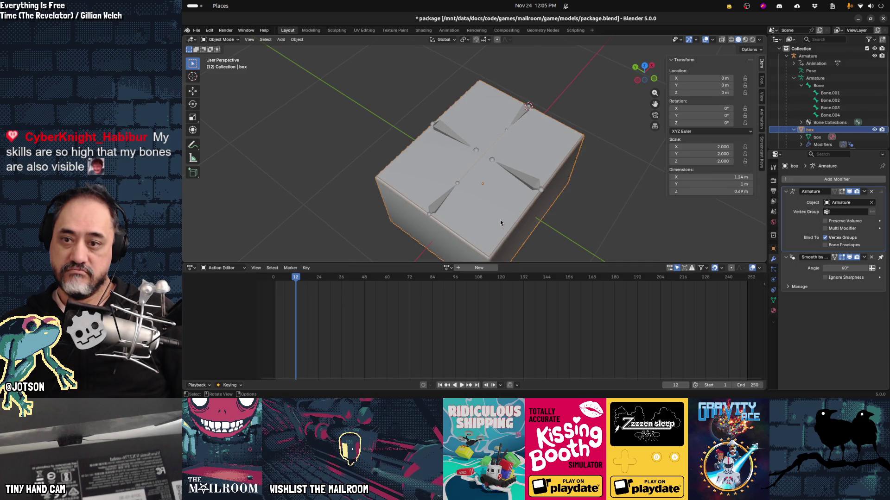
pyautogui.press('Tab')
pyautogui.click(772, 300)
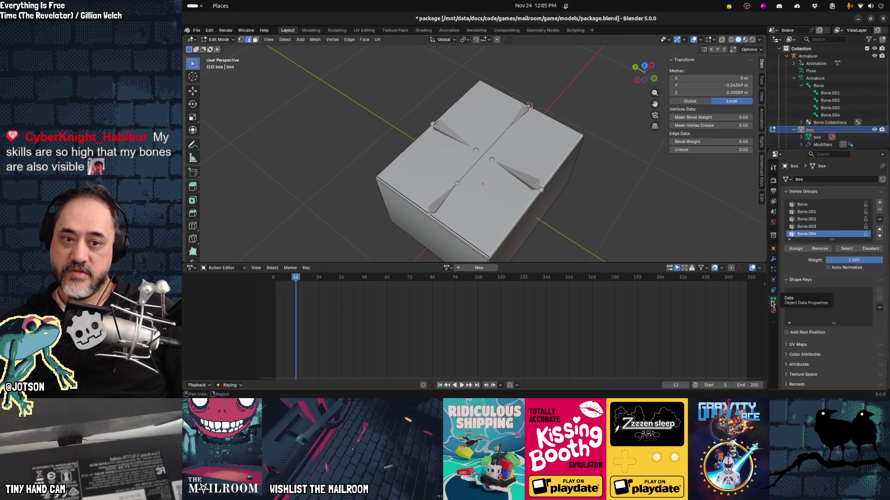
# Select the entire box mesh and make Bone.001 the active vertex group
pyautogui.click(814, 204)
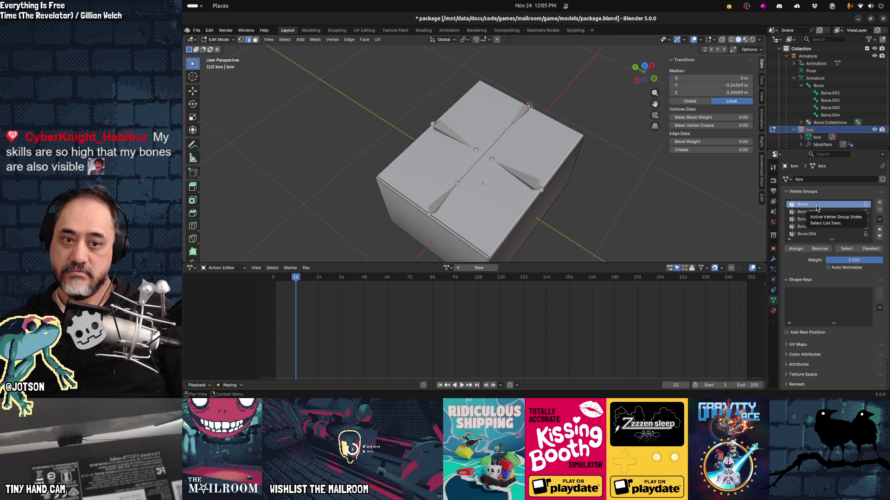
pyautogui.press('a')
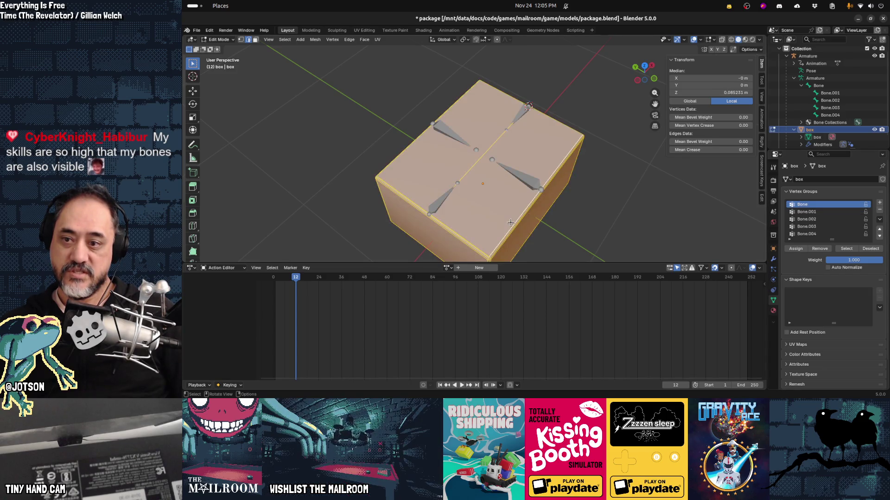
pyautogui.click(806, 212)
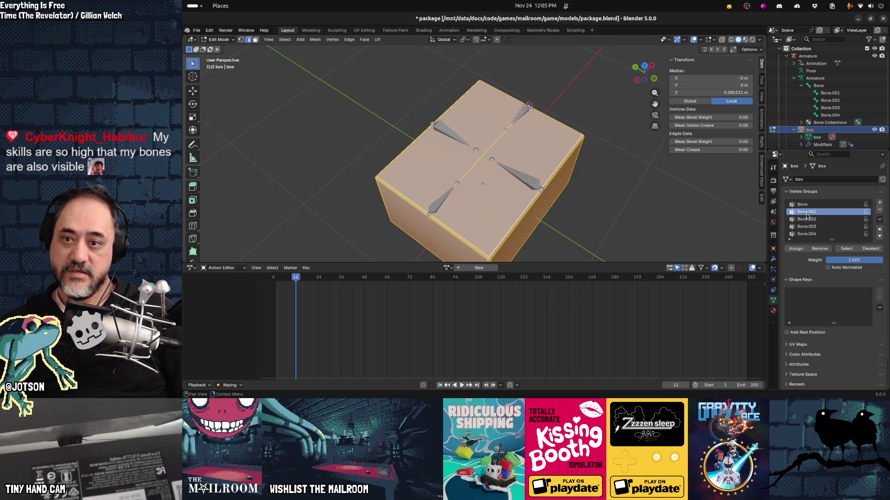
pyautogui.press('Tab')
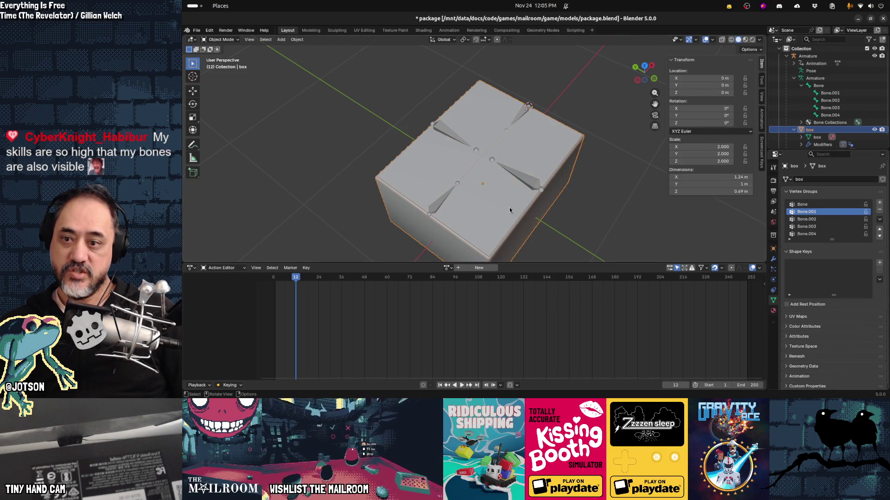
pyautogui.press('Tab')
# Select the left half of the box top in face mode, with Bone.002 as the active vertex group
pyautogui.hotkey('ctrl', 'l')
pyautogui.hotkey('alt', 'a')
pyautogui.press('l')
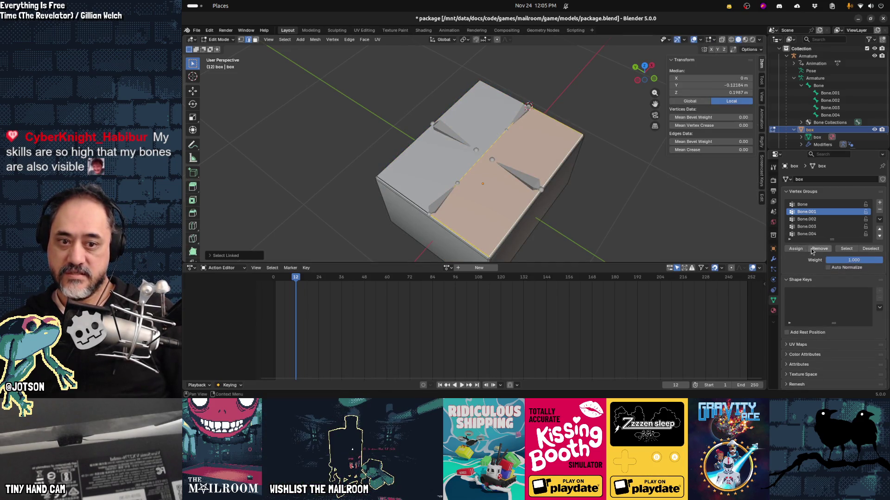
pyautogui.click(447, 158)
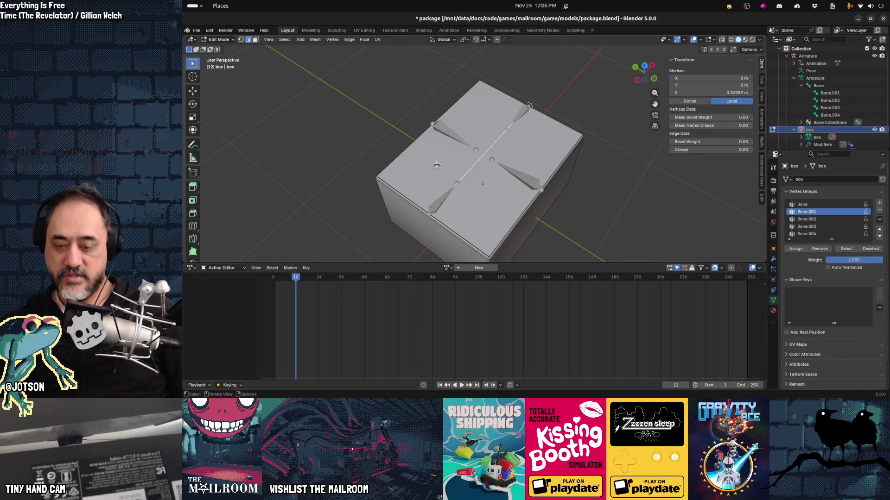
pyautogui.hotkey('ctrl', 'l')
pyautogui.press('3')
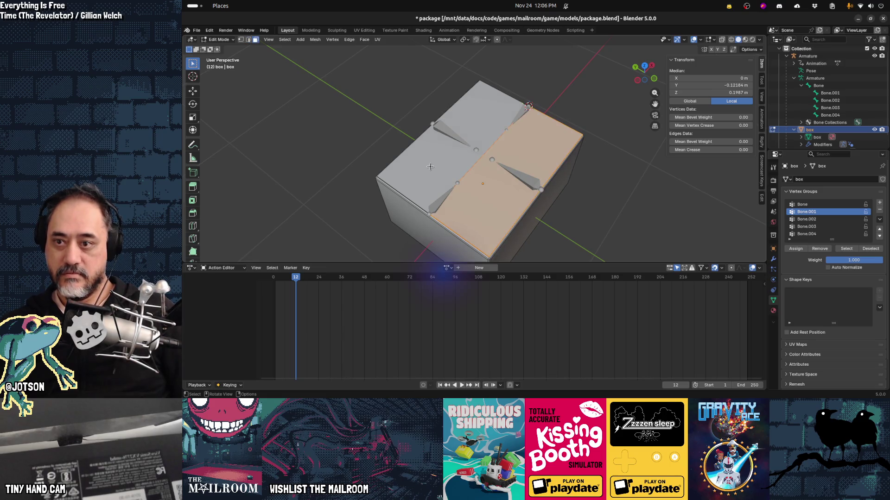
pyautogui.click(430, 165)
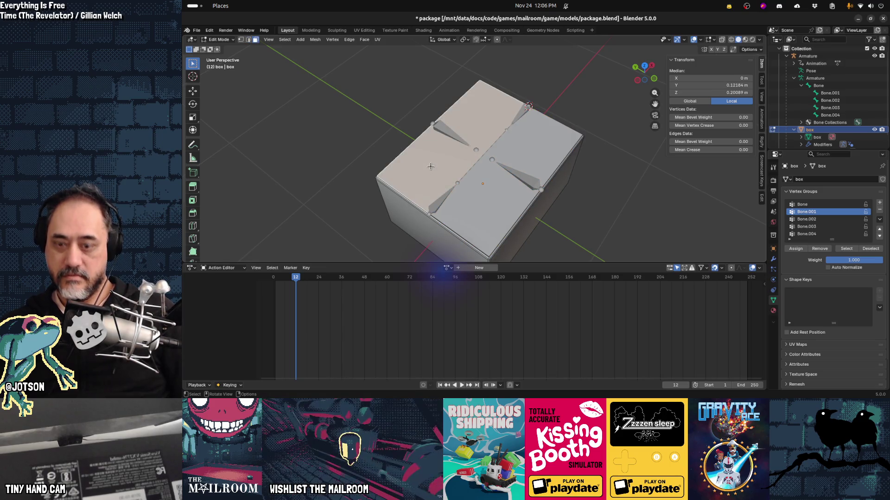
pyautogui.click(807, 220)
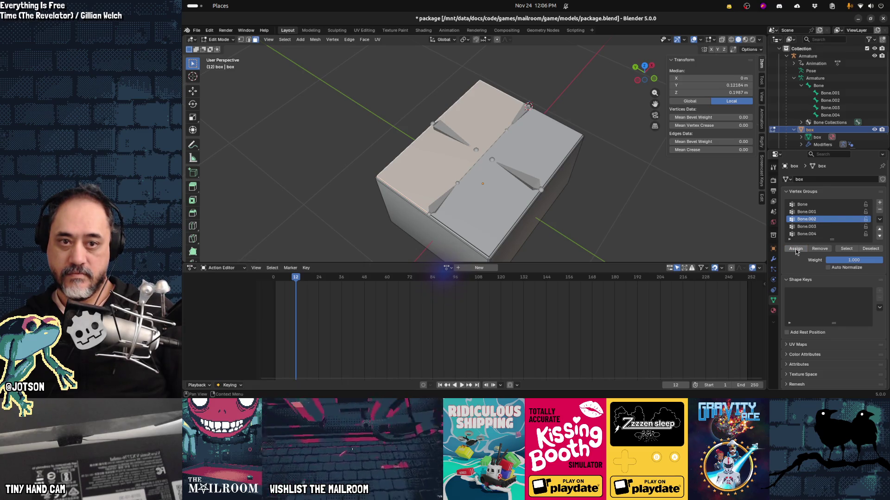
# Check Bone.003 on the armature, then re-edit the box from a low side view with X-ray on
pyautogui.click(834, 108)
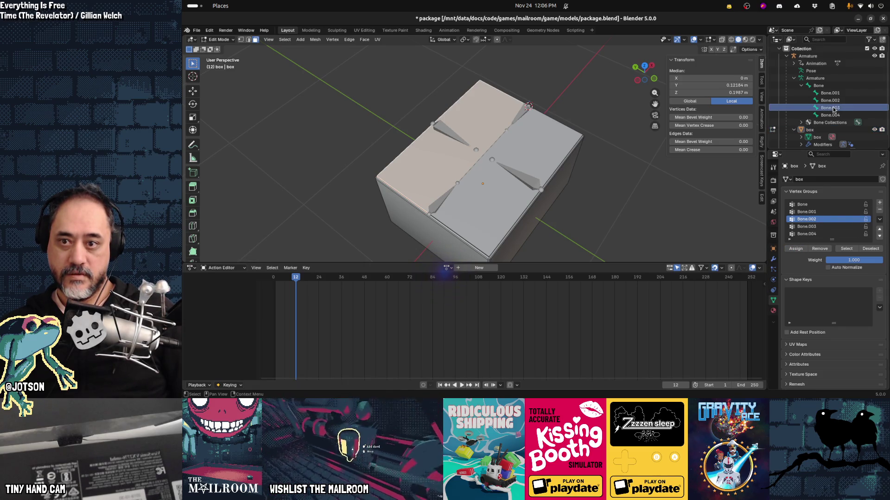
pyautogui.press('Tab')
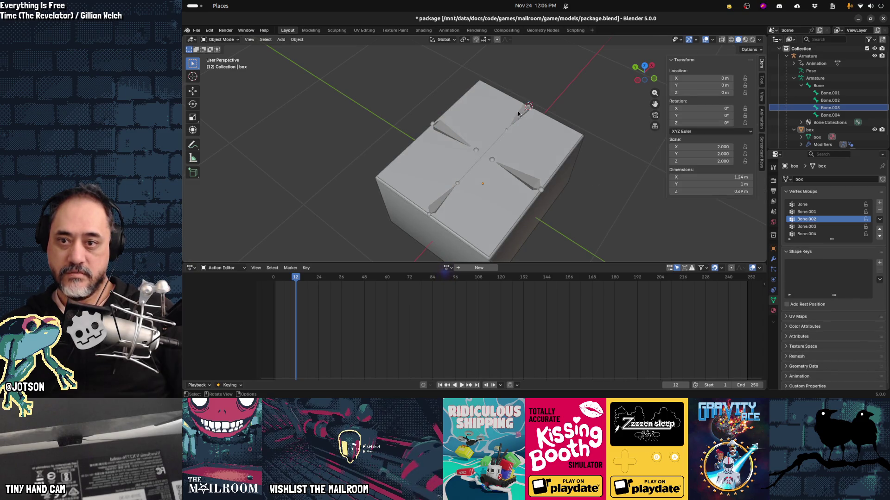
pyautogui.click(522, 115)
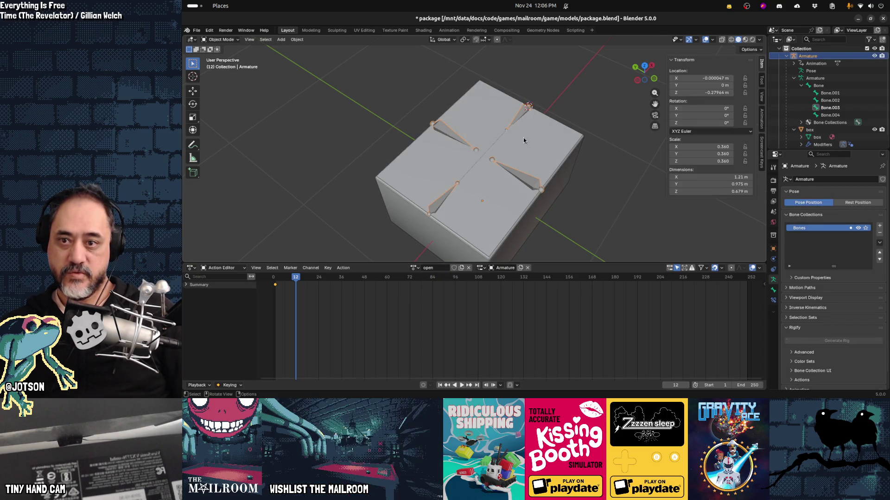
pyautogui.click(554, 146)
pyautogui.press('Tab')
pyautogui.moveTo(578, 174)
pyautogui.mouseDown()
pyautogui.moveTo(561, 163)
pyautogui.moveTo(519, 163)
pyautogui.mouseUp()
pyautogui.hotkey('alt', 'z')
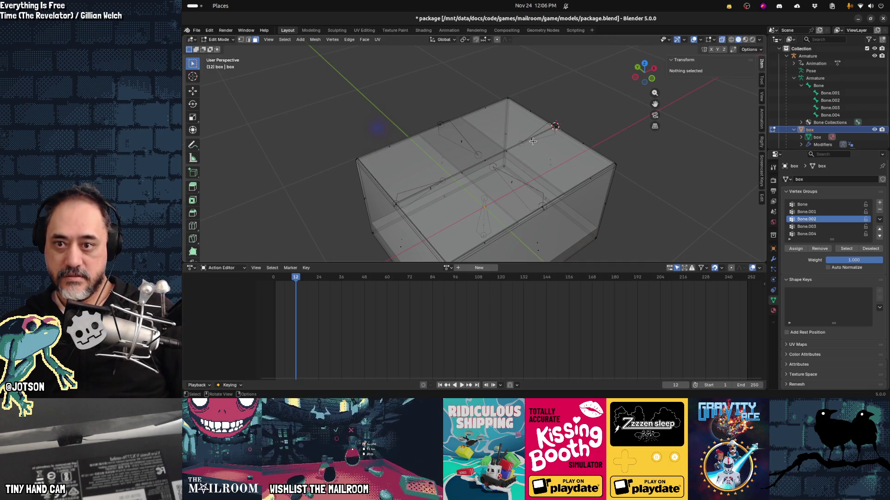
# Assign the back-right flap to Bone.003 and the front-left flap to Bone.004
pyautogui.press('l')
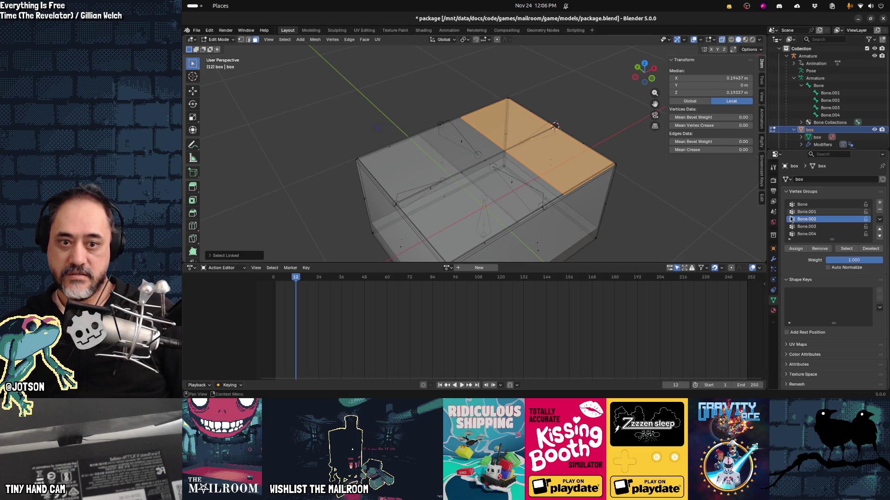
pyautogui.click(803, 227)
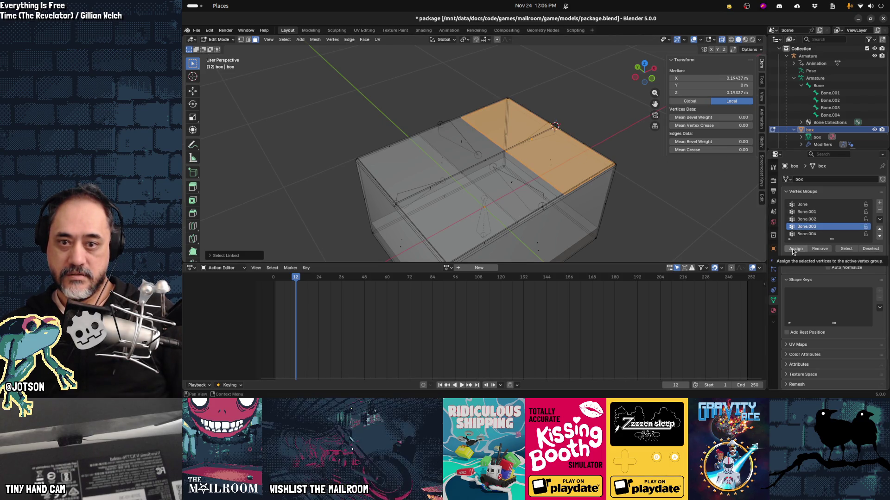
pyautogui.click(793, 251)
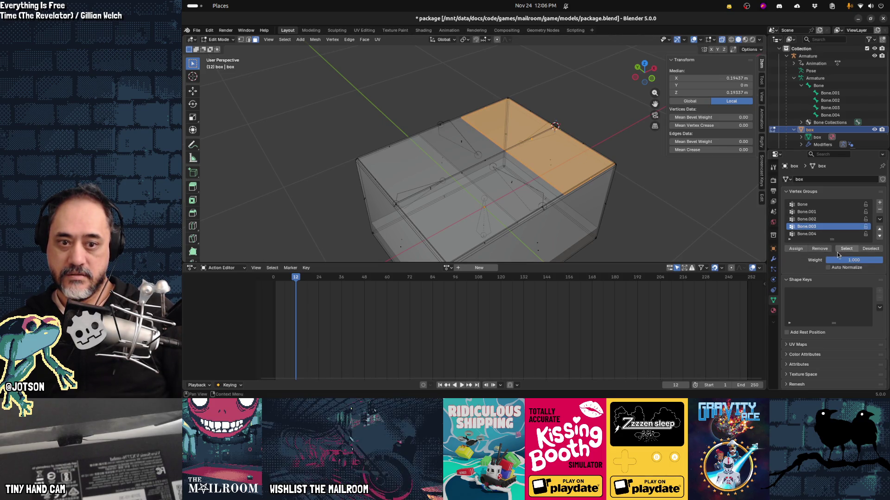
pyautogui.click(434, 191)
pyautogui.press('l')
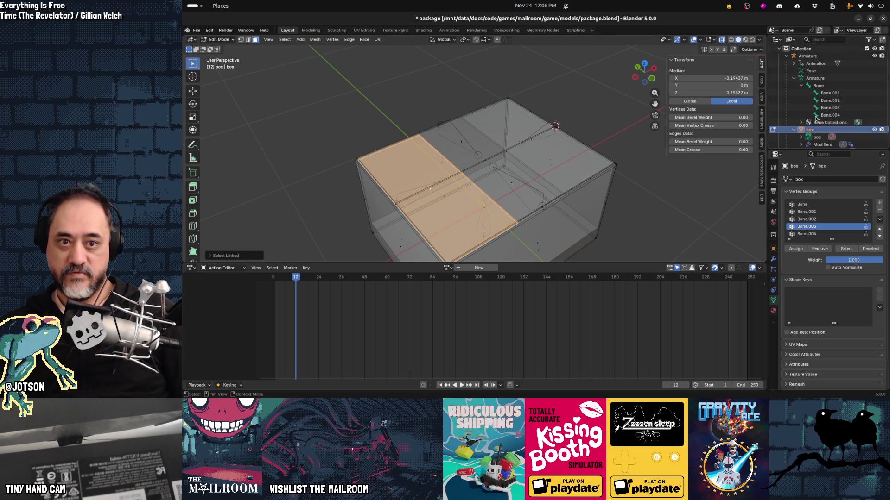
pyautogui.click(820, 235)
pyautogui.click(803, 250)
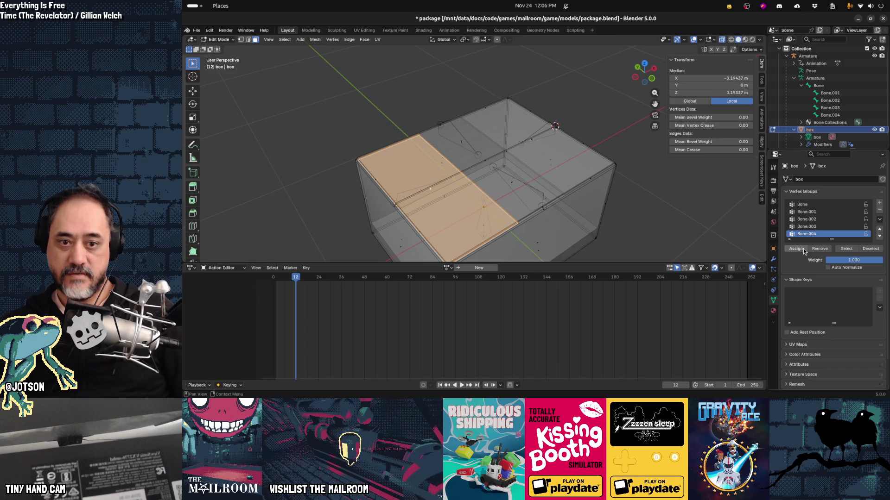
# Add the top flap's faces to Bone.001 and reselect the group to verify it
pyautogui.hotkey('alt', 'a')
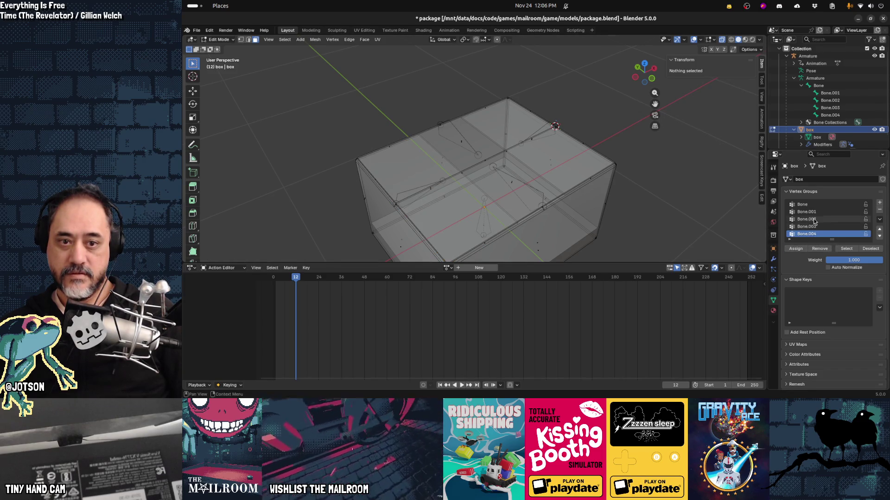
pyautogui.click(815, 212)
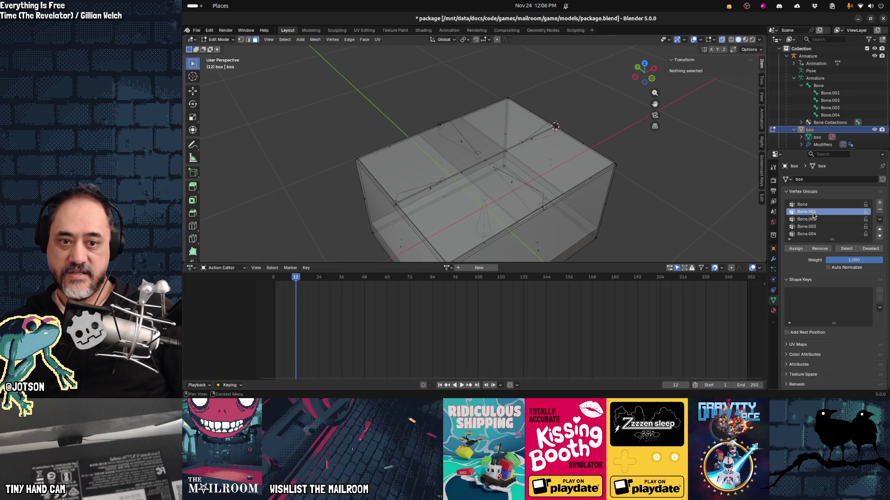
pyautogui.click(847, 249)
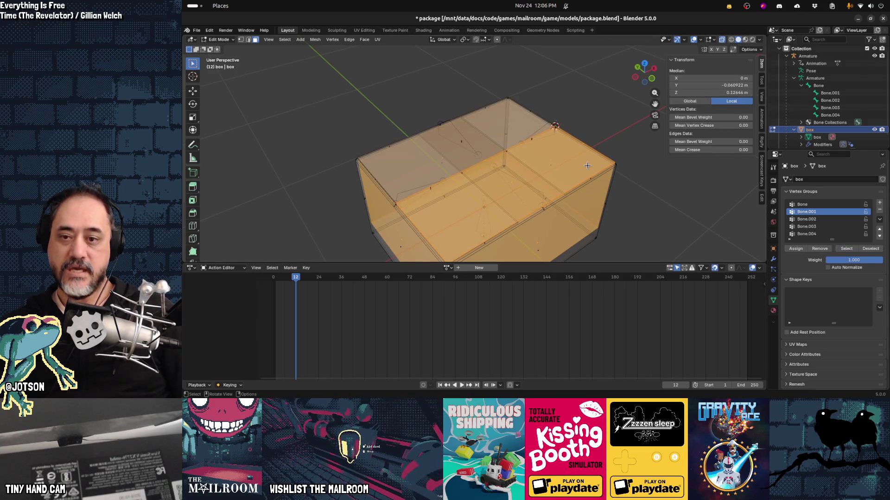
pyautogui.scroll(-2, 587, 165)
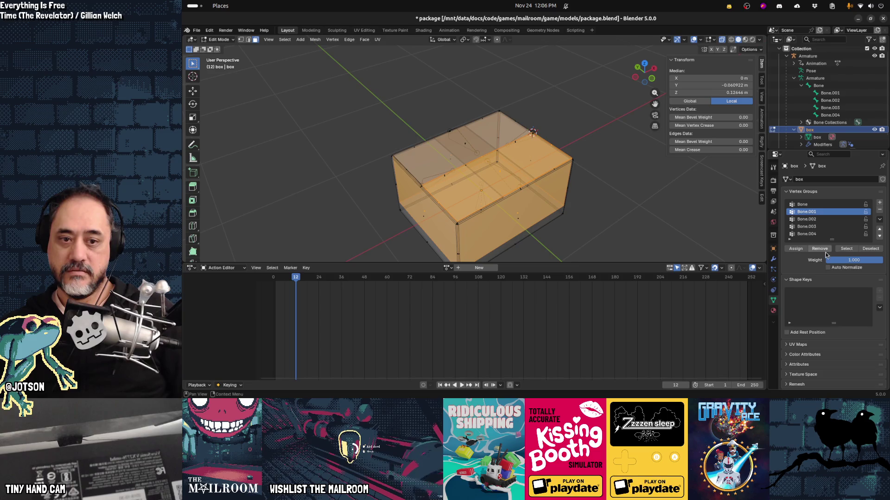
pyautogui.click(497, 170)
pyautogui.hotkey('ctrl', 'l')
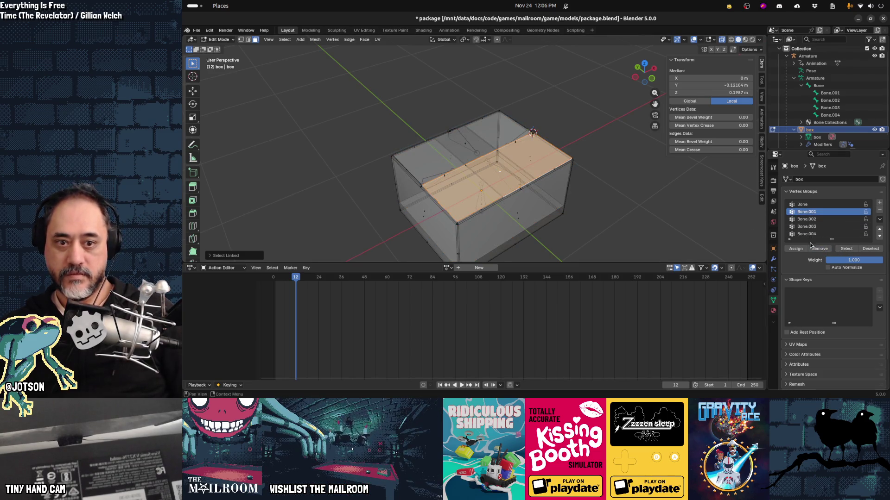
pyautogui.click(800, 249)
pyautogui.click(871, 249)
pyautogui.click(847, 248)
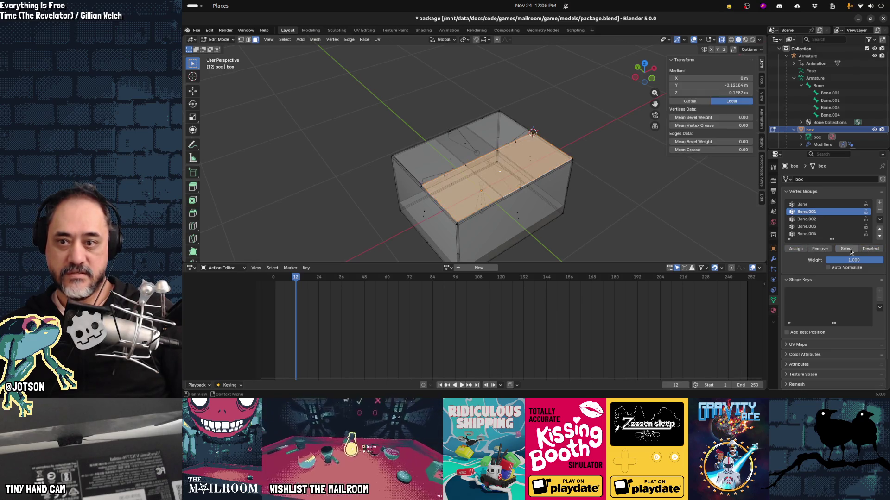
# Inspect the Bone.002 and Bone.003 groups' vertices, then select all of the box geometry
pyautogui.click(821, 220)
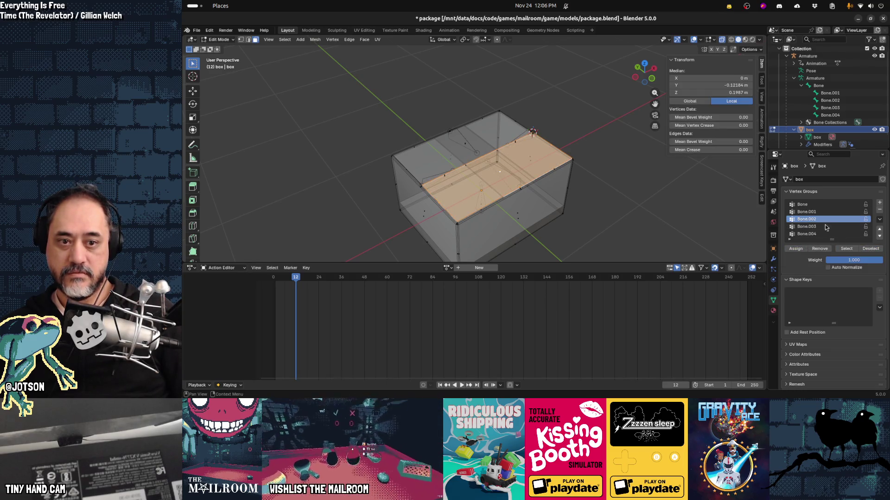
pyautogui.click(849, 249)
pyautogui.click(865, 249)
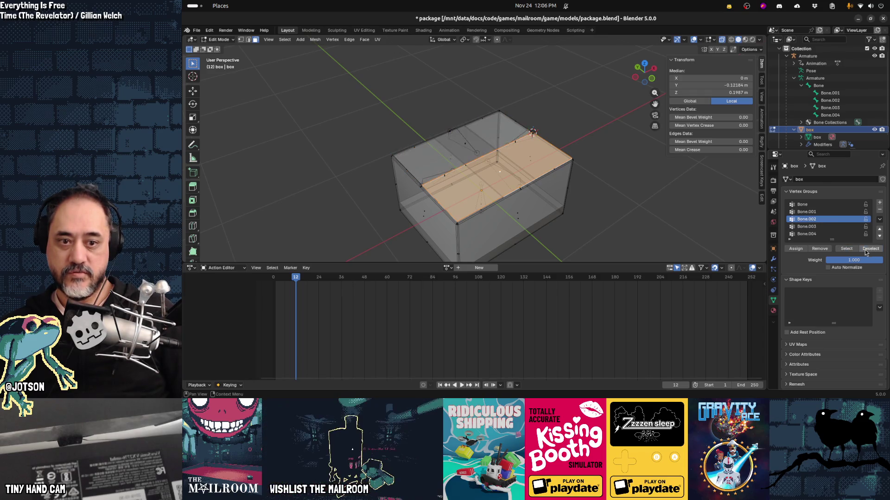
pyautogui.click(658, 211)
pyautogui.click(849, 248)
pyautogui.click(870, 249)
pyautogui.click(820, 226)
pyautogui.click(850, 248)
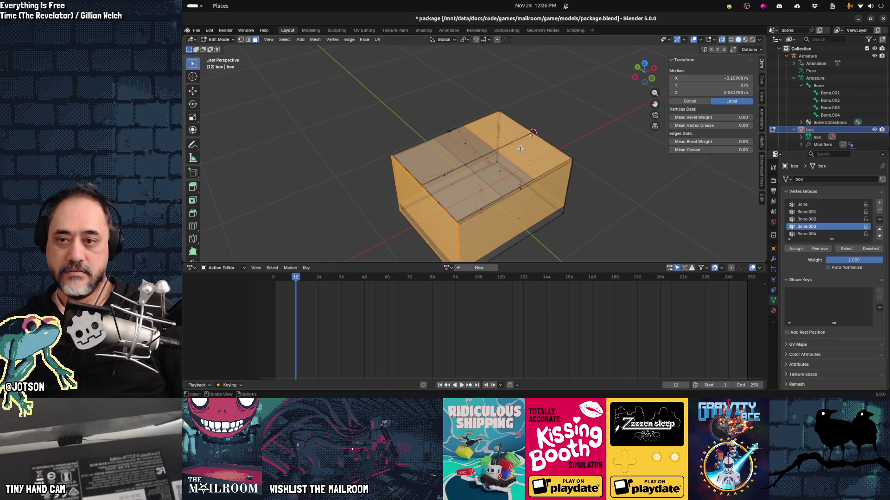
pyautogui.hotkey('alt', 'a')
pyautogui.press('a')
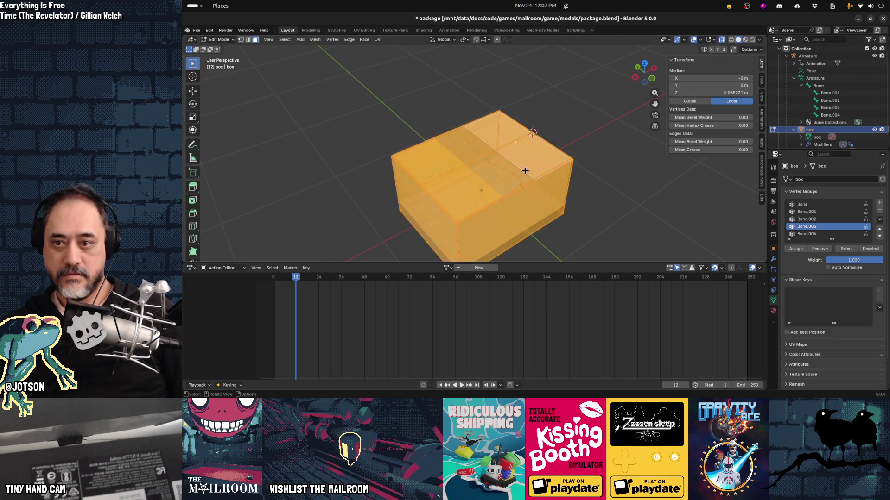